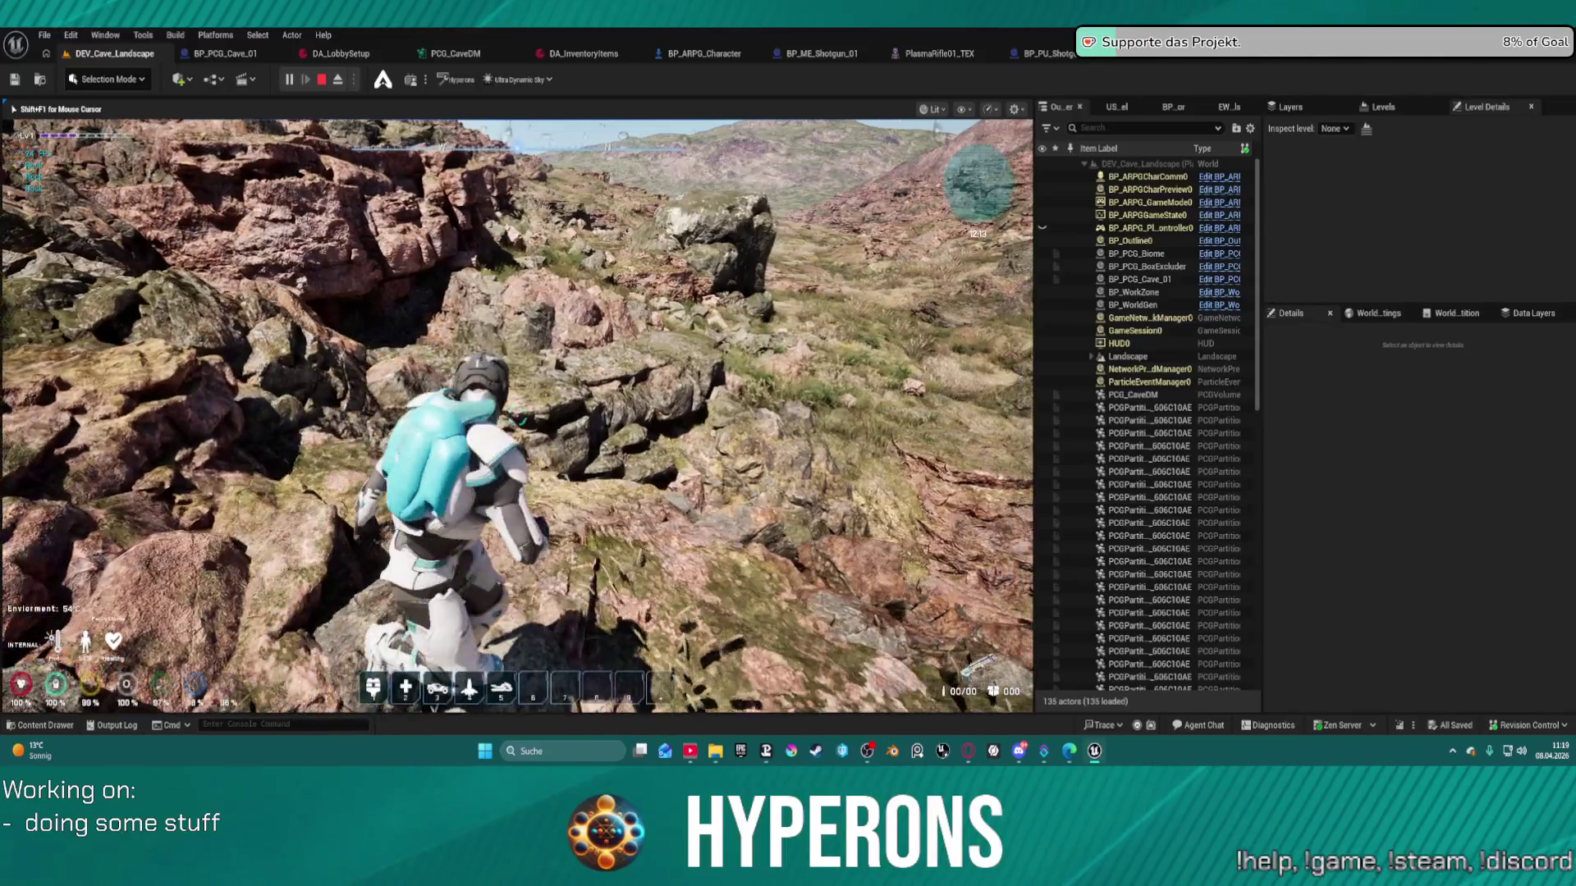
- Walk the character down the rocky slope and across the rocks toward the grass under the overhang
key("w")
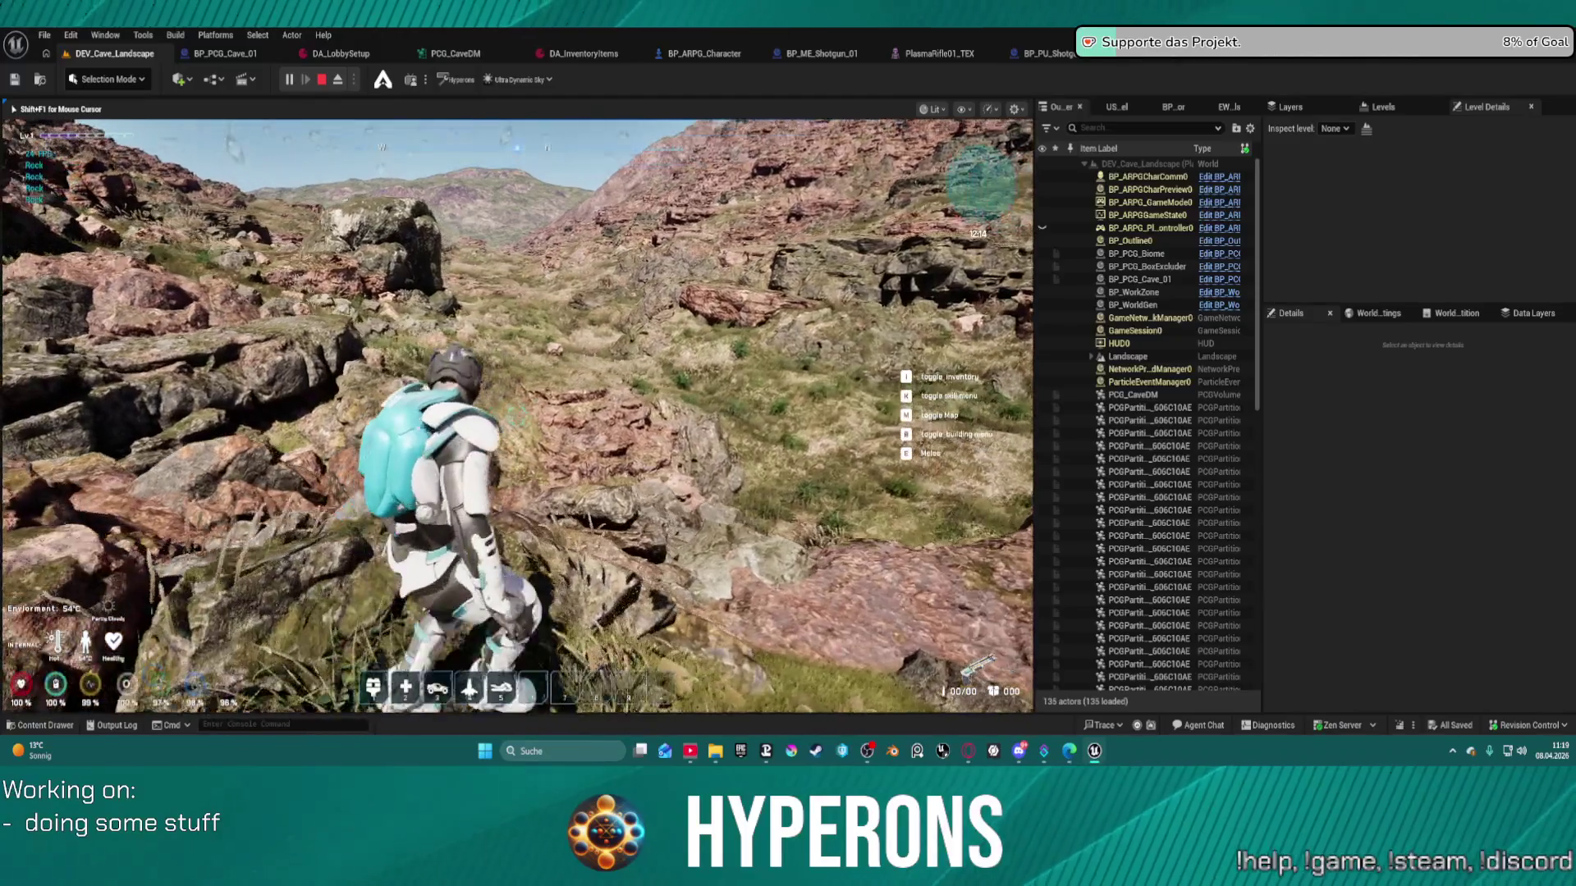
key("w")
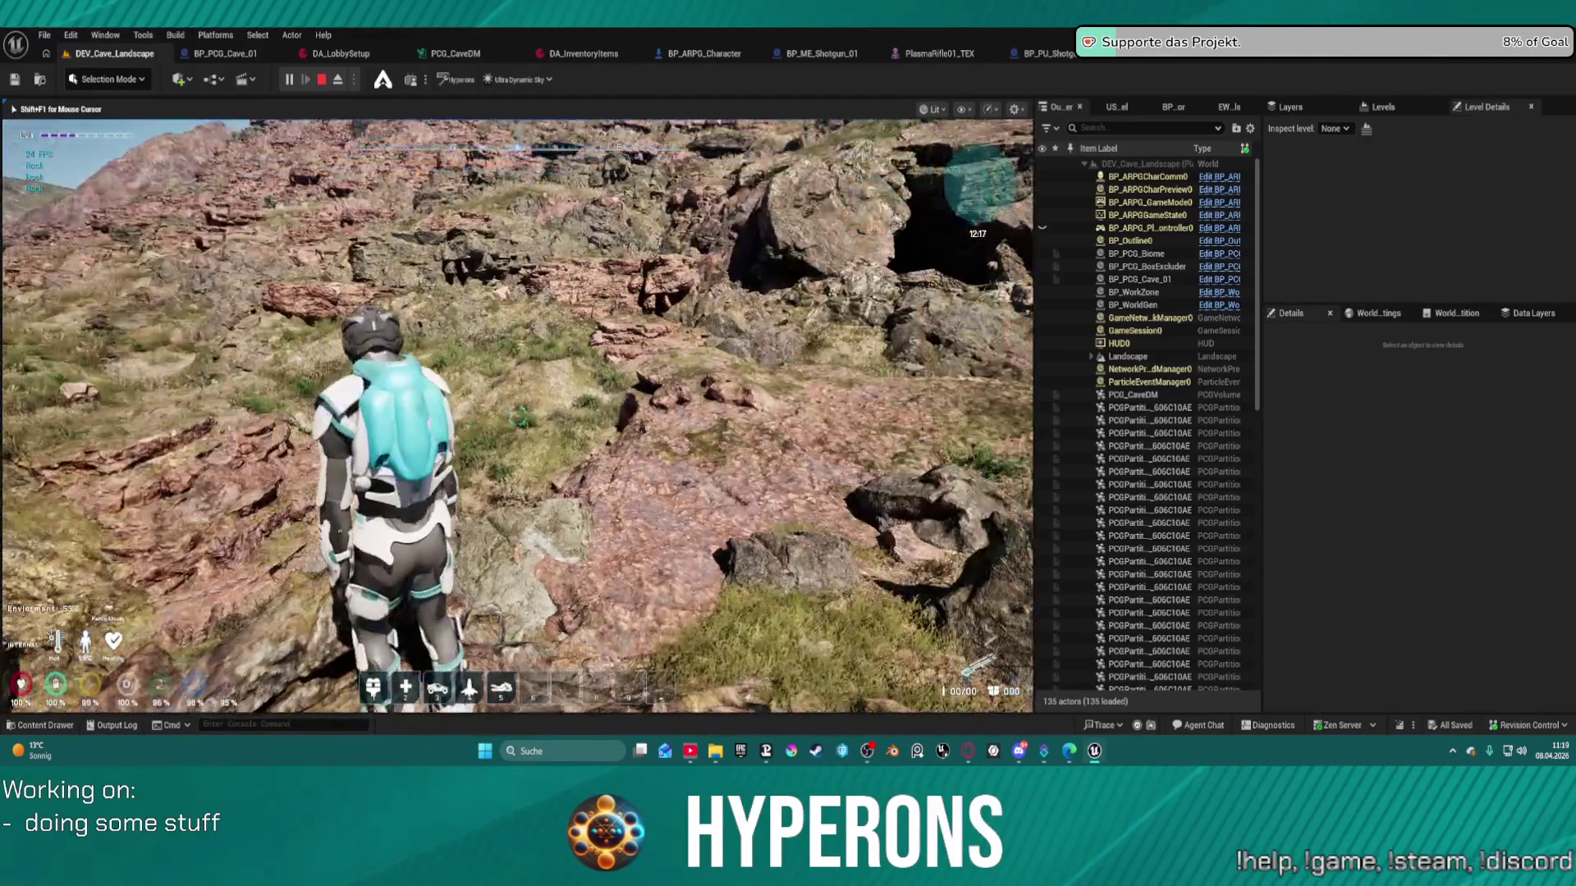
key("w")
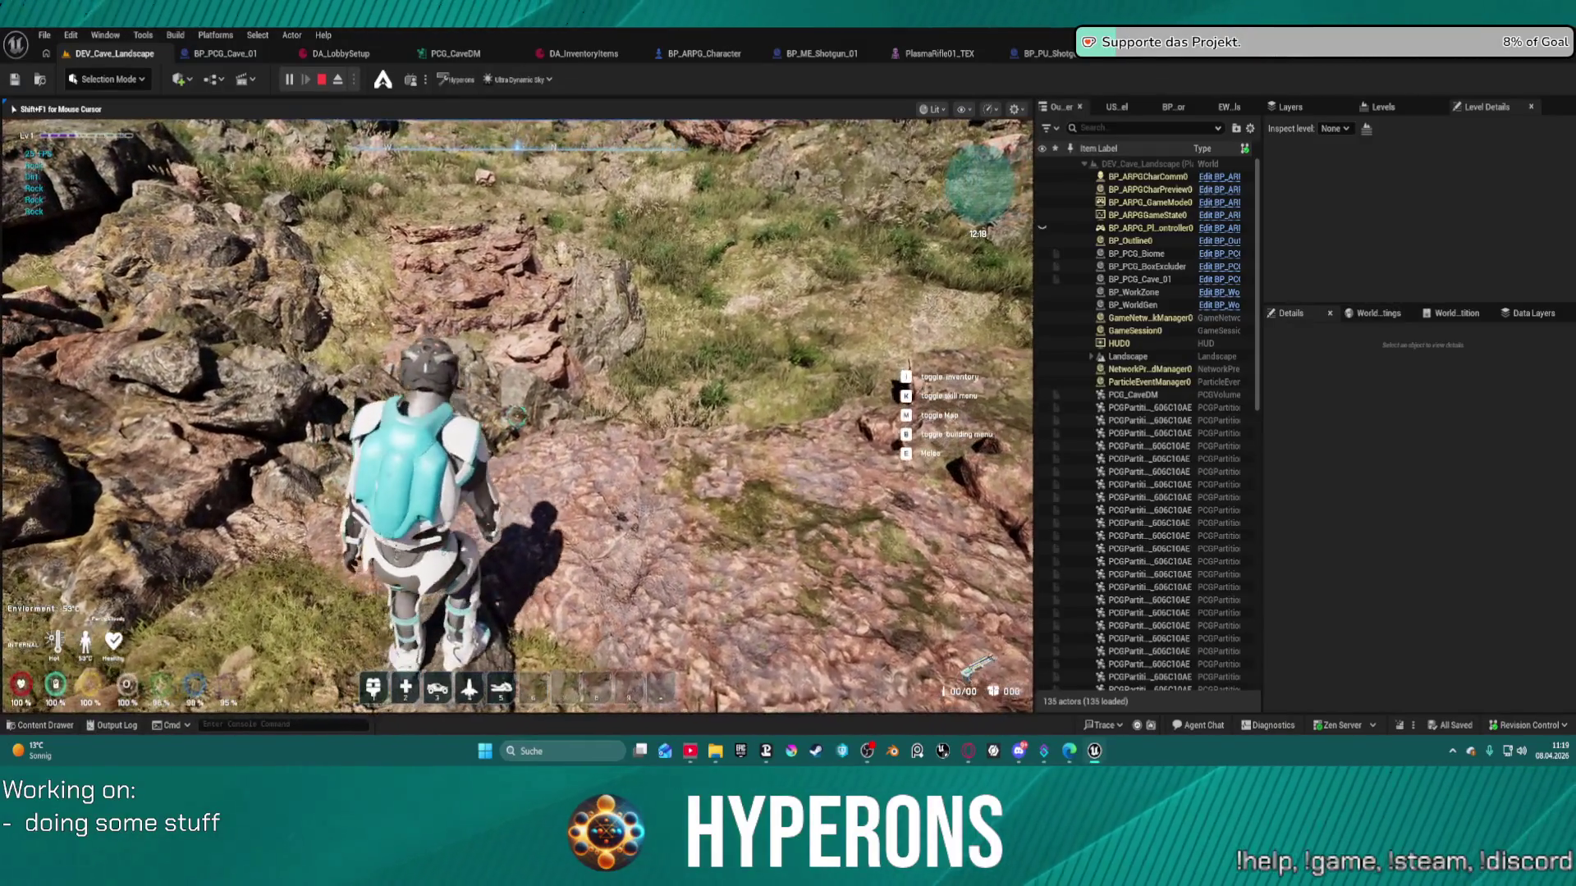
key("w")
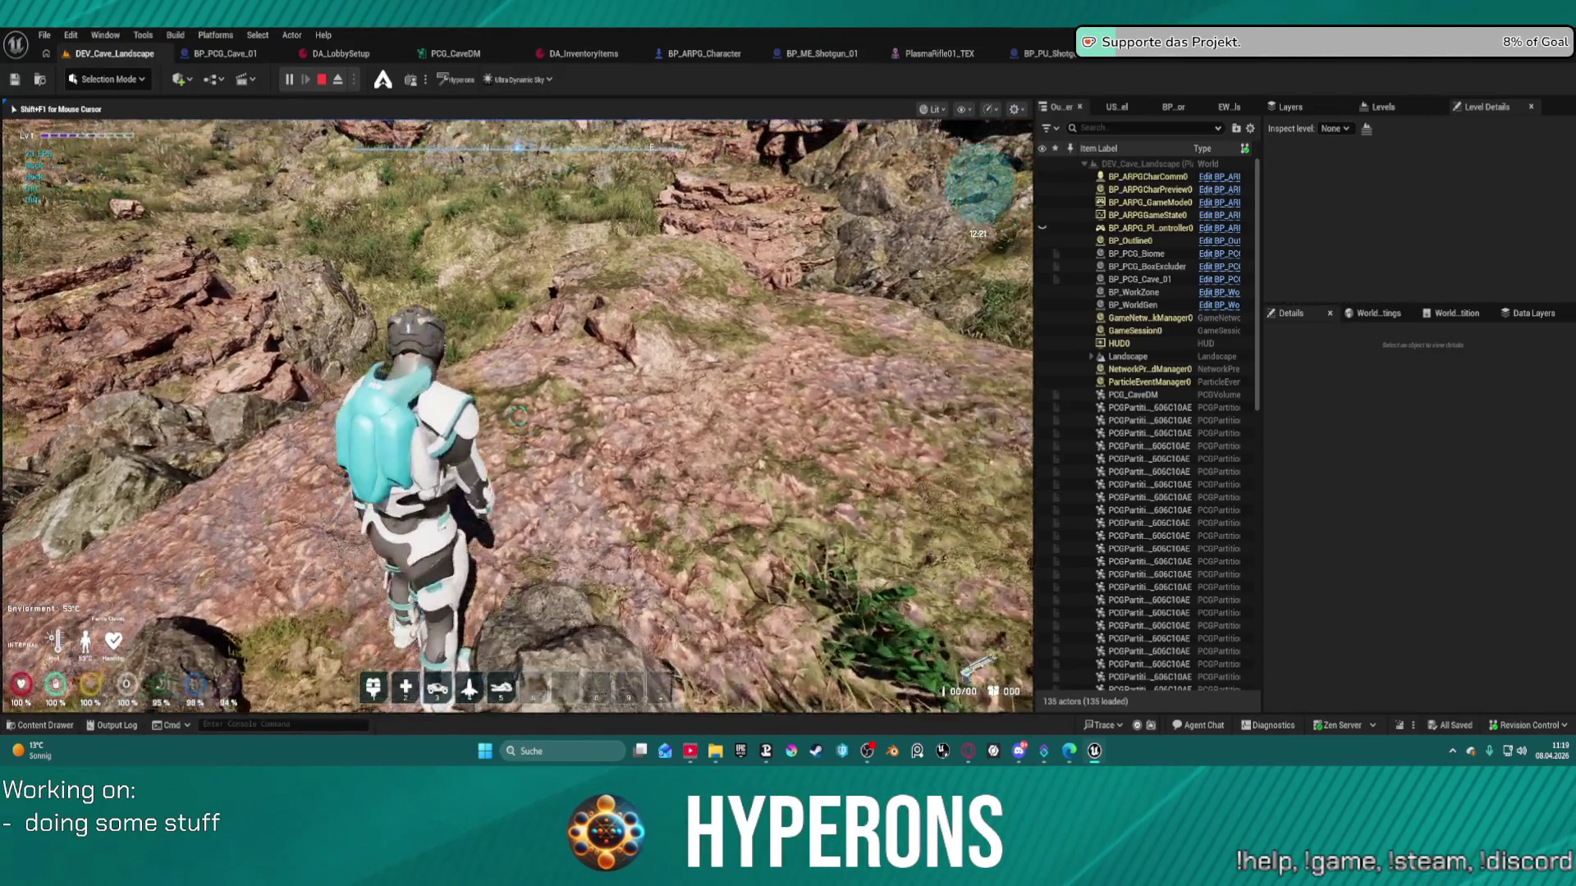
key("w")
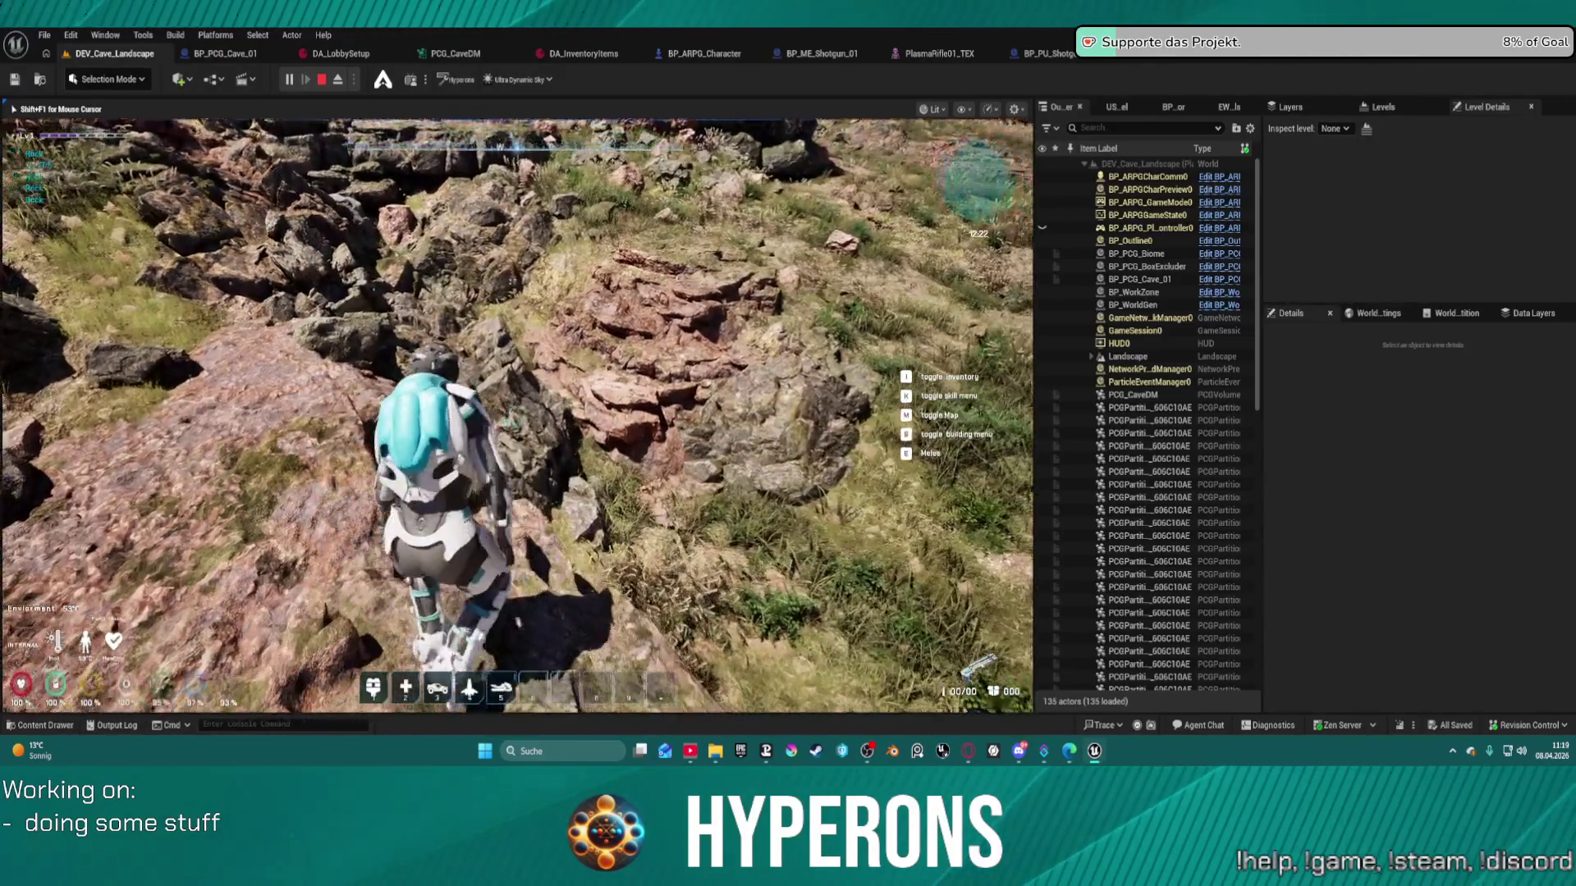
key("w")
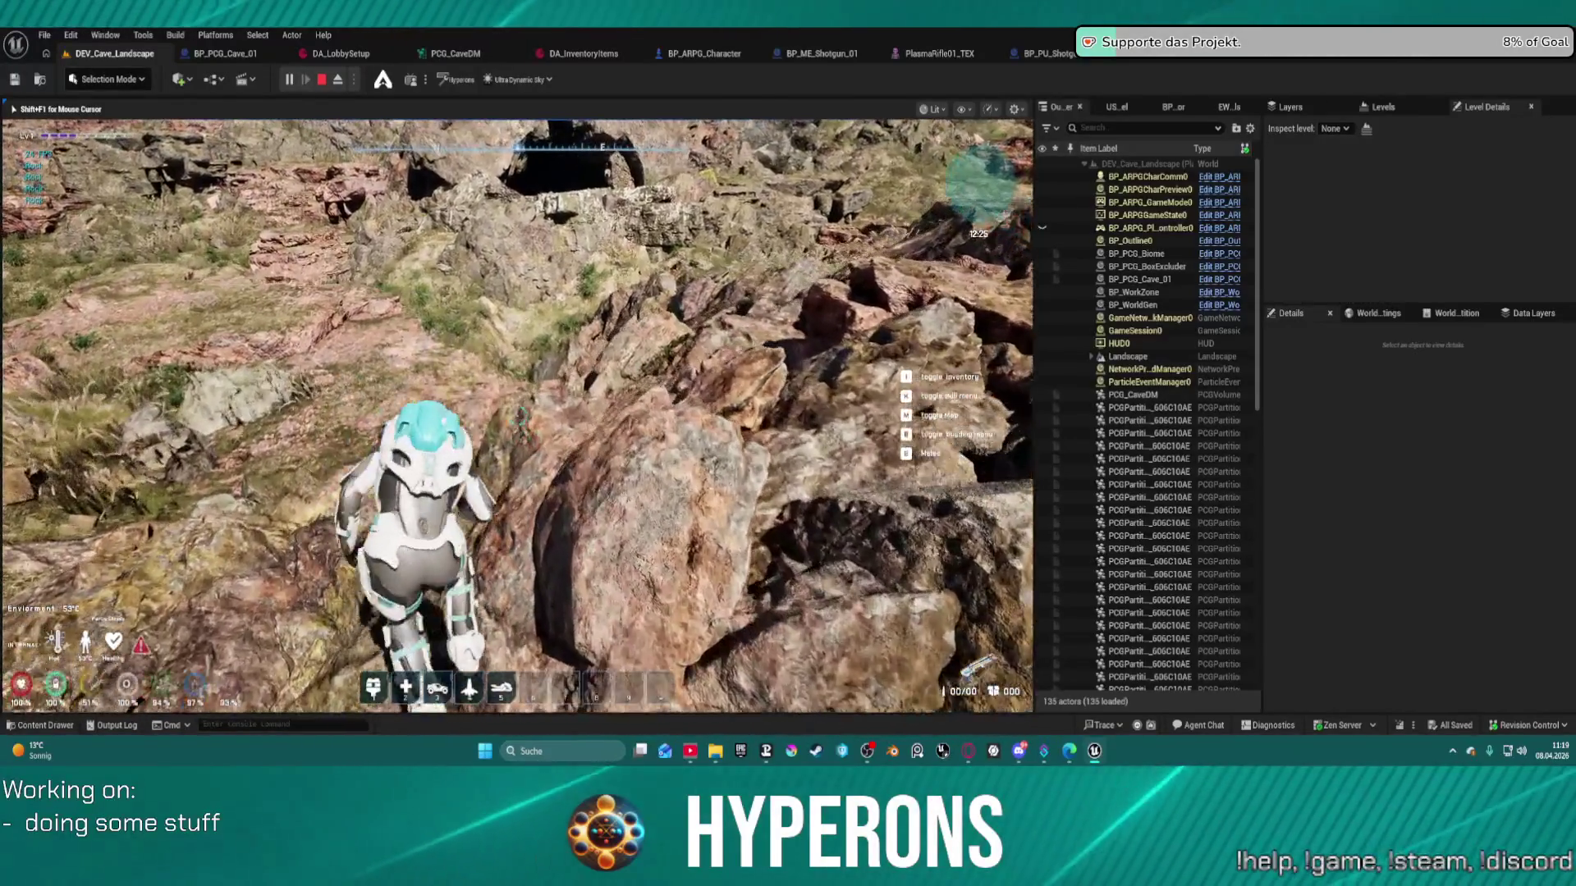
key("w")
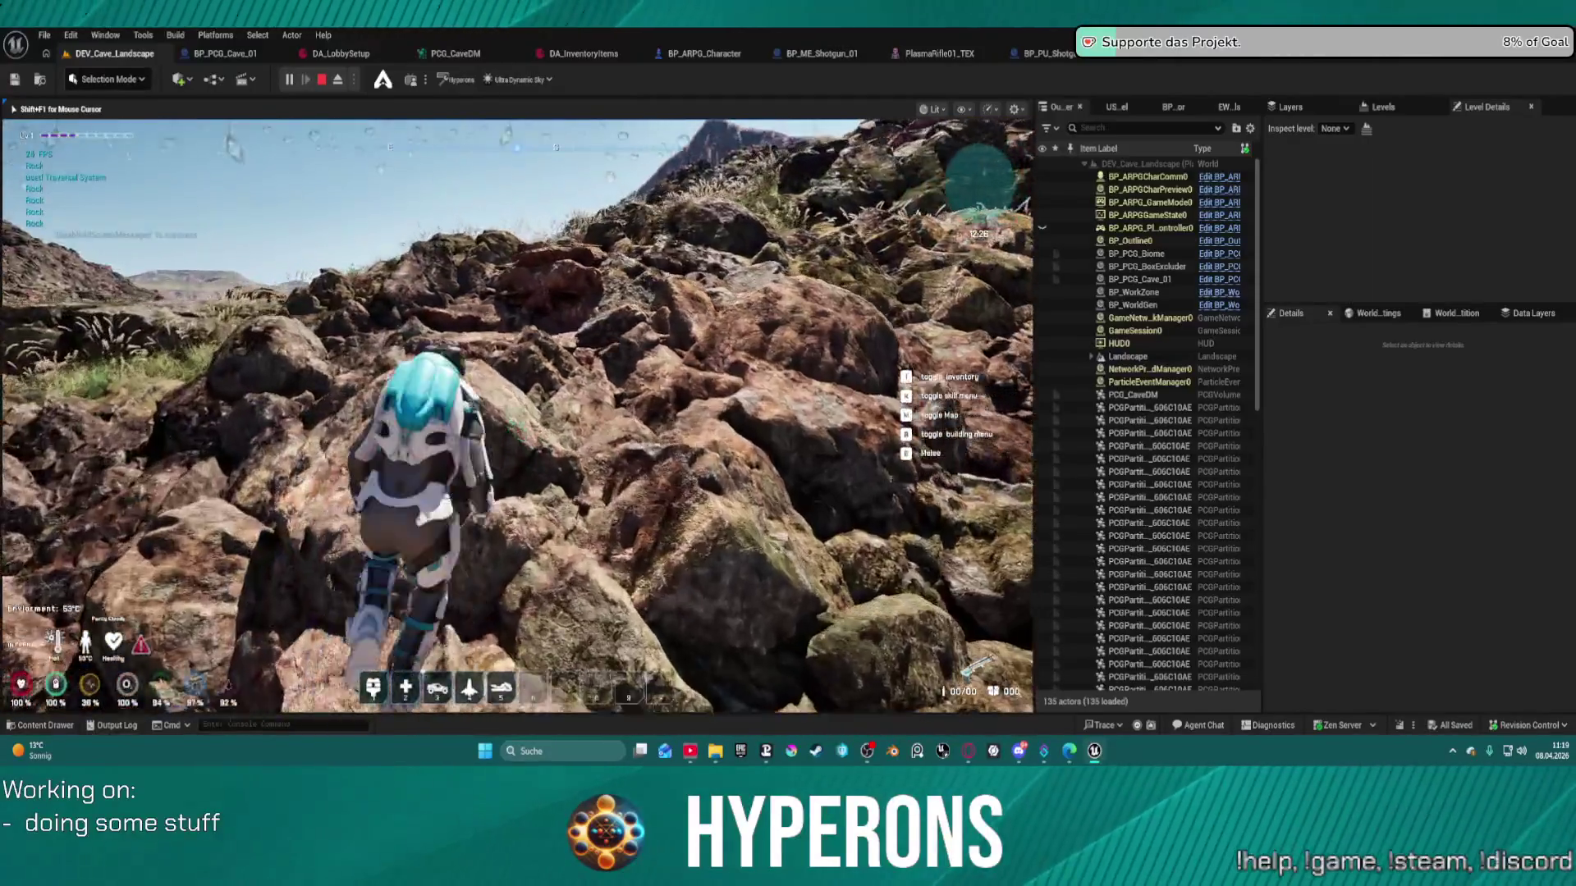
key("w")
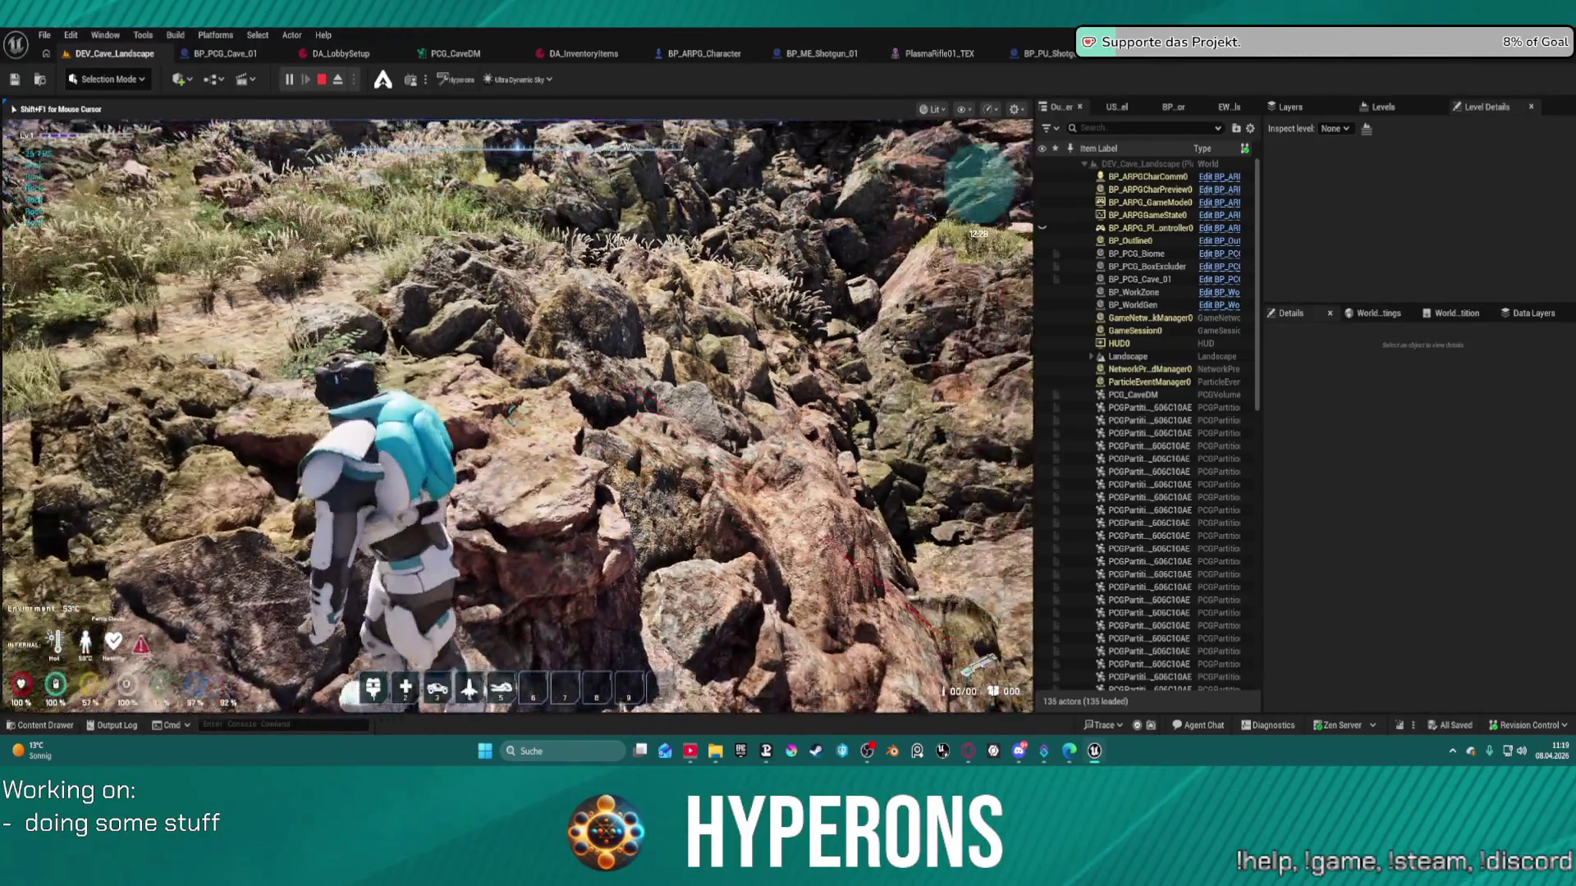
key("w")
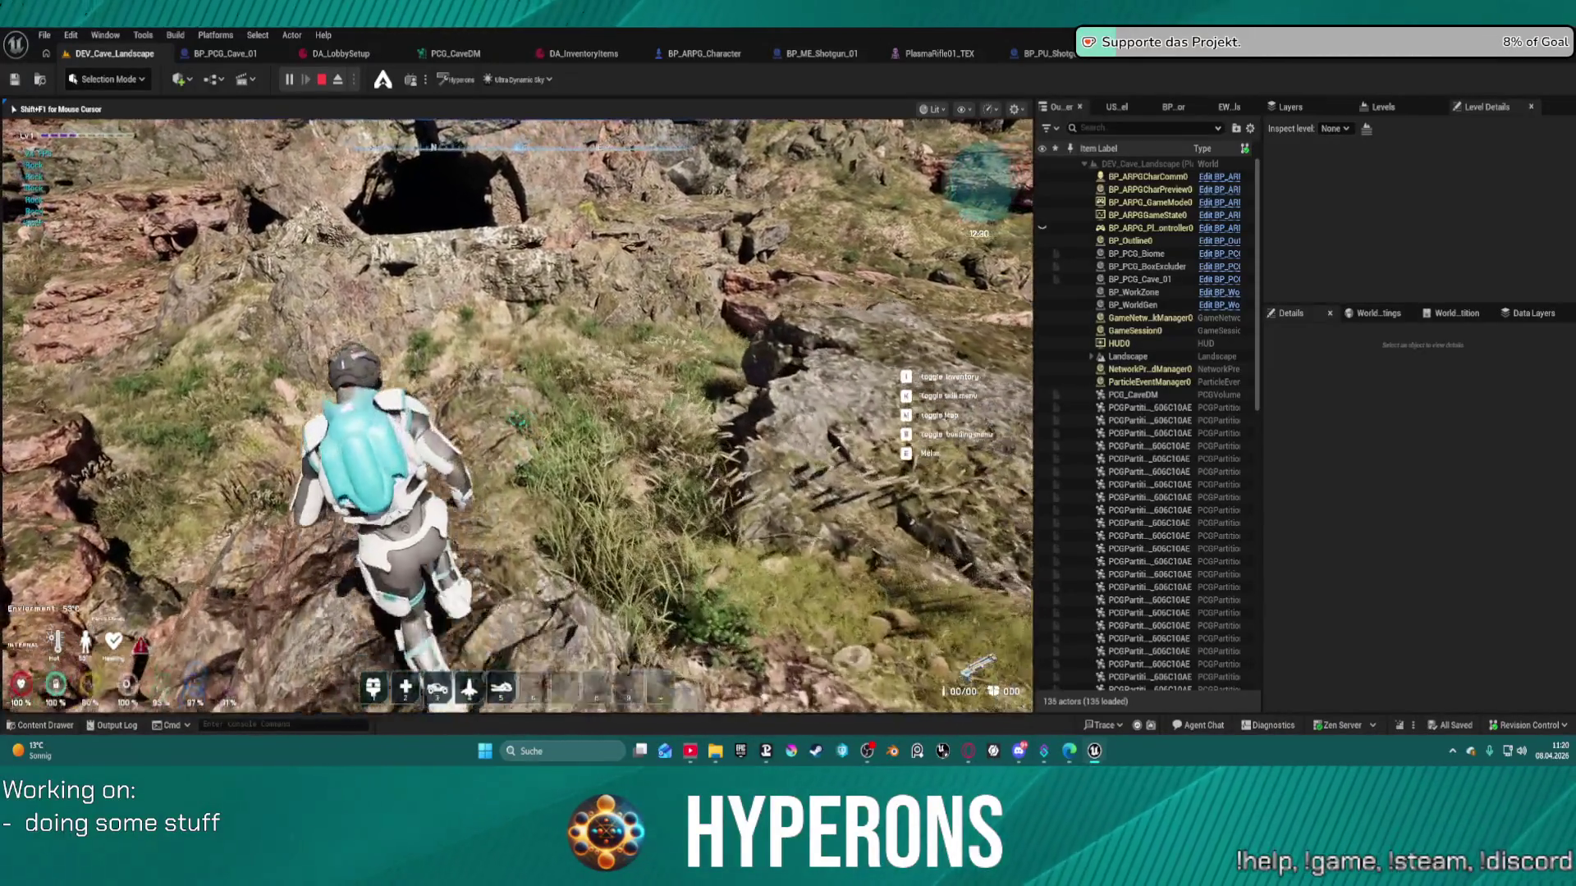
key("w")
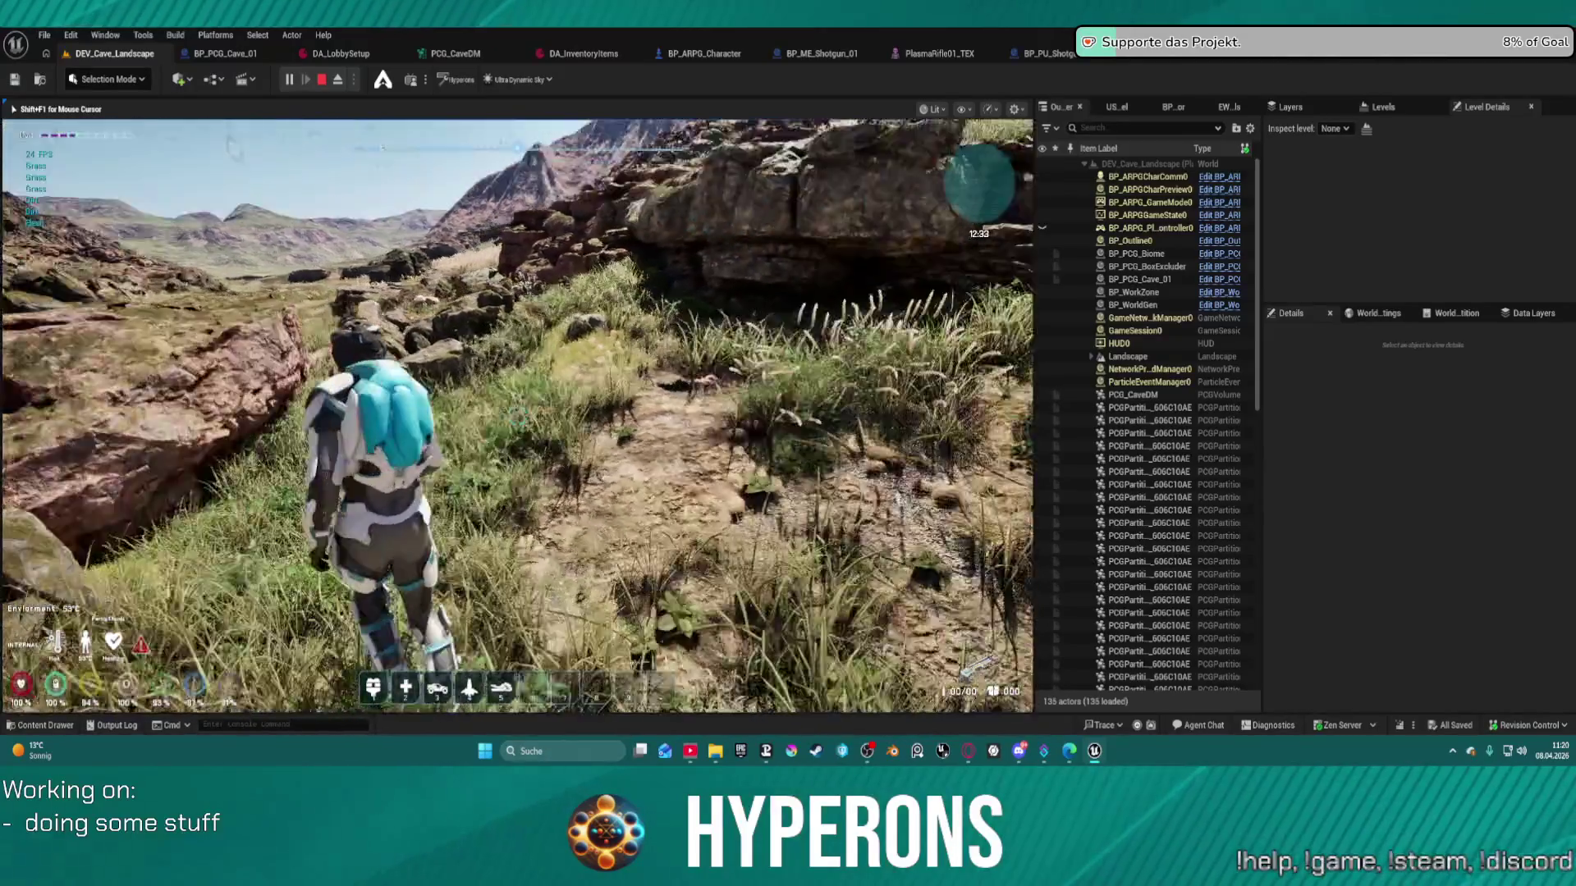
- Walk up the rocky and grassy slopes, mantling onto a rock, heading toward the valley
key("w")
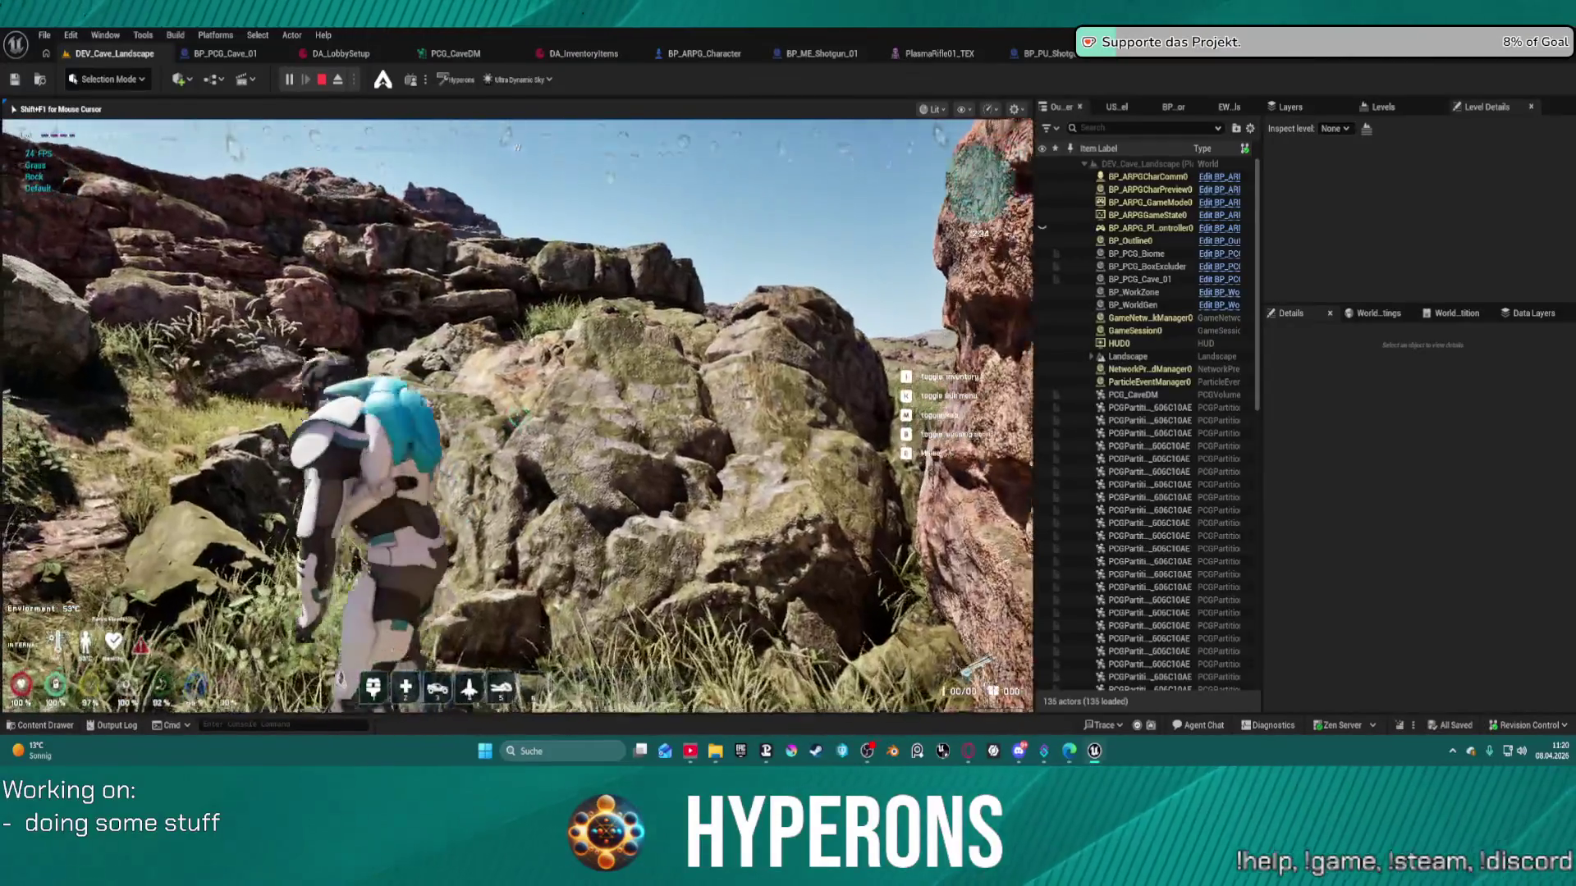
key("w")
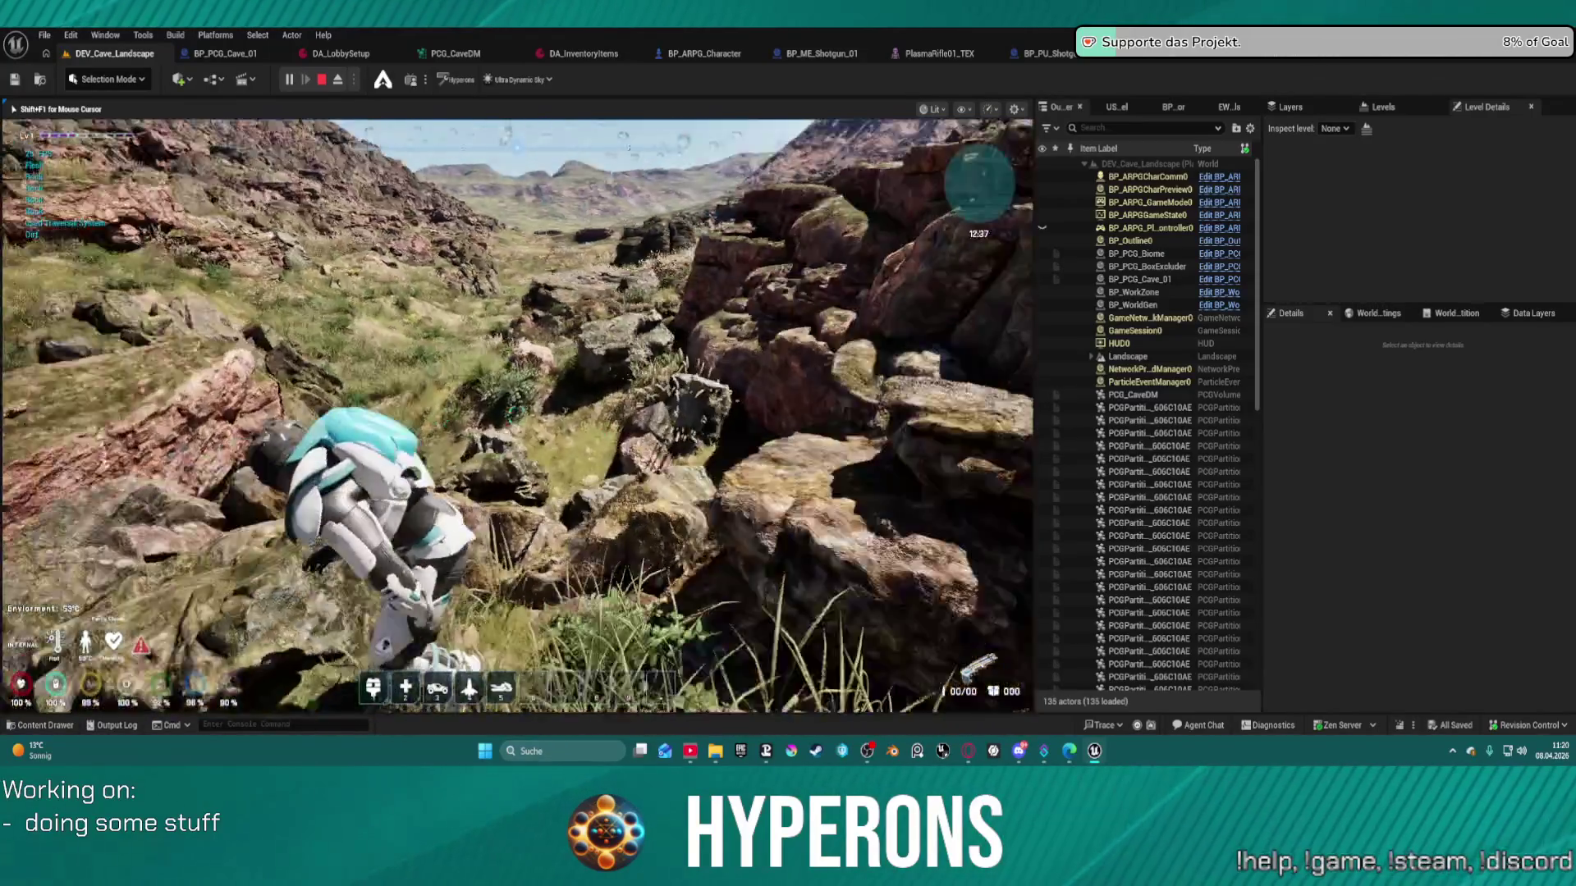
key("w")
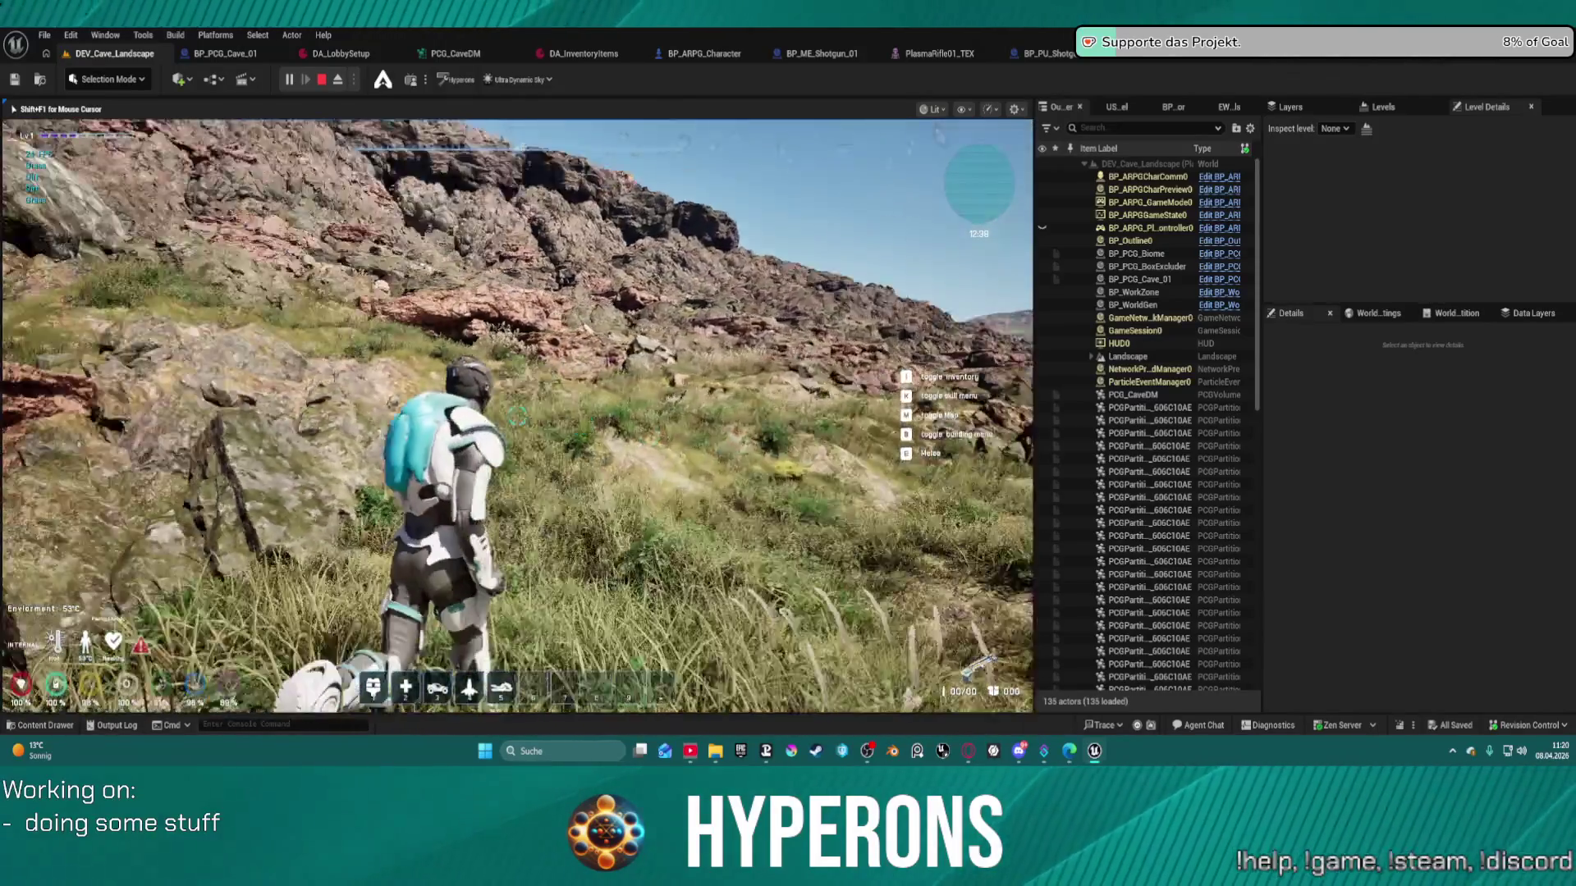
key("w")
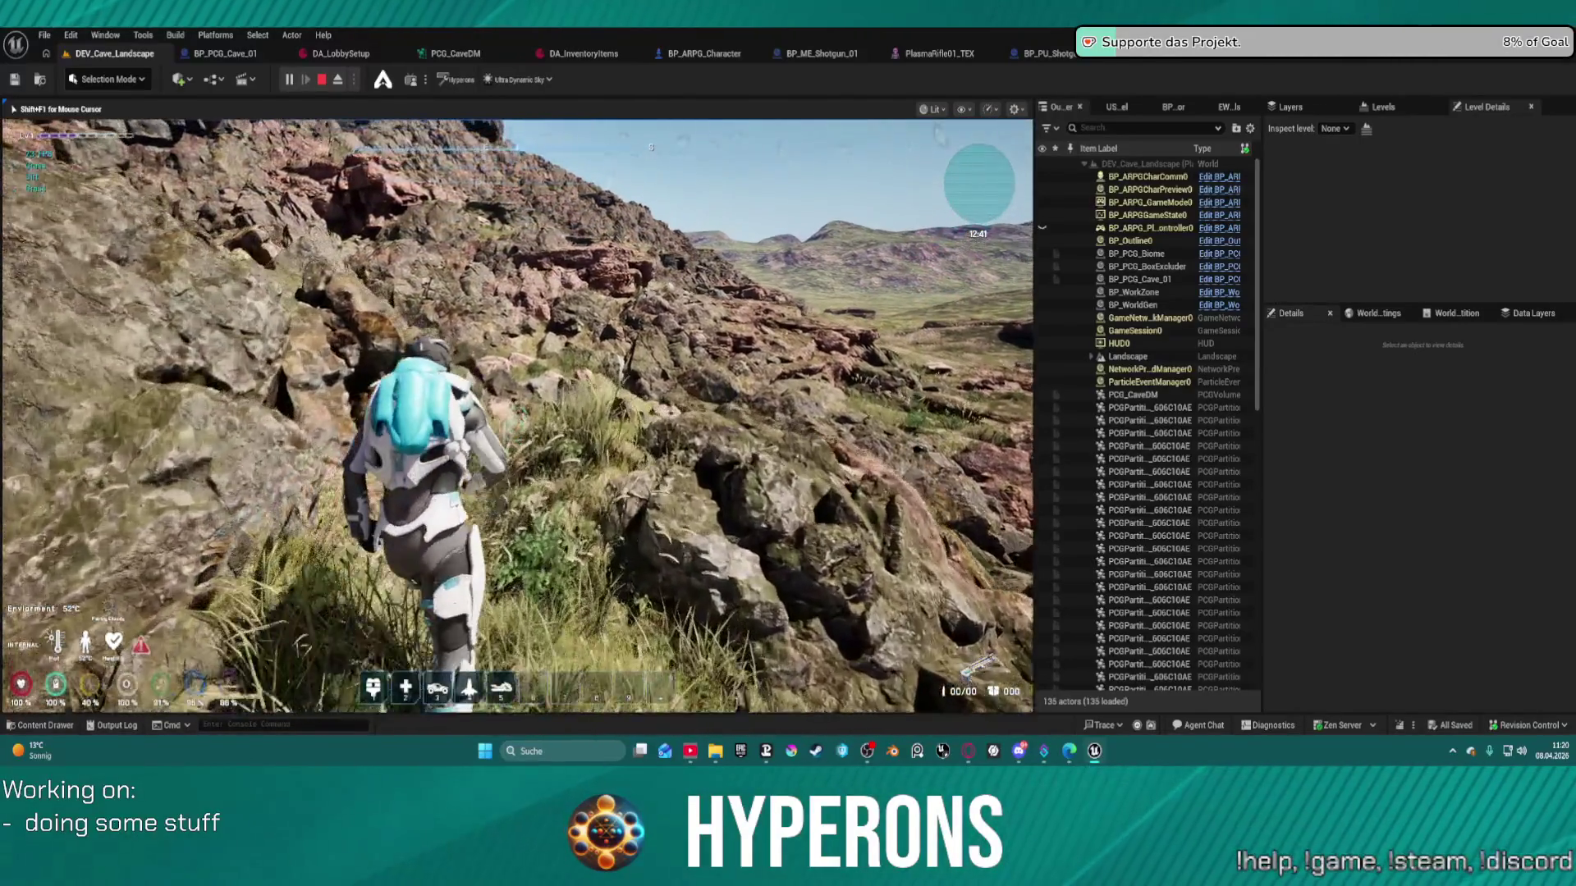
key("w")
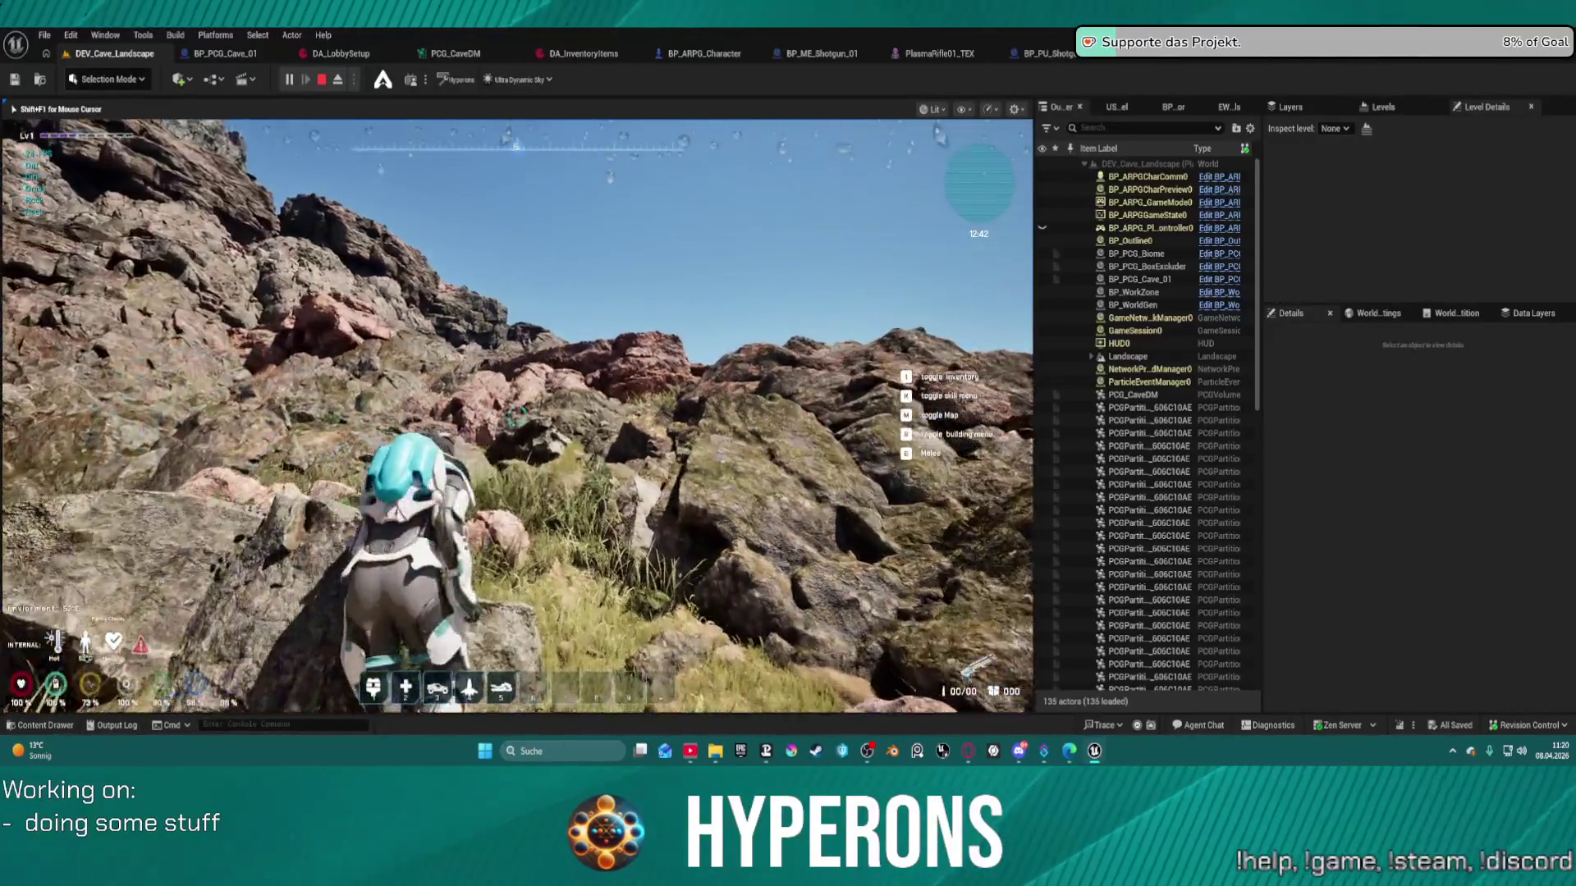
key("w")
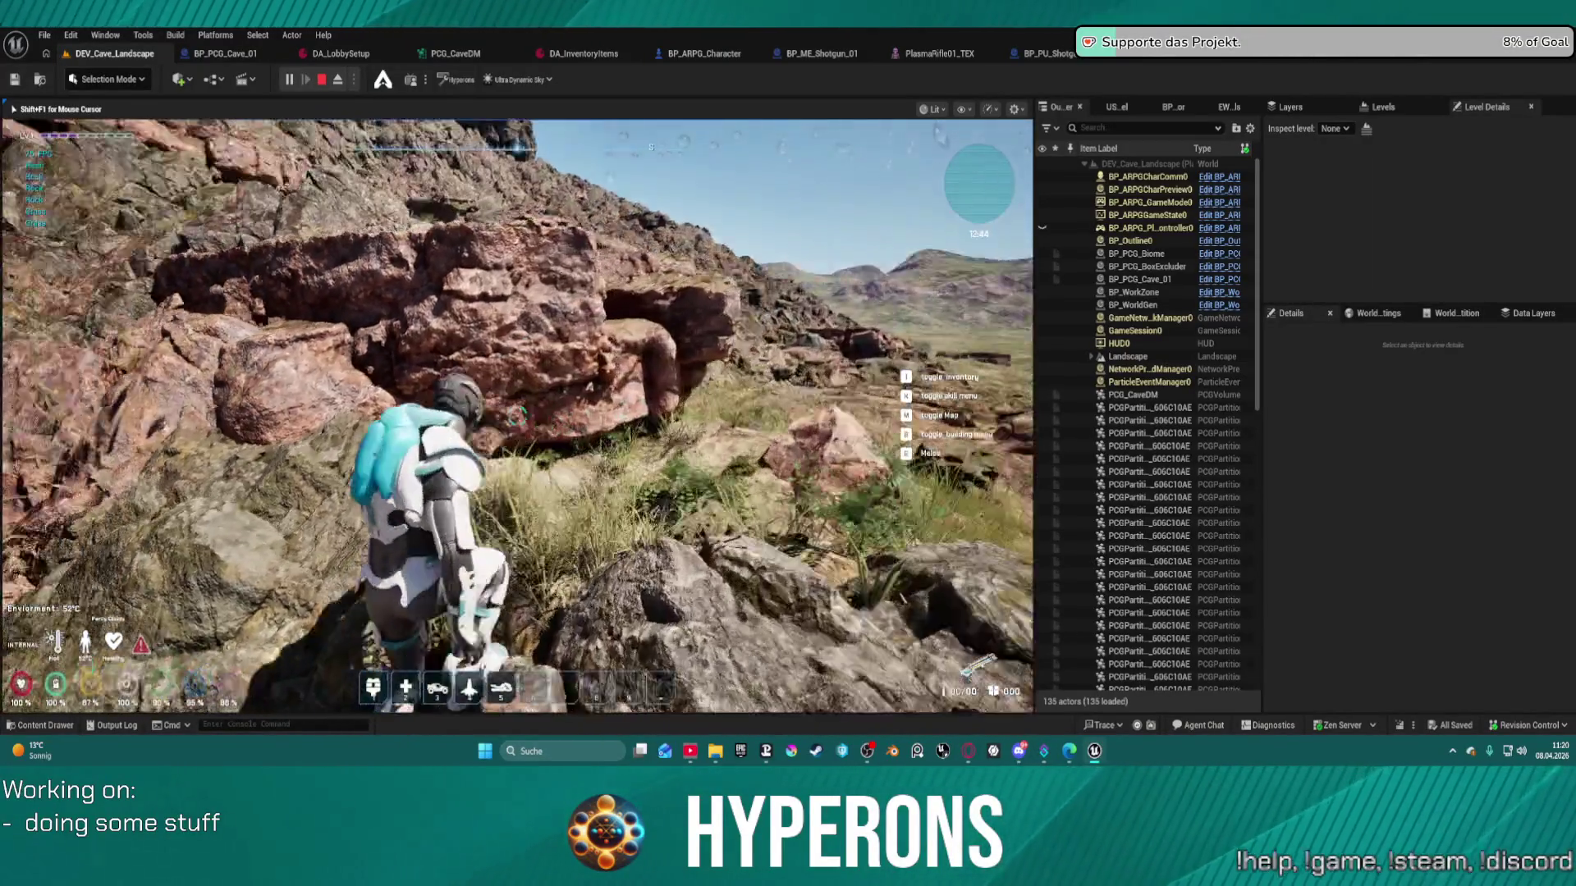
key("space")
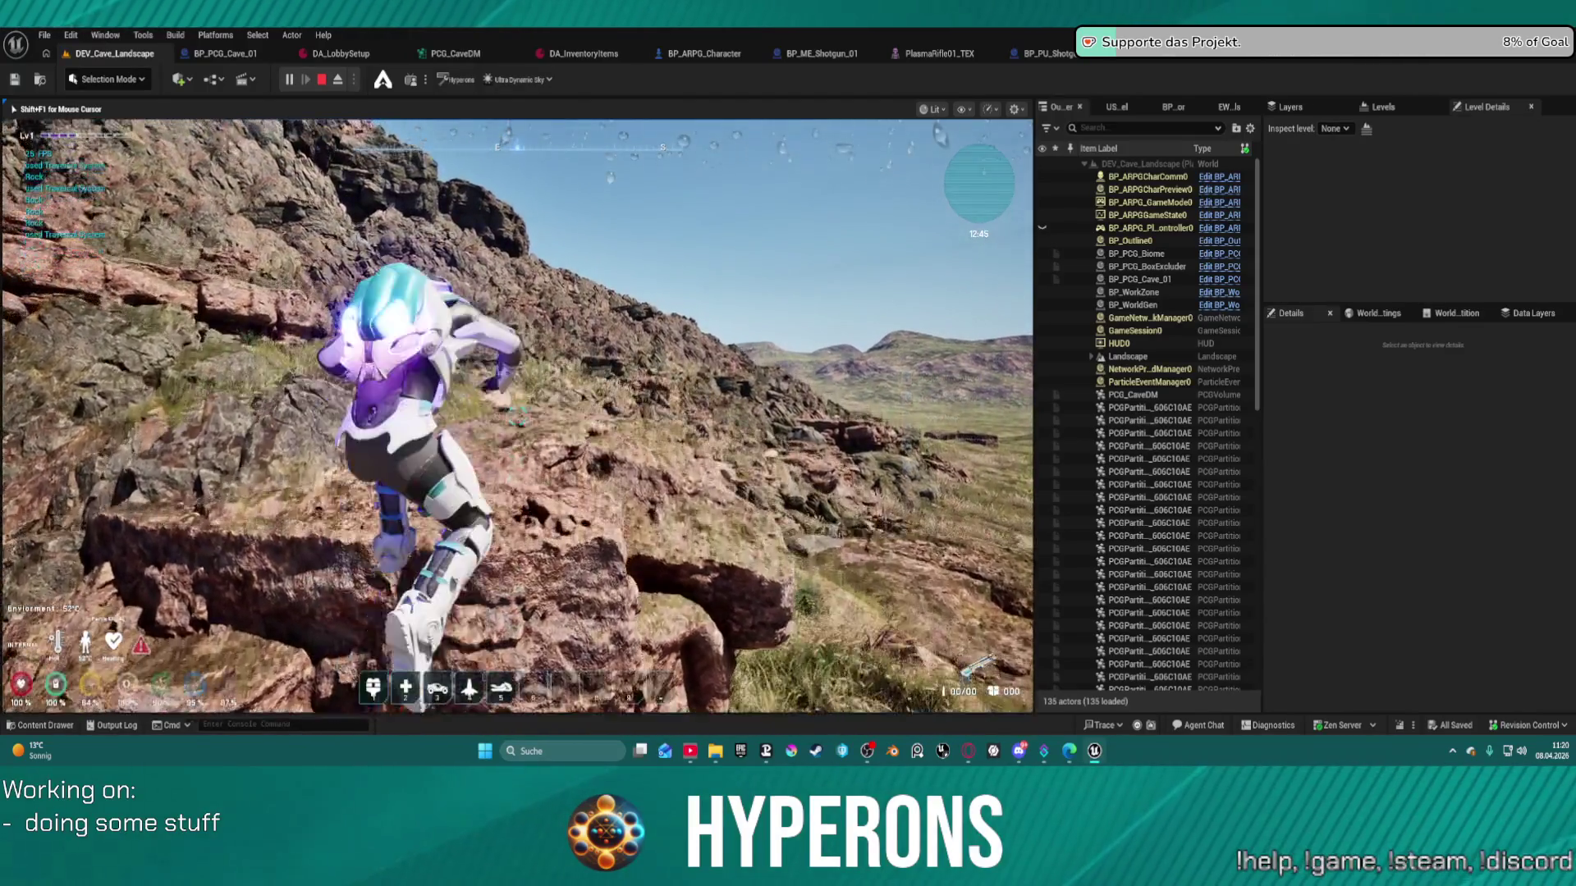
key("w")
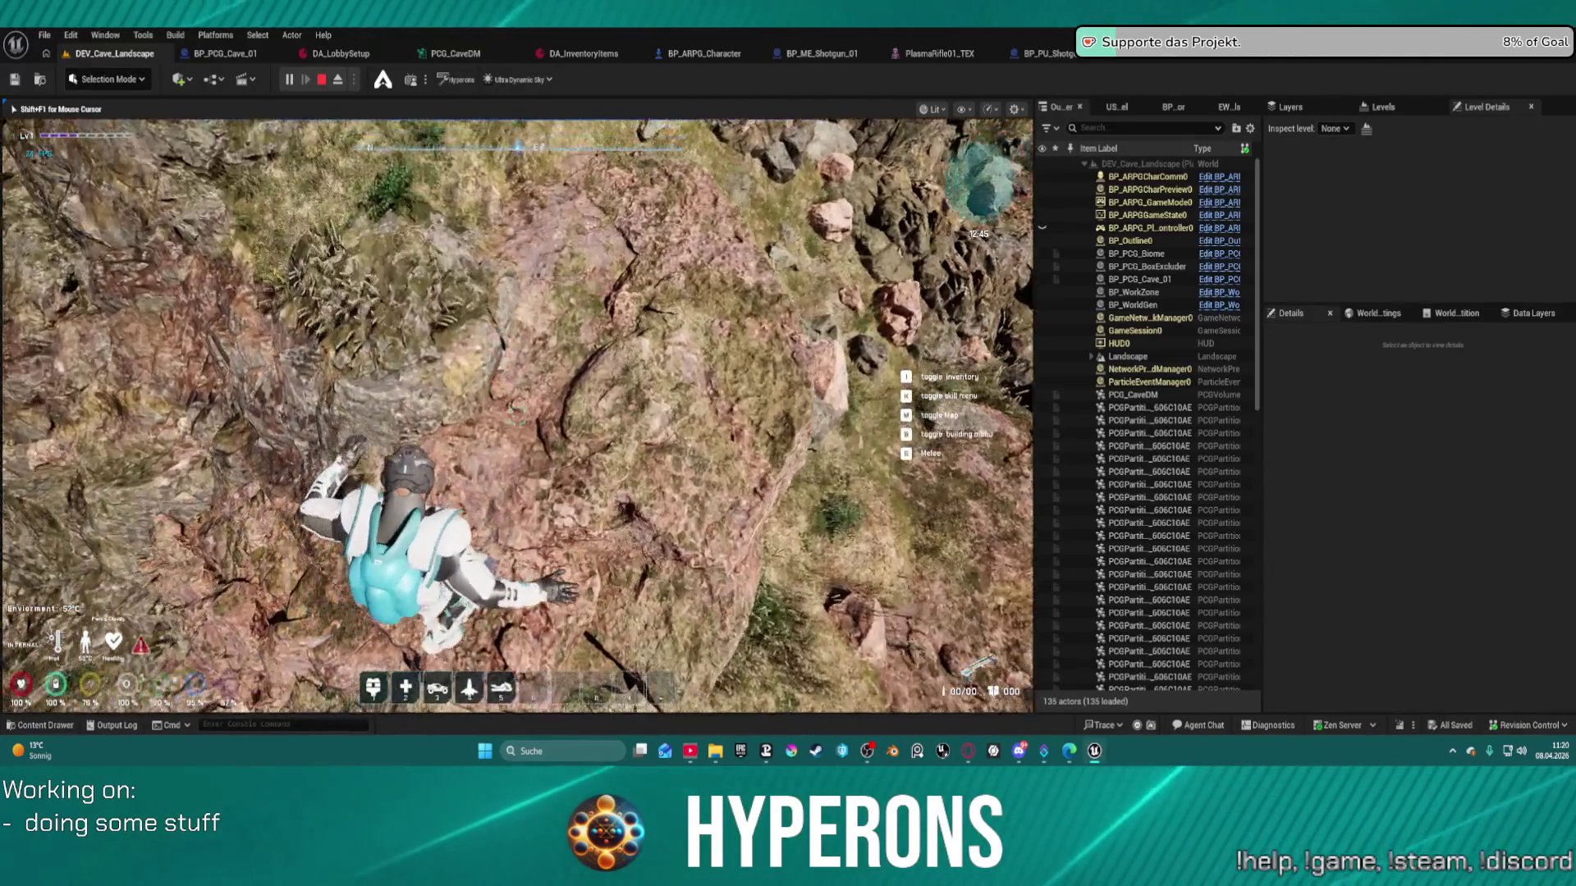
key("w")
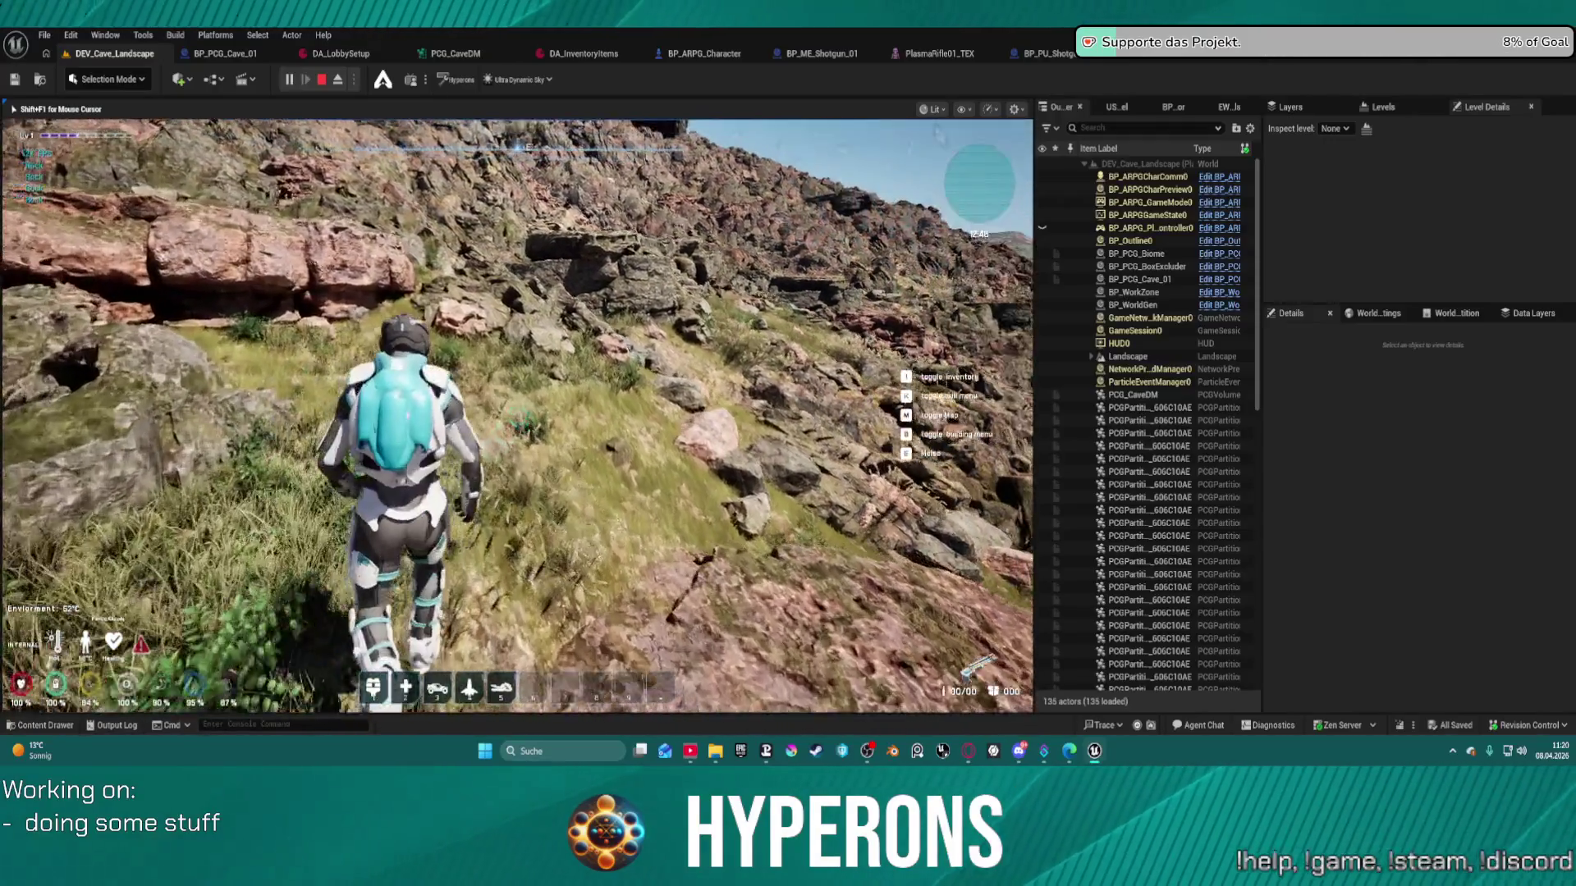
key("w")
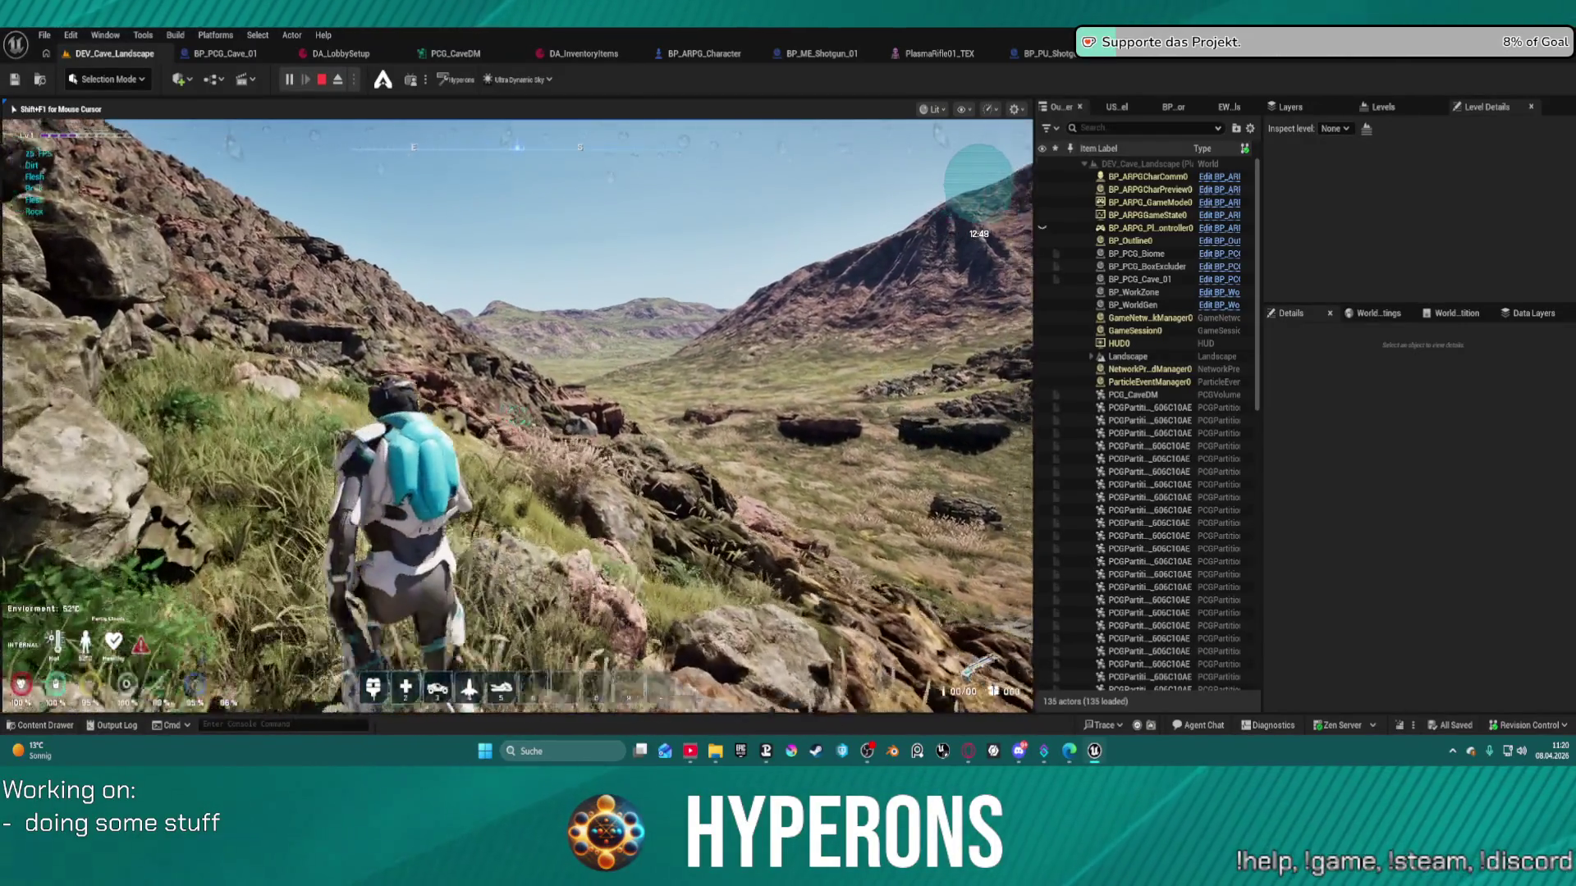
- Climb the character over the rocks up to the ridge overlooking the open valley
key("w")
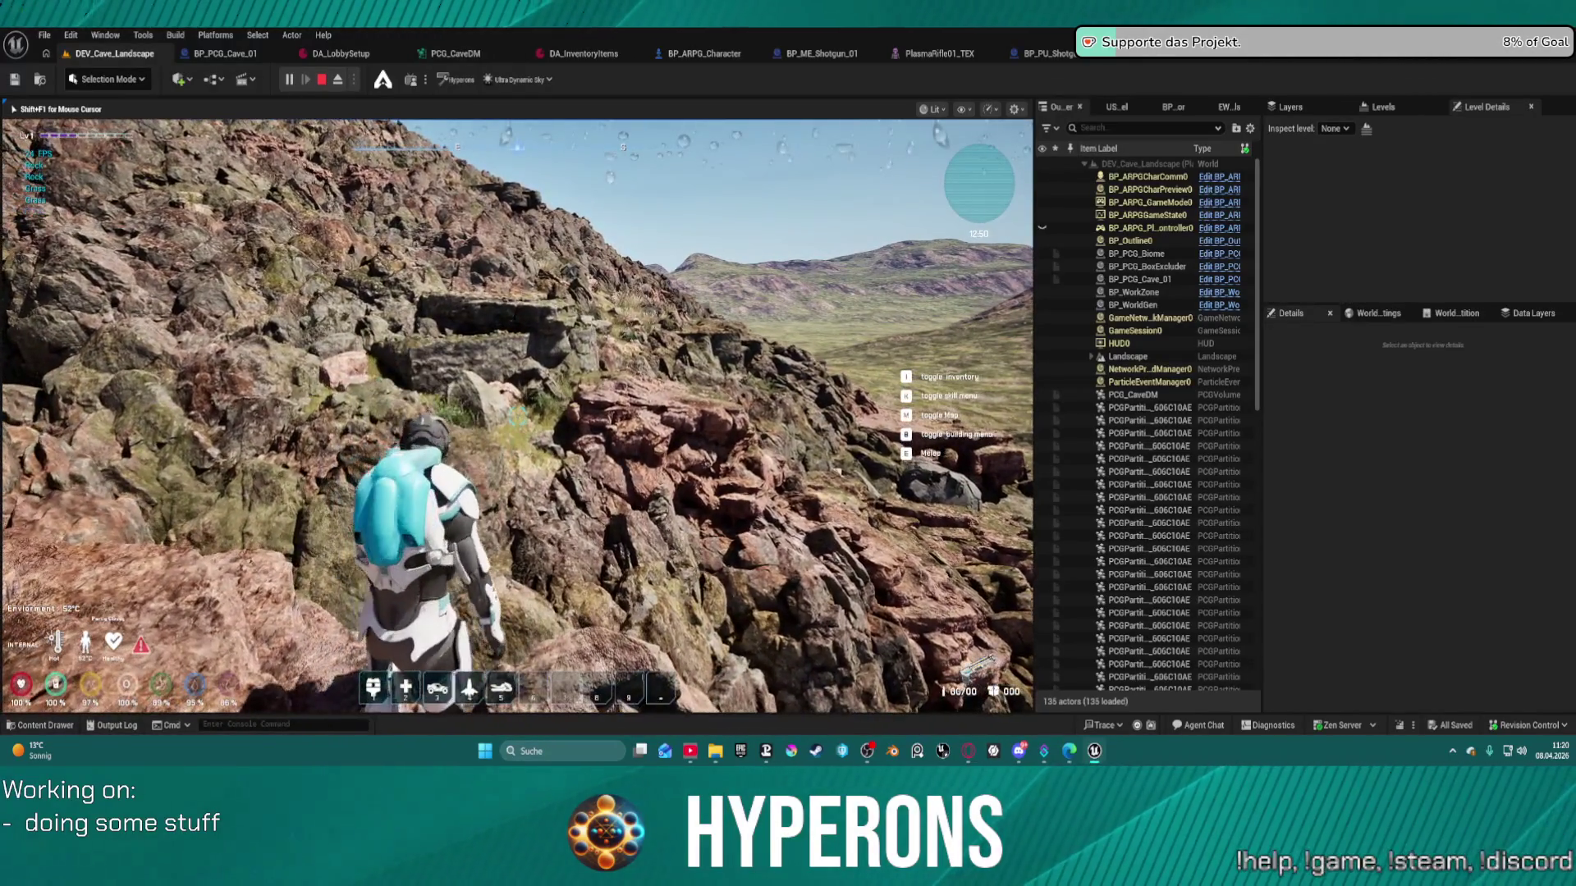
key("w")
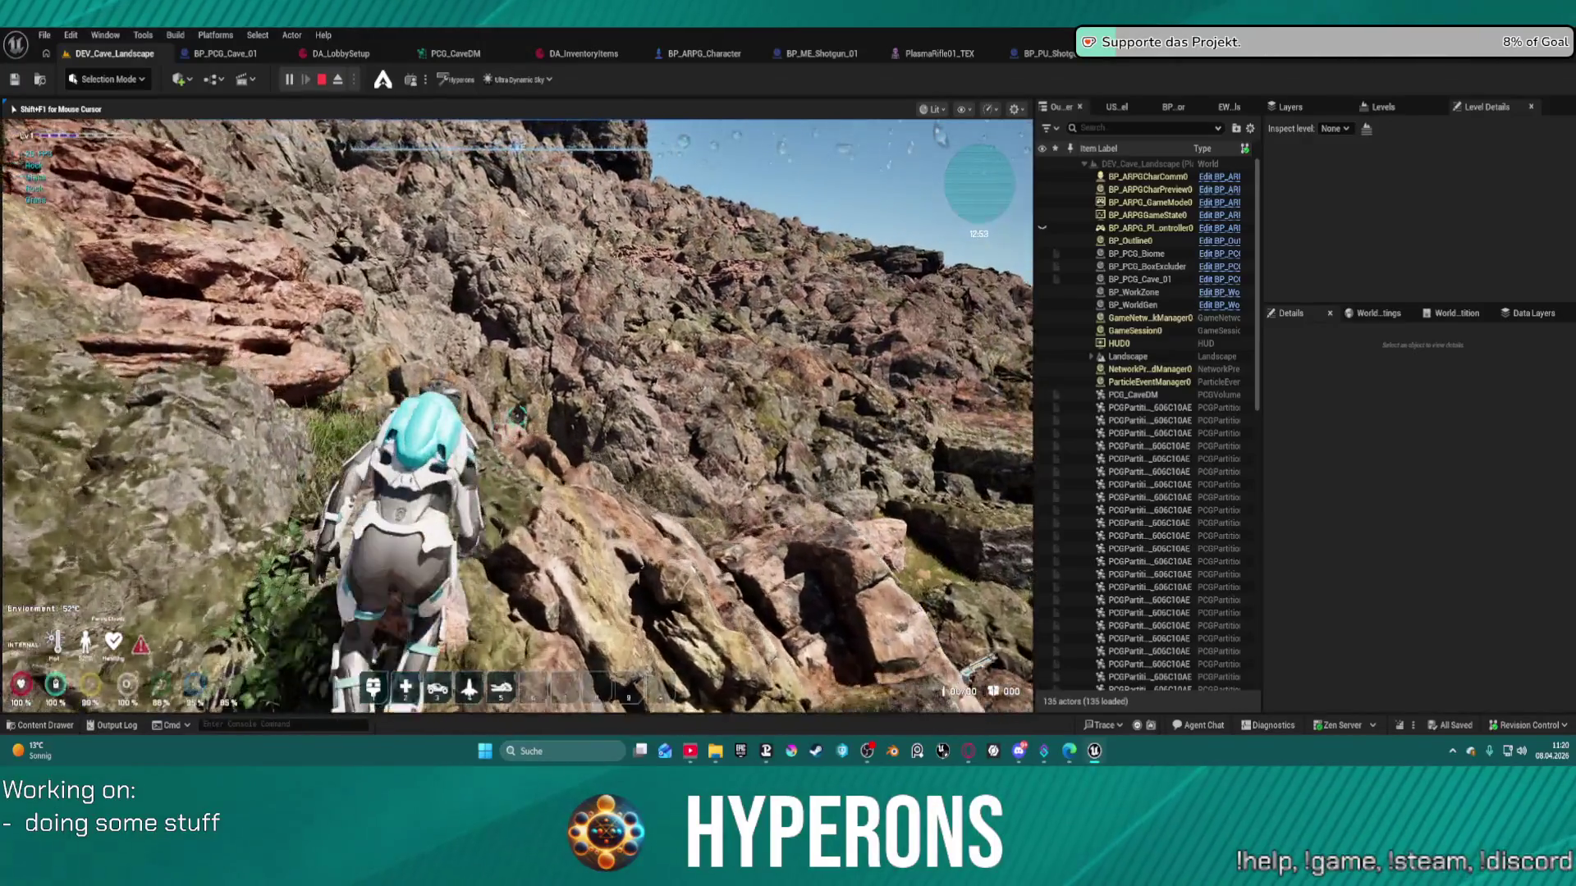
key("w")
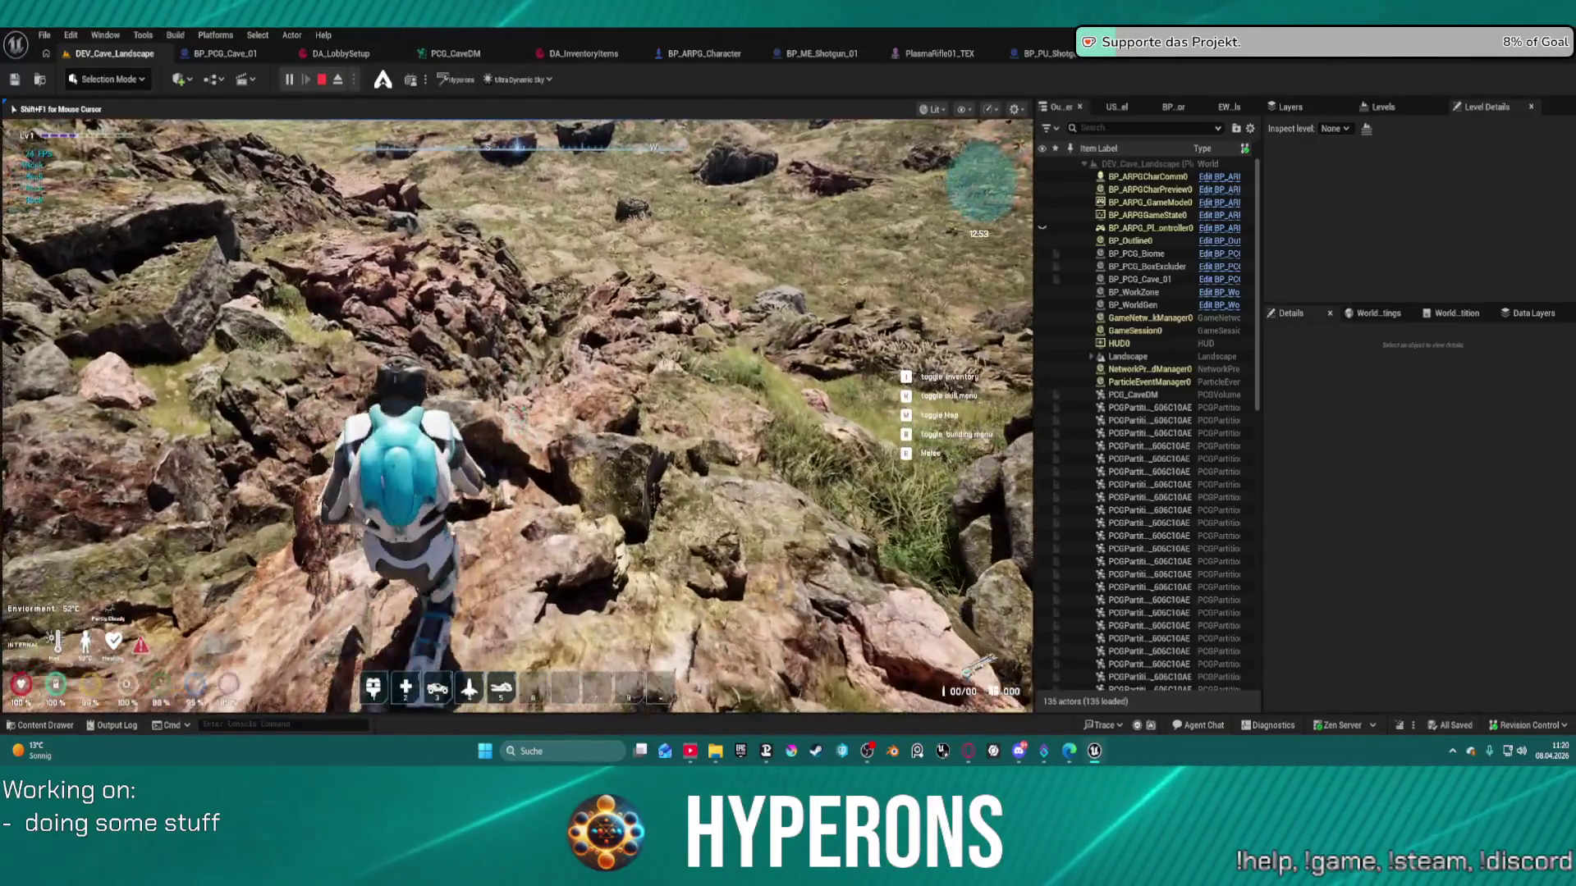
key("w")
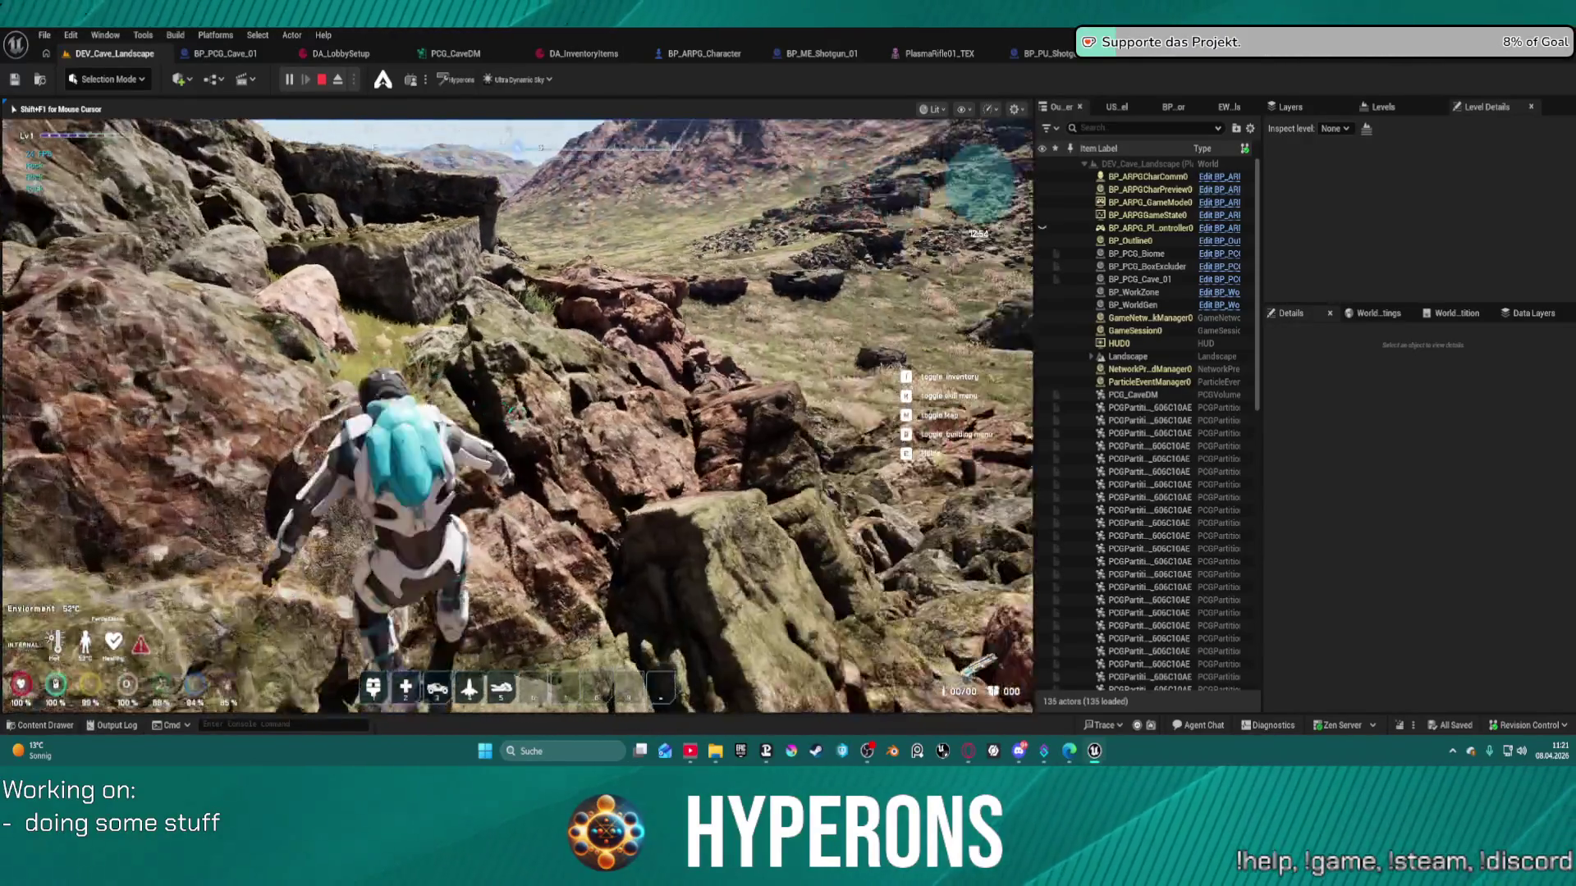
key("w")
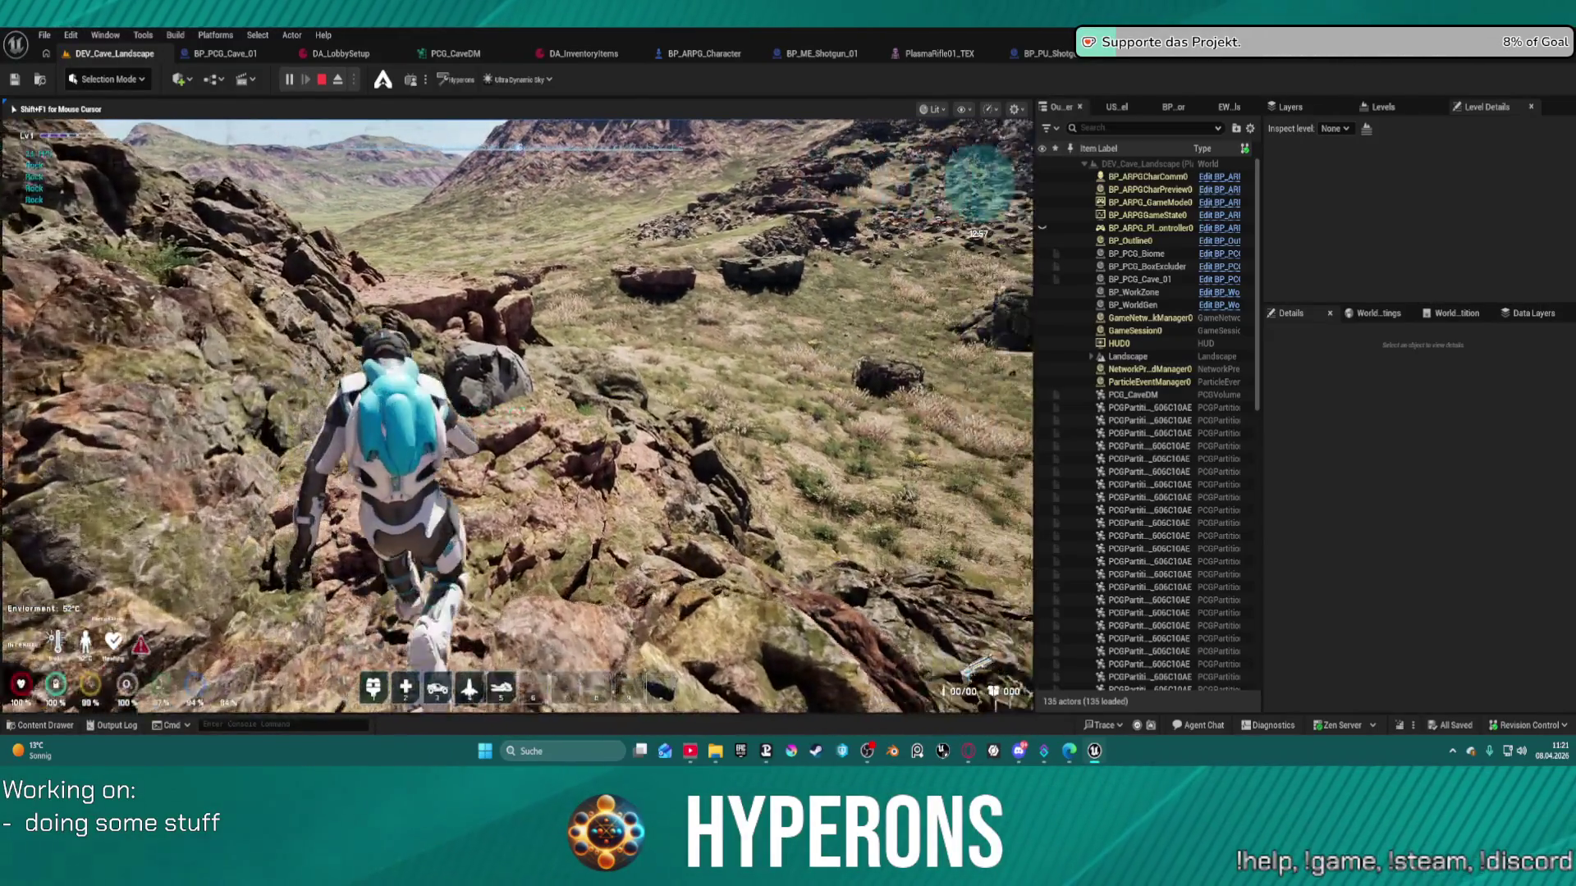
key("w")
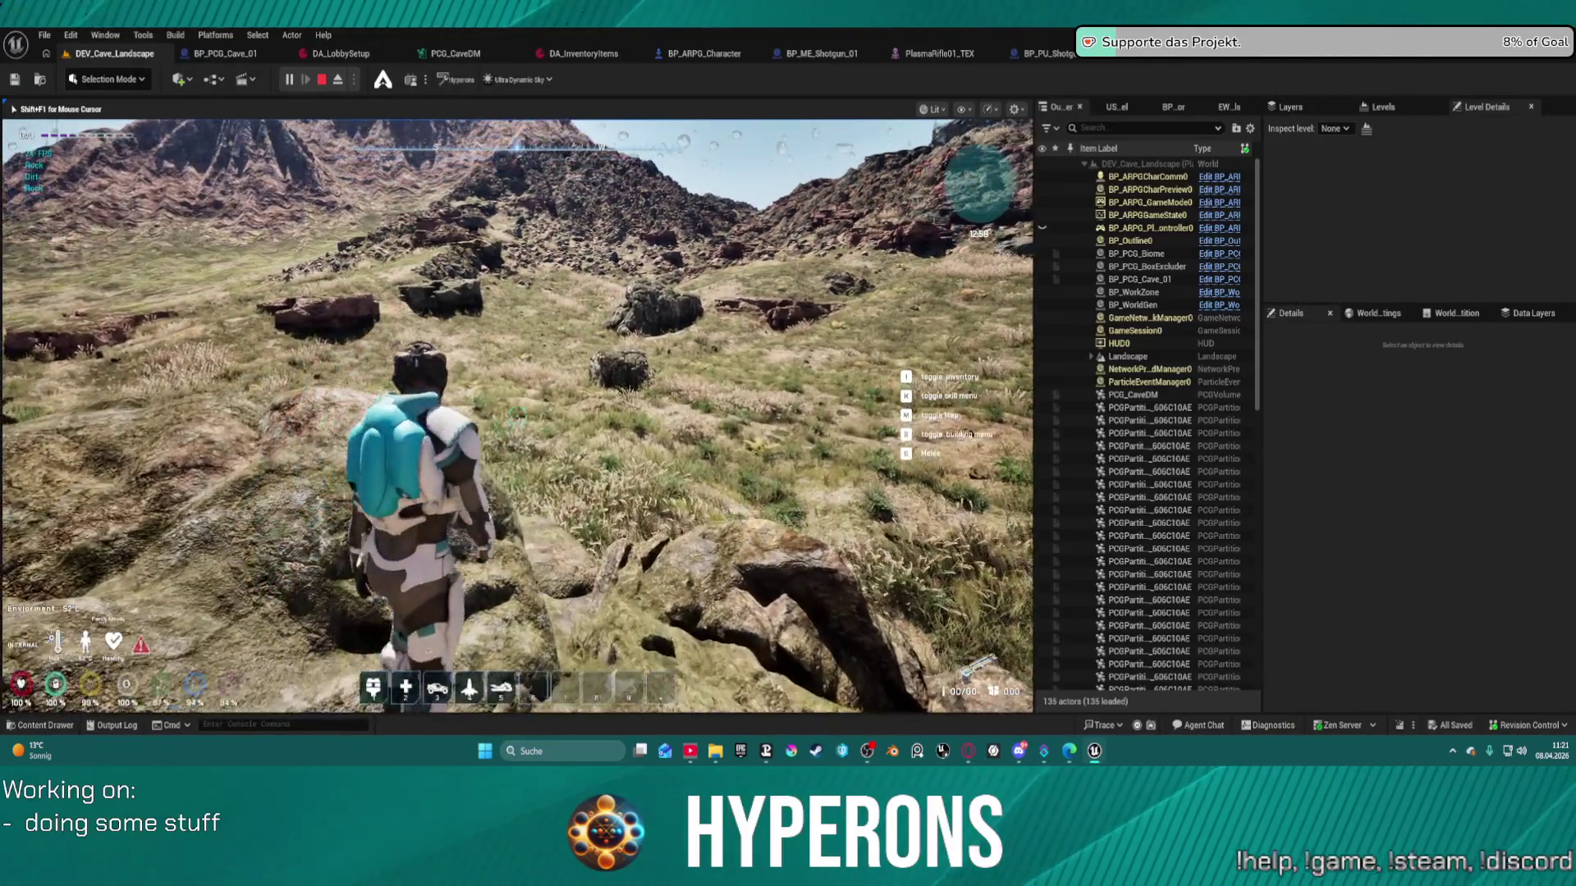
key("w")
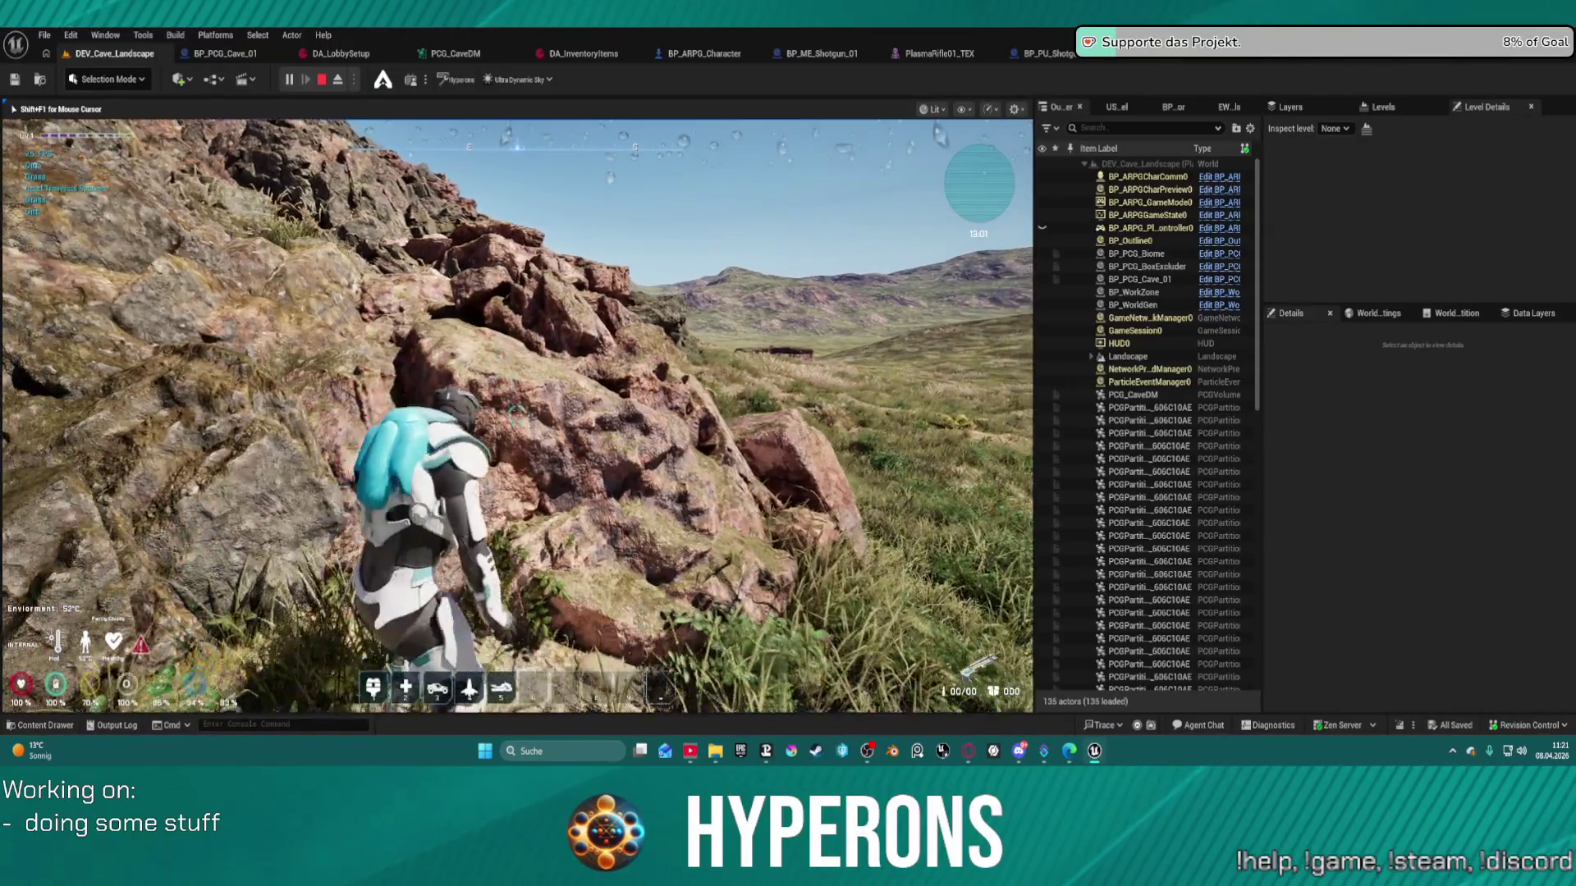
key("w")
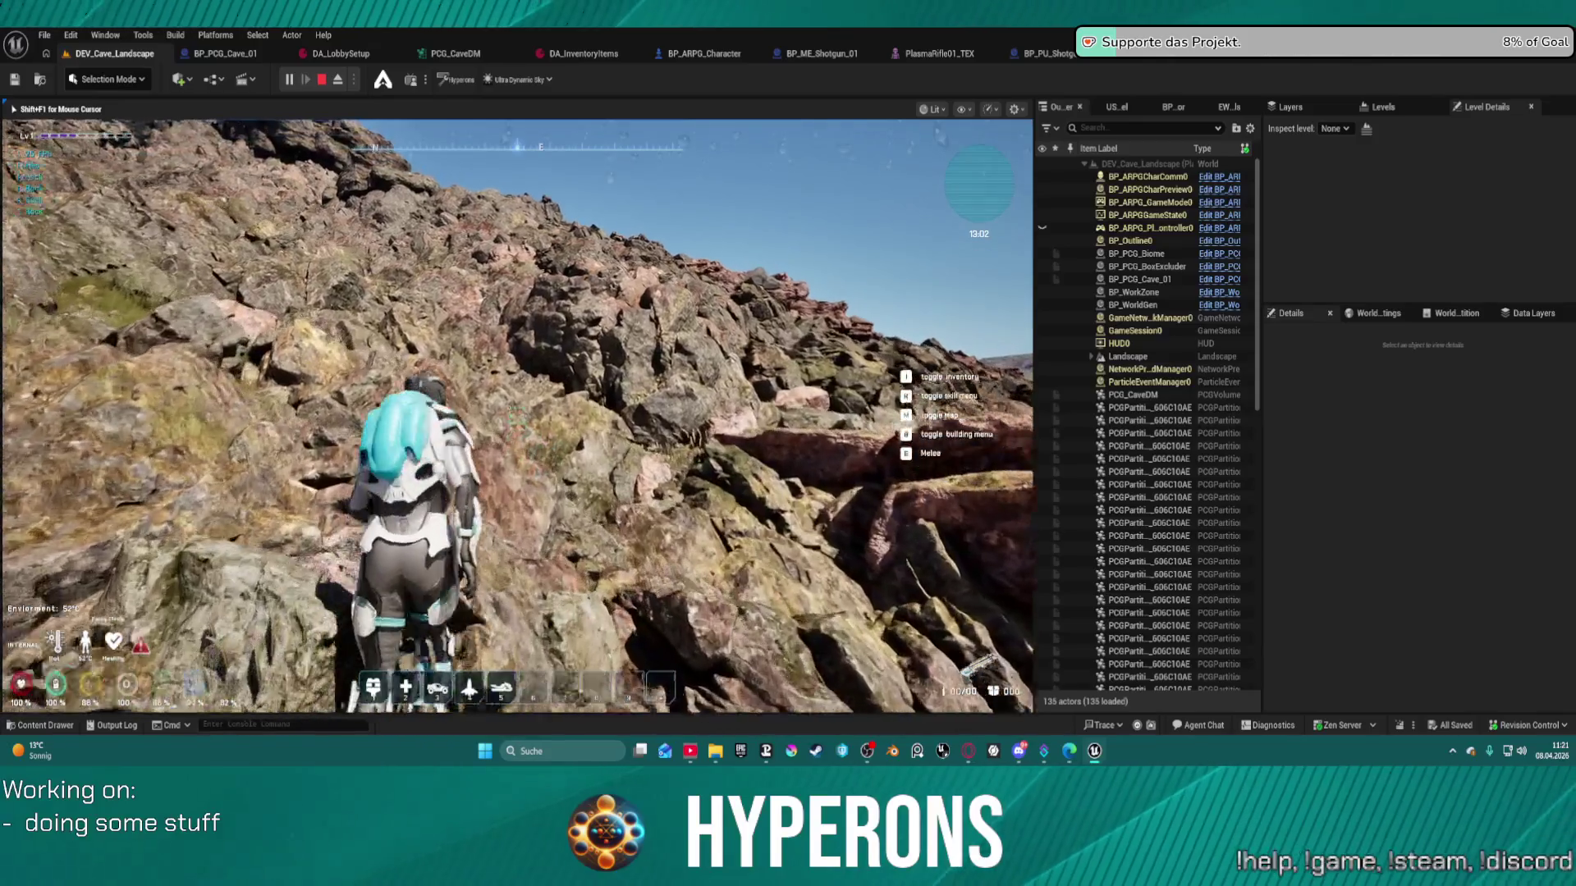
key("w")
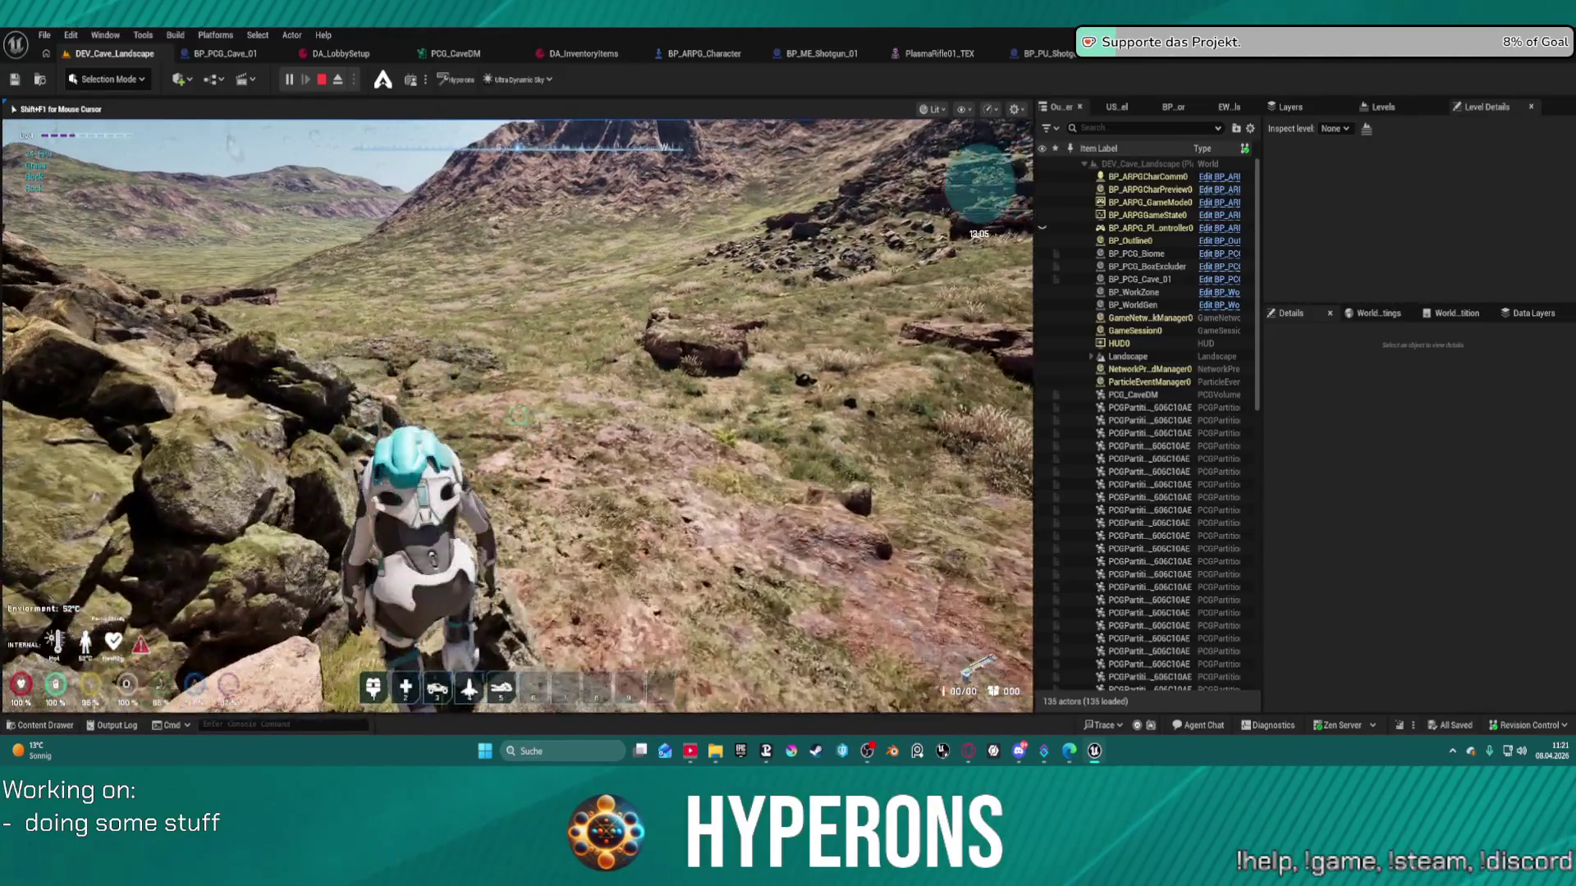
key("w")
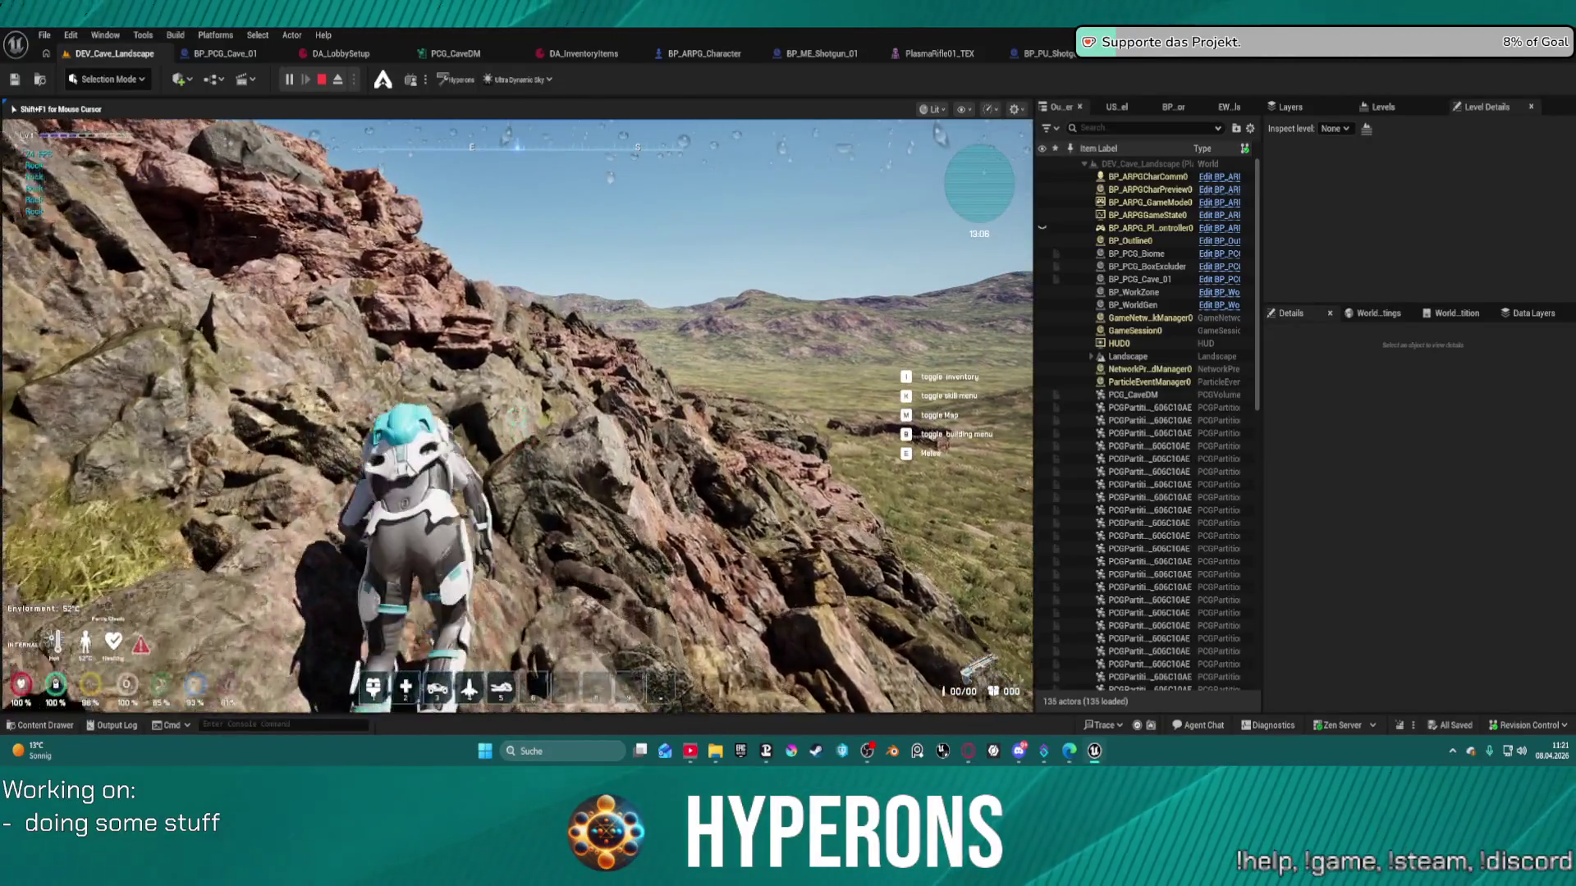
key("w")
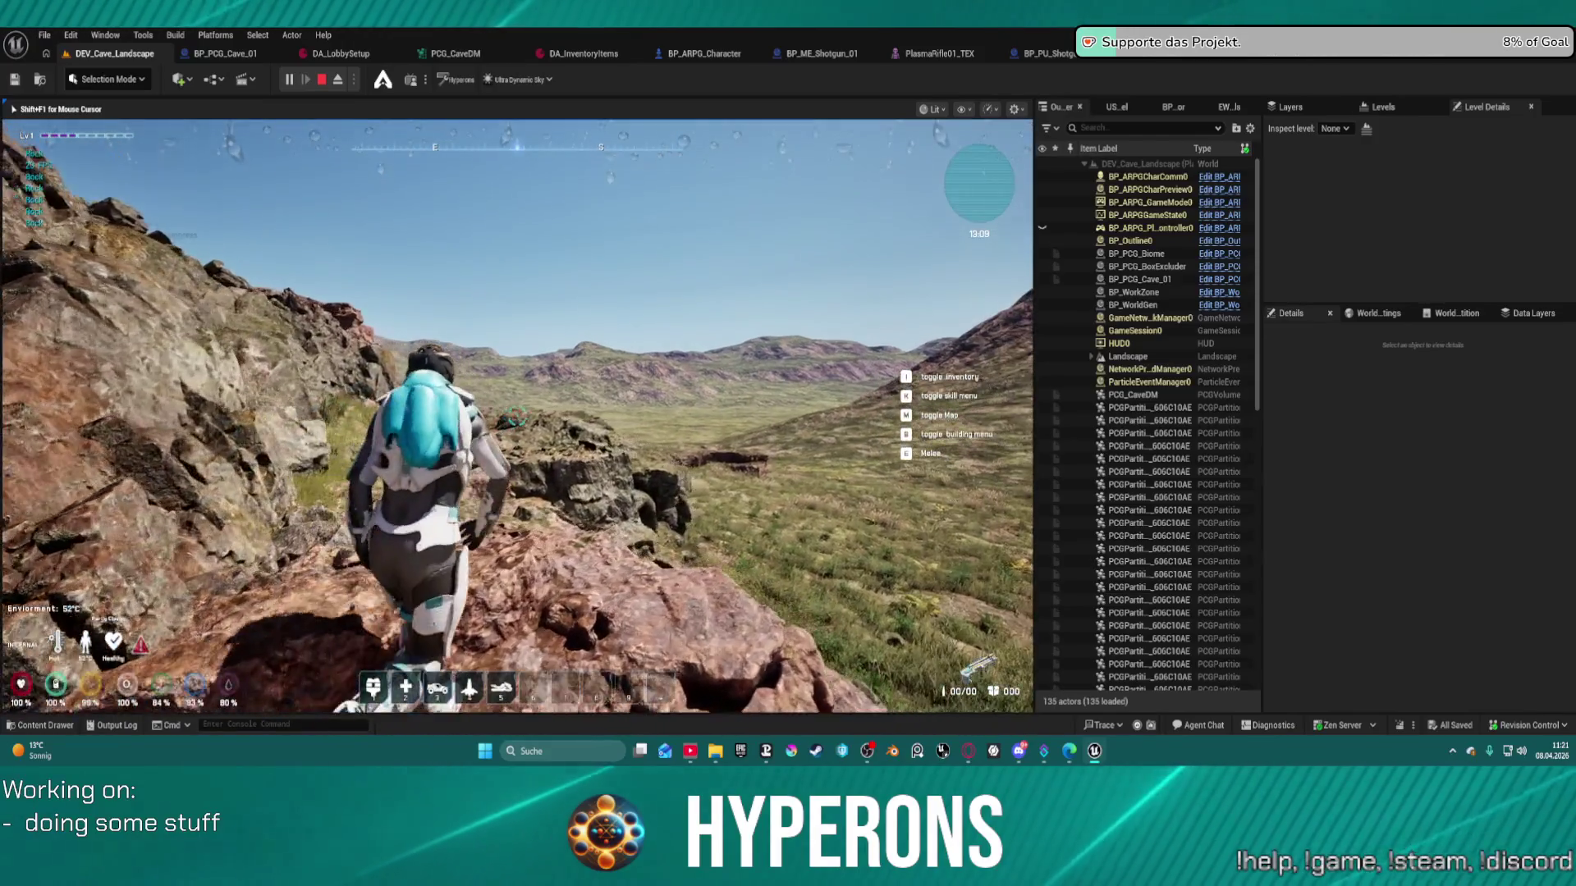
- Walk down into the grassy valley toward the red rock cliffs and up the slope beyond
key("w")
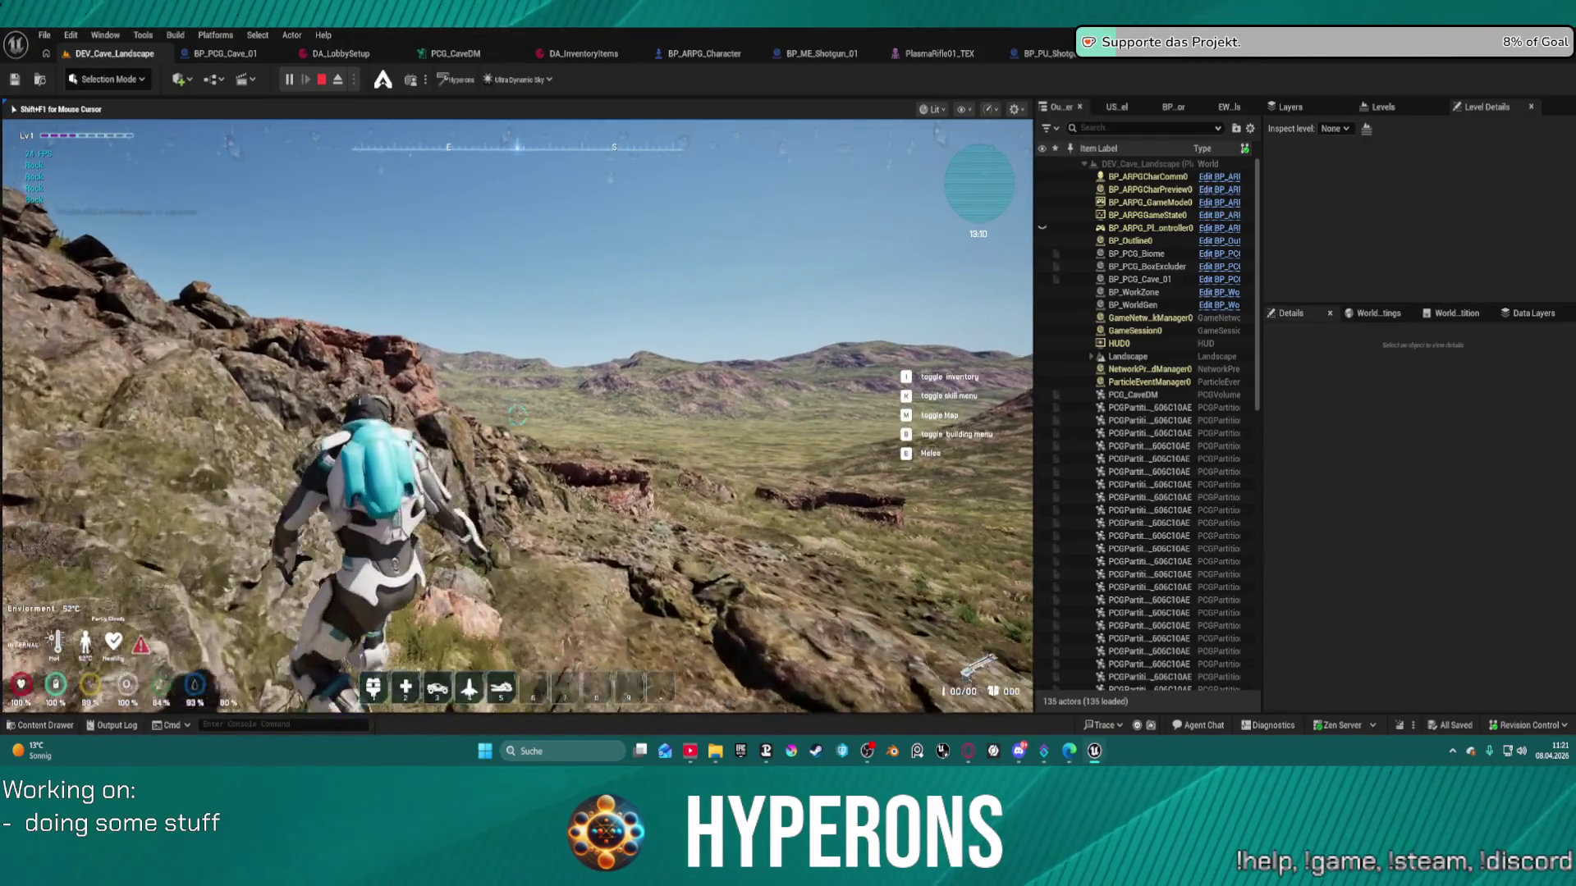
key("w")
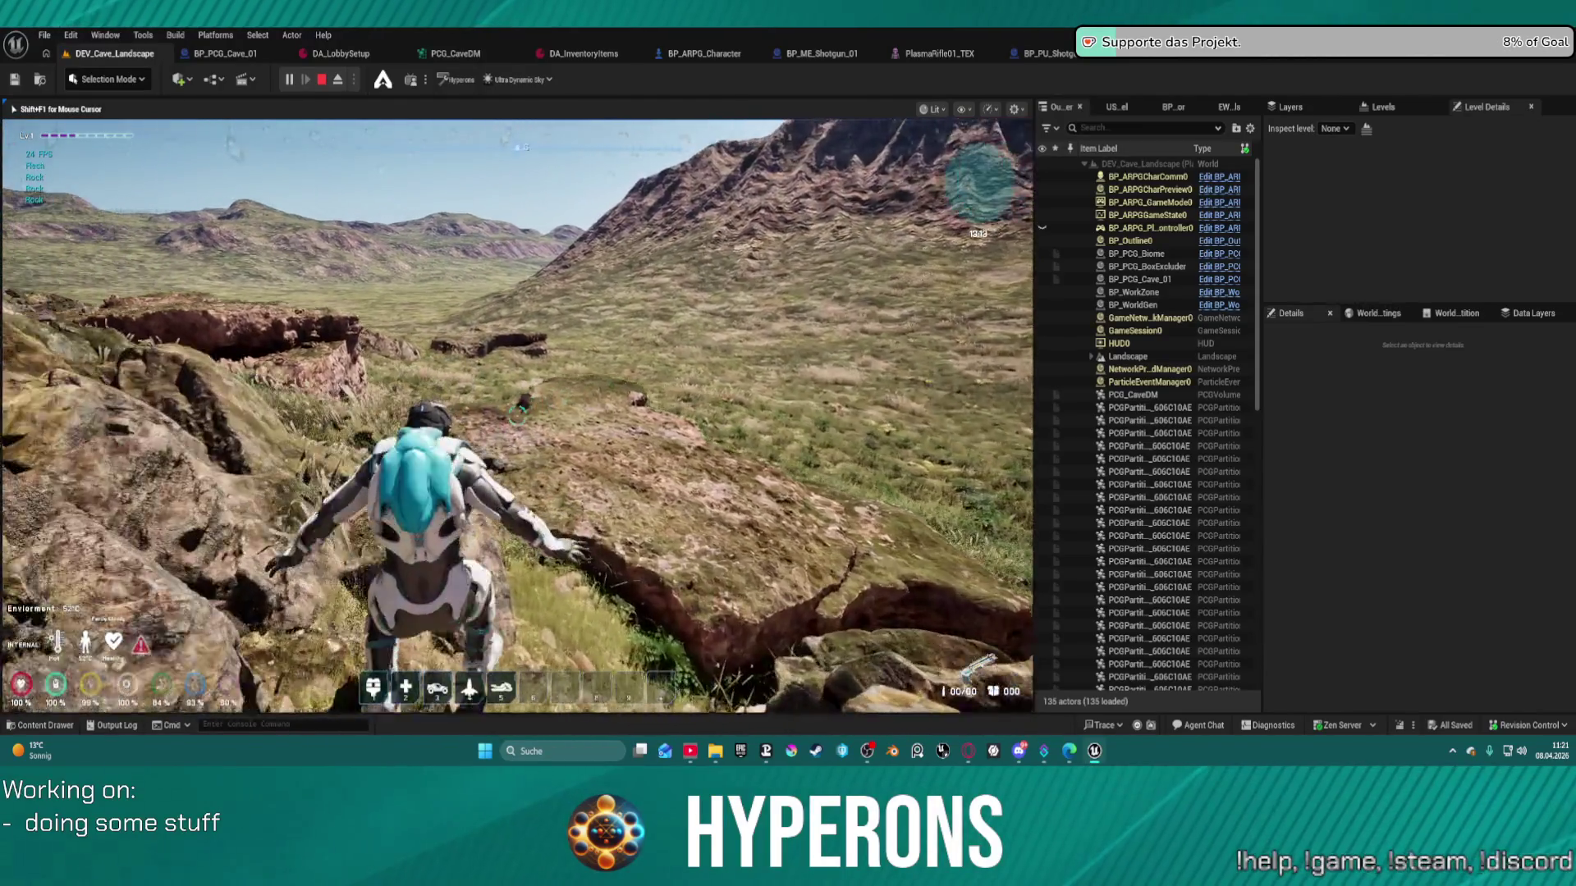
key("w")
key("w")
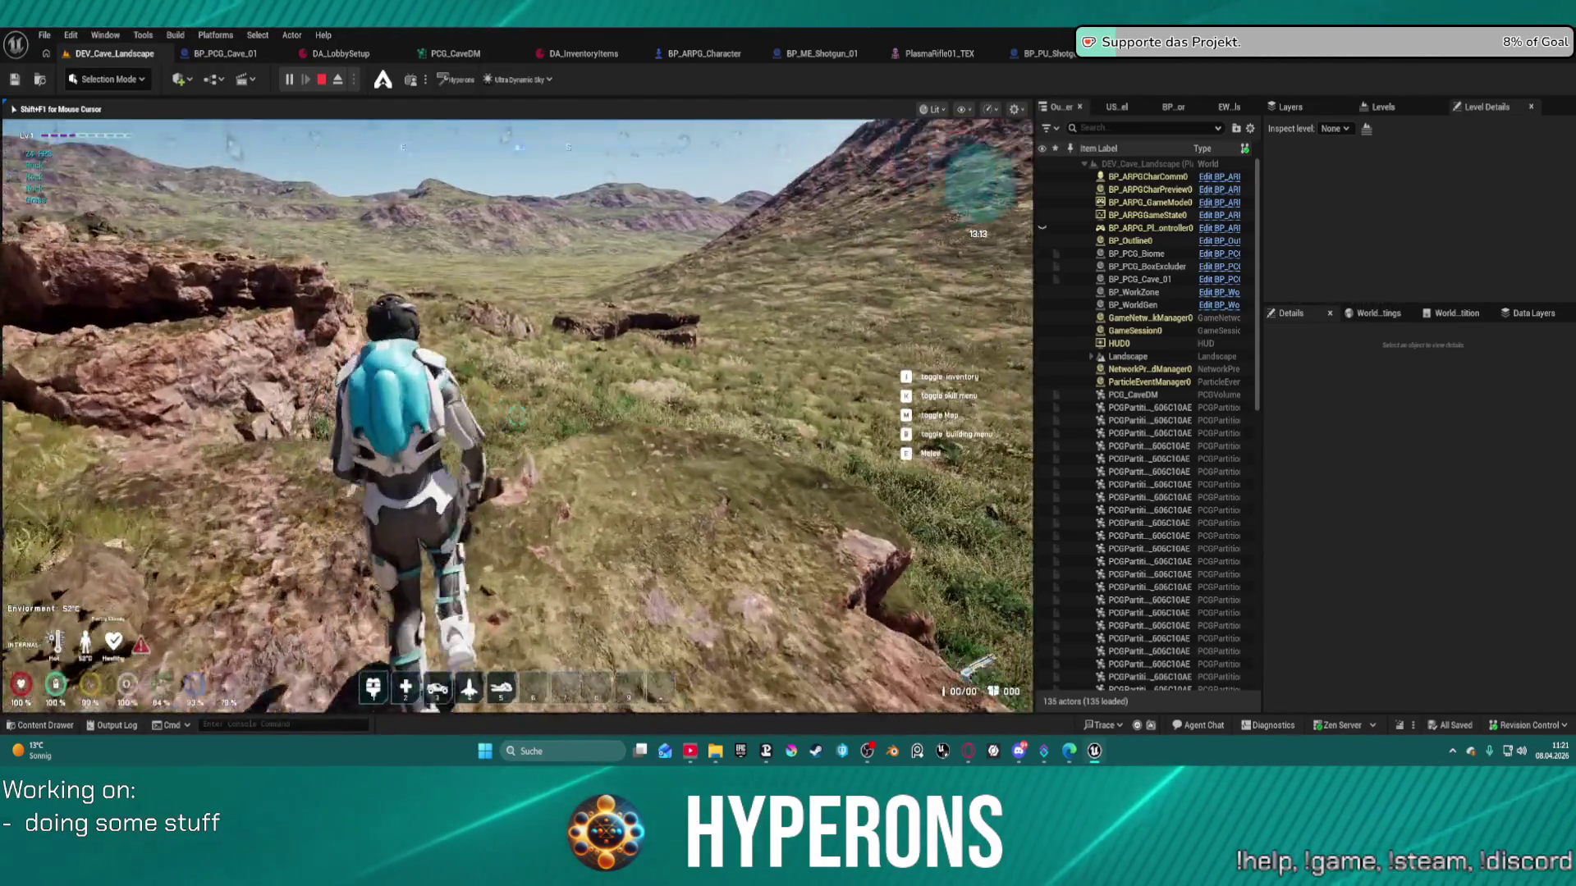
key("w")
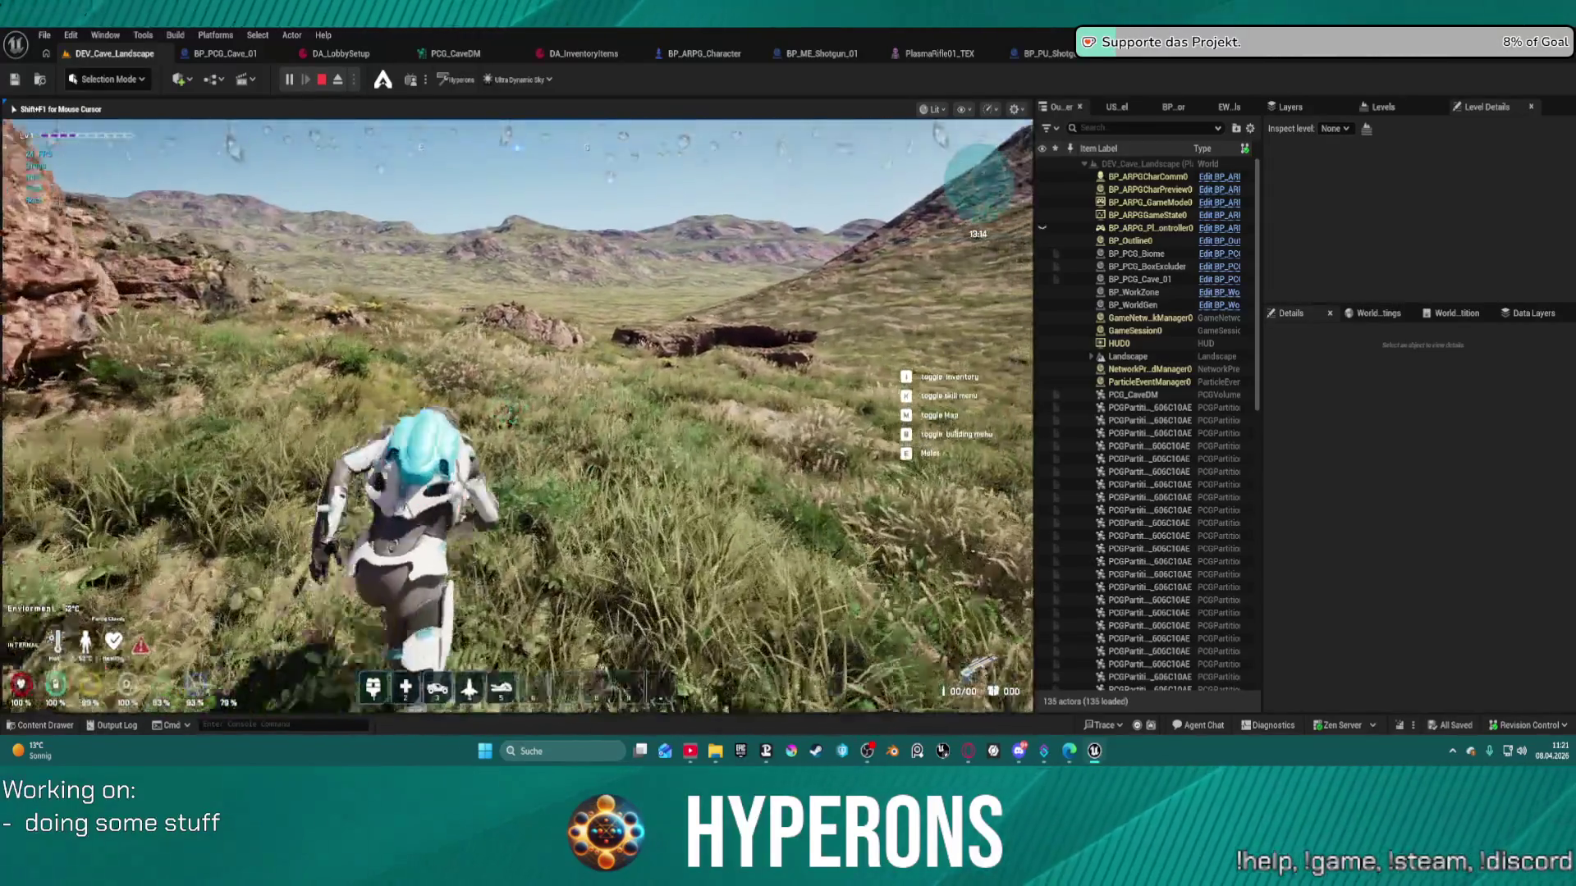
key("w")
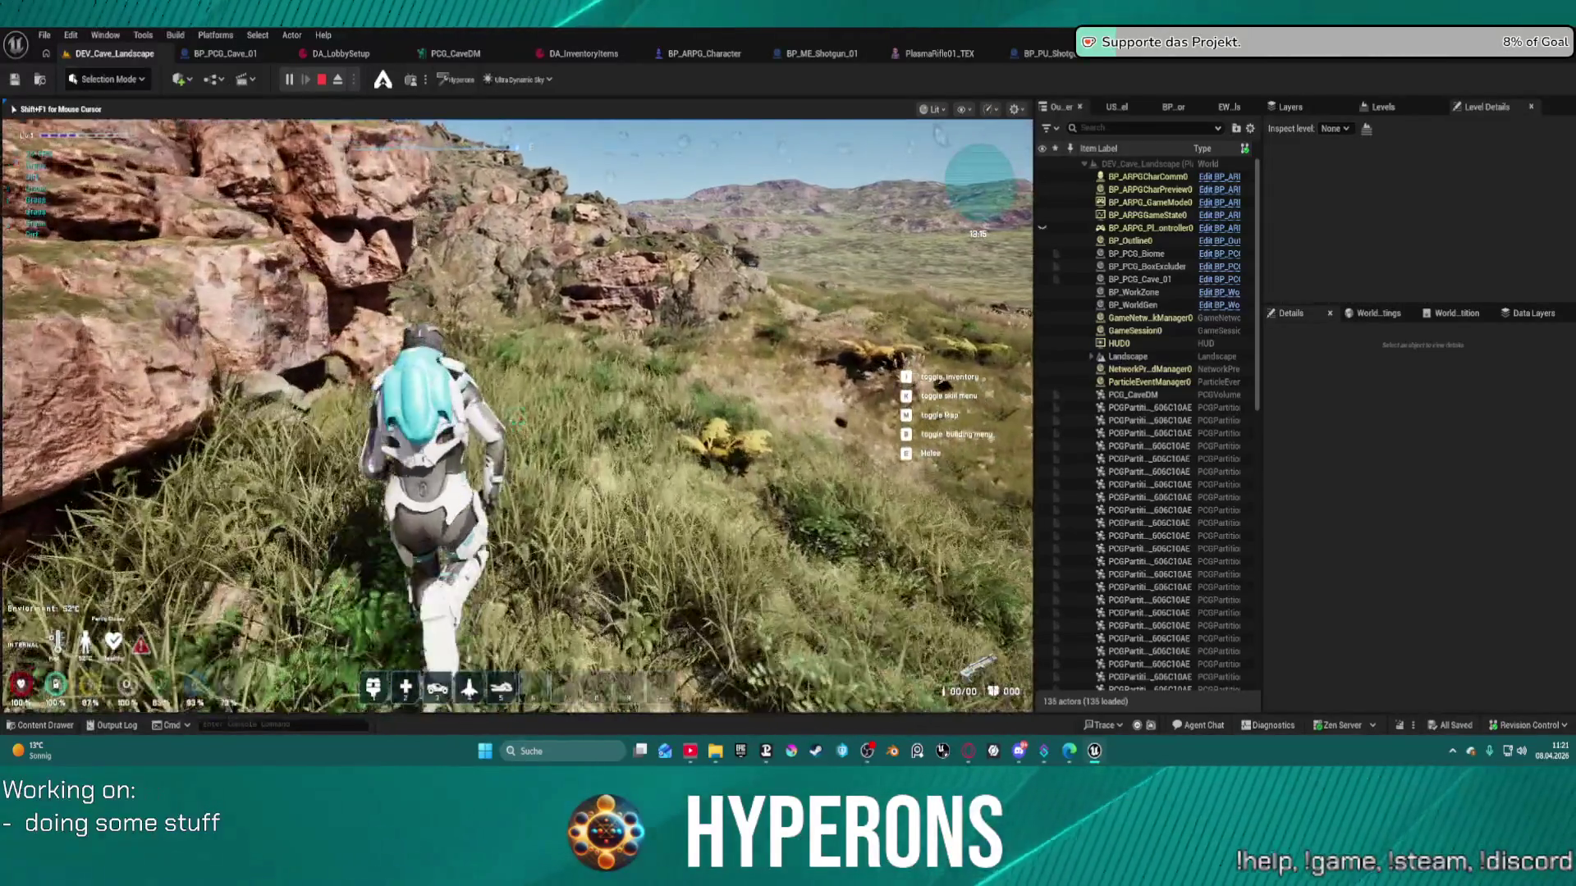
key("w")
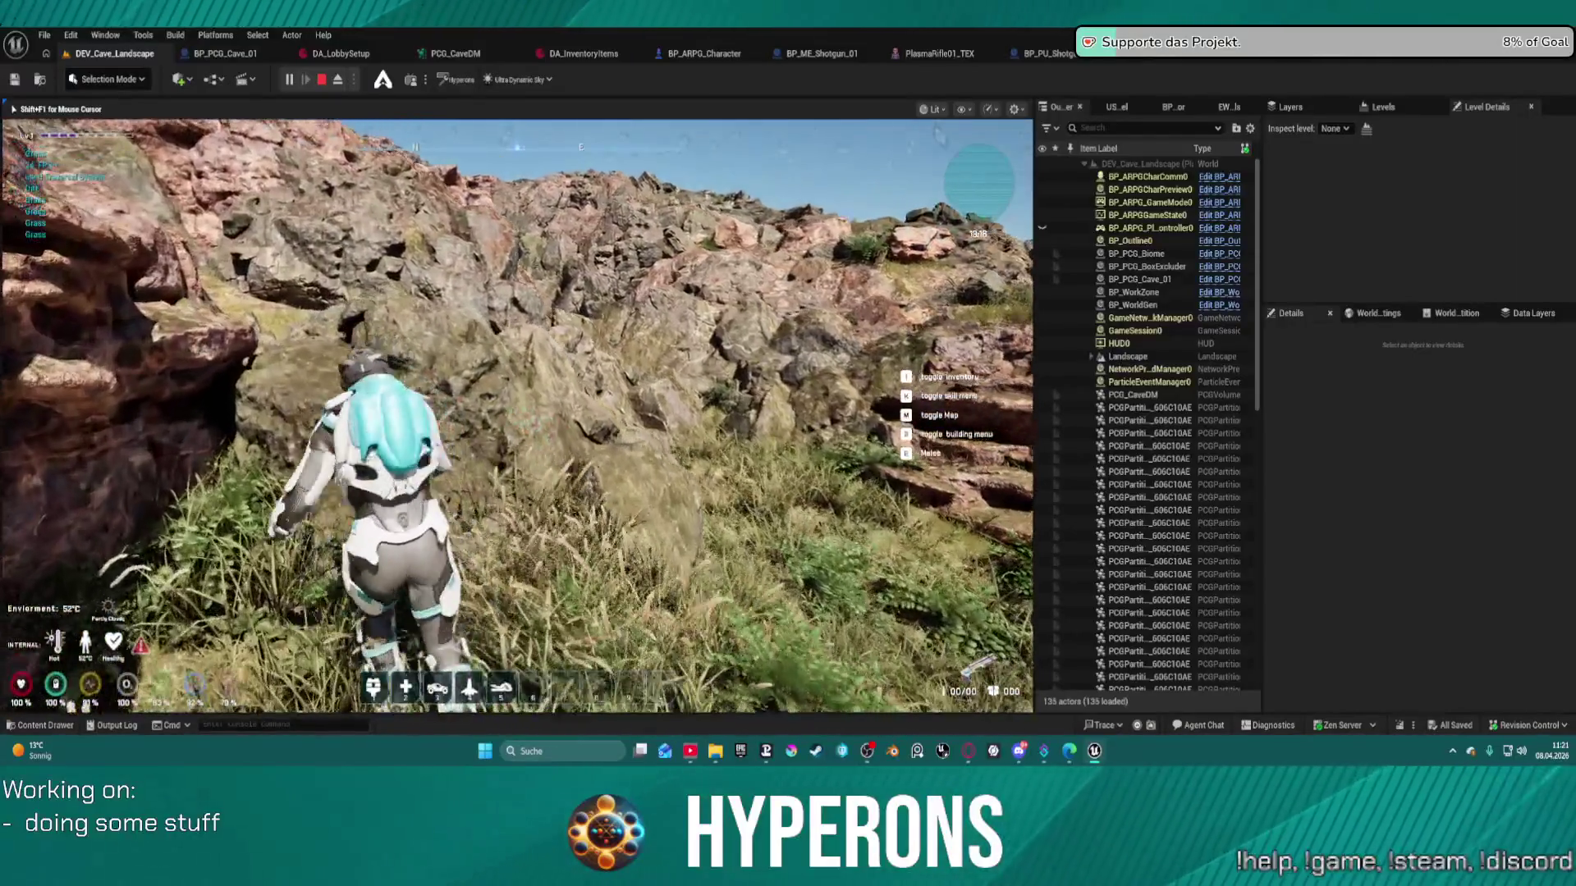
key("w")
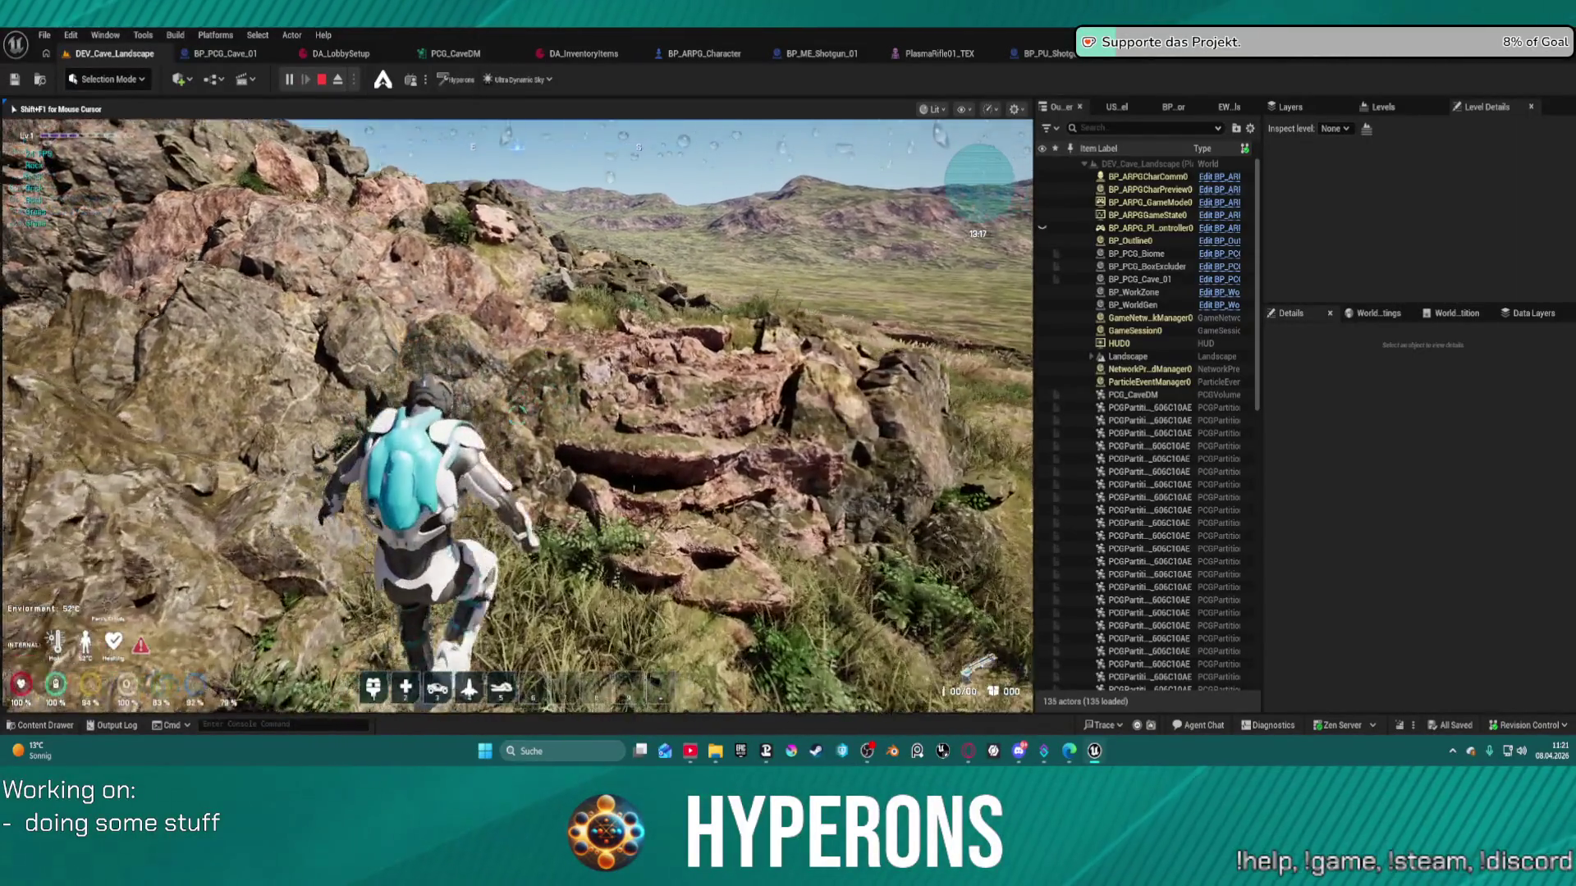
key("w")
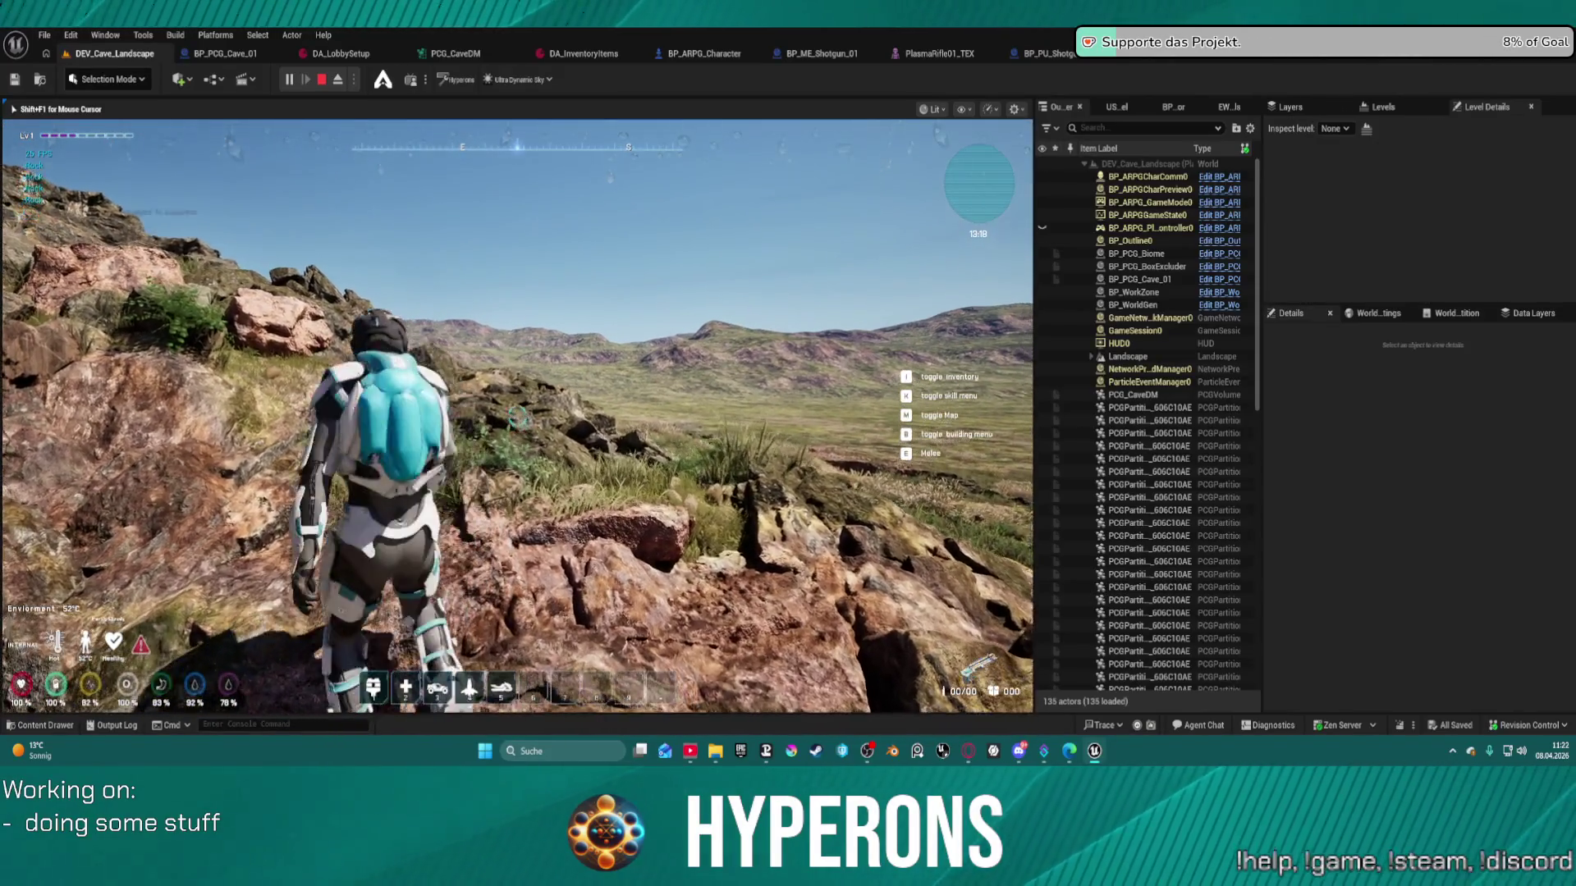
- Cross the rocks toward the peak, using traversal to climb over them
key("w")
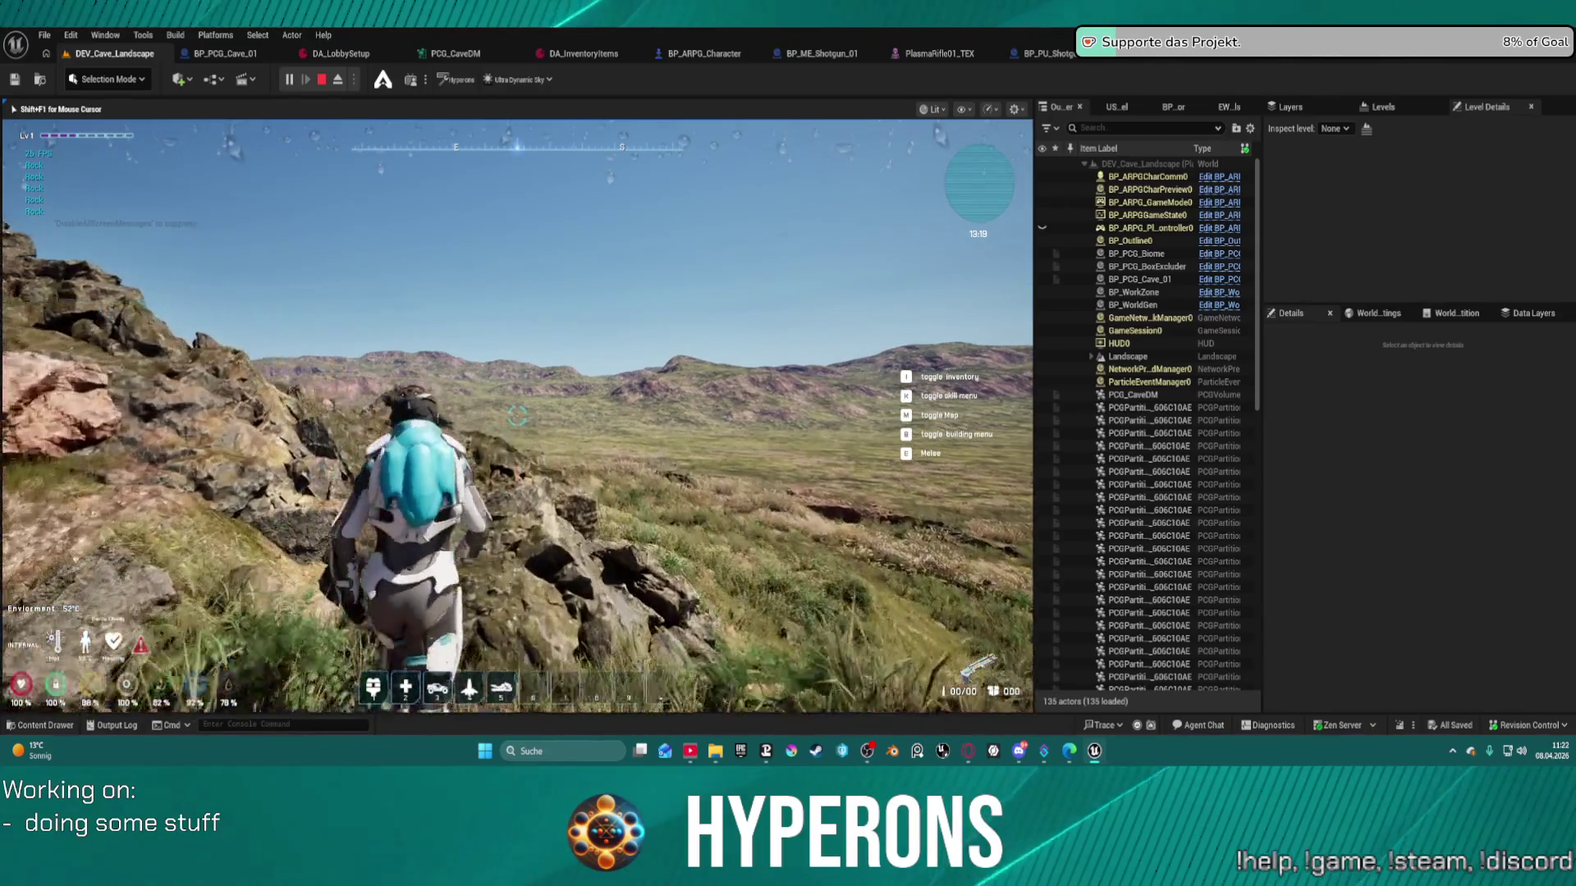
key("w")
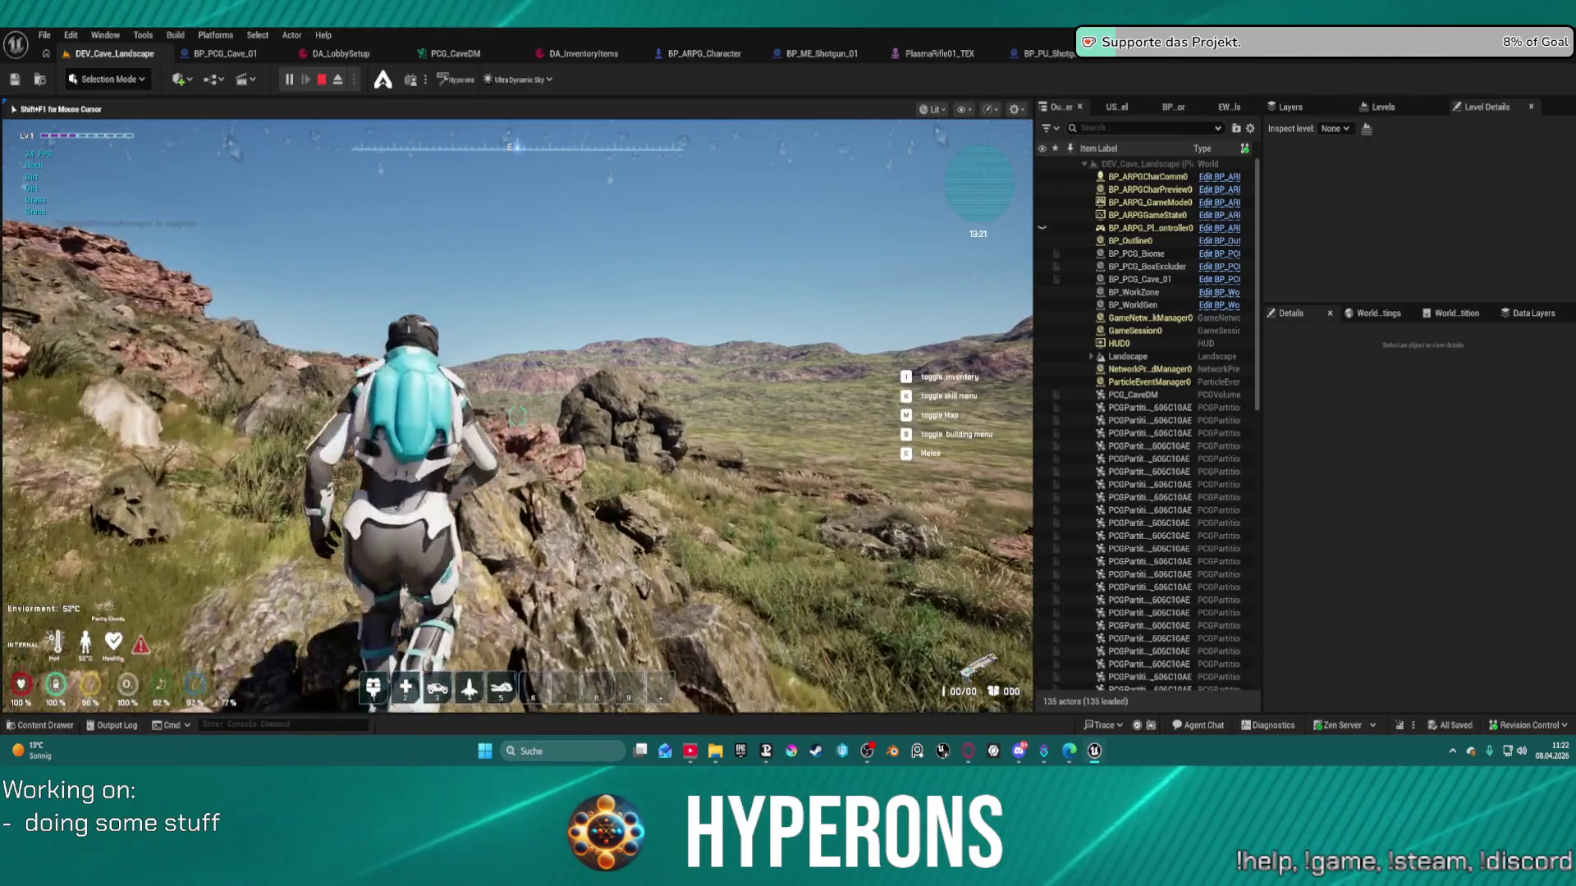
key("w")
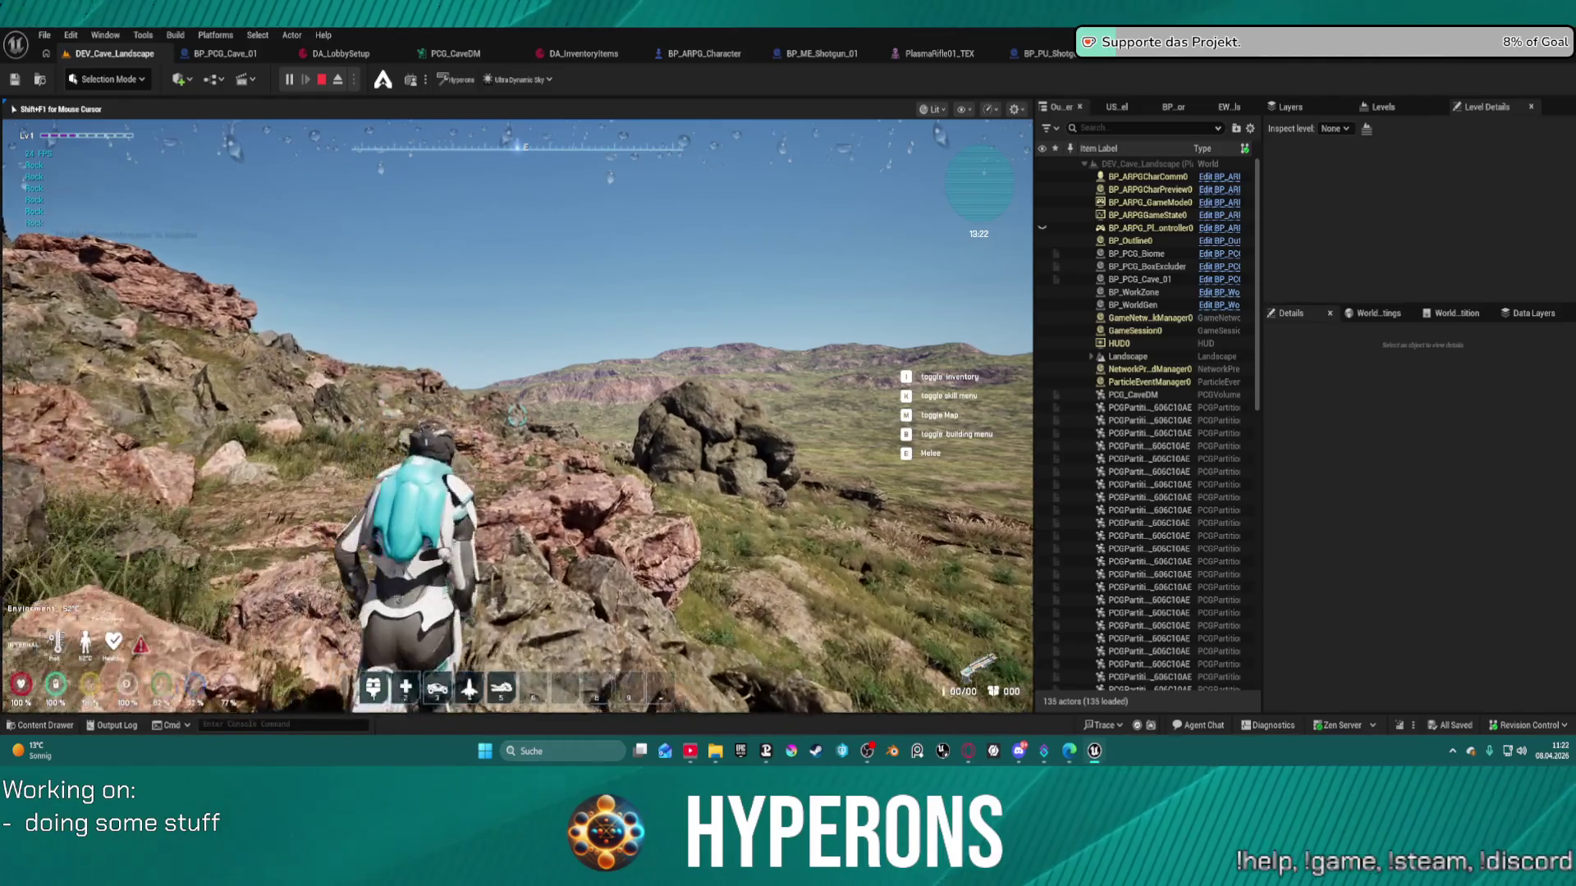
key("w")
key("w")
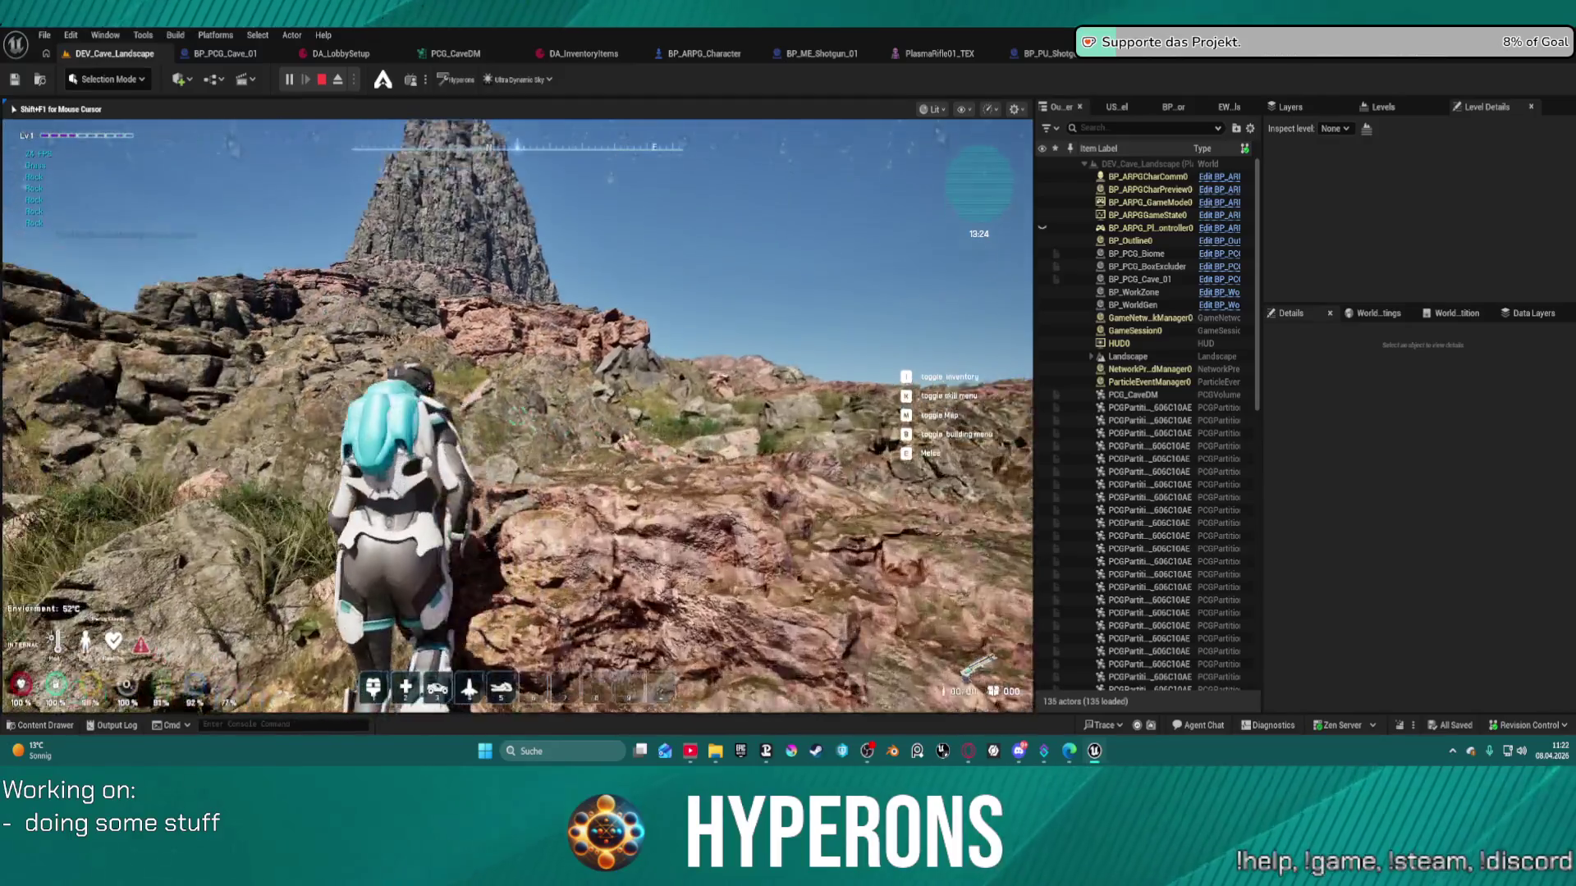
key("w")
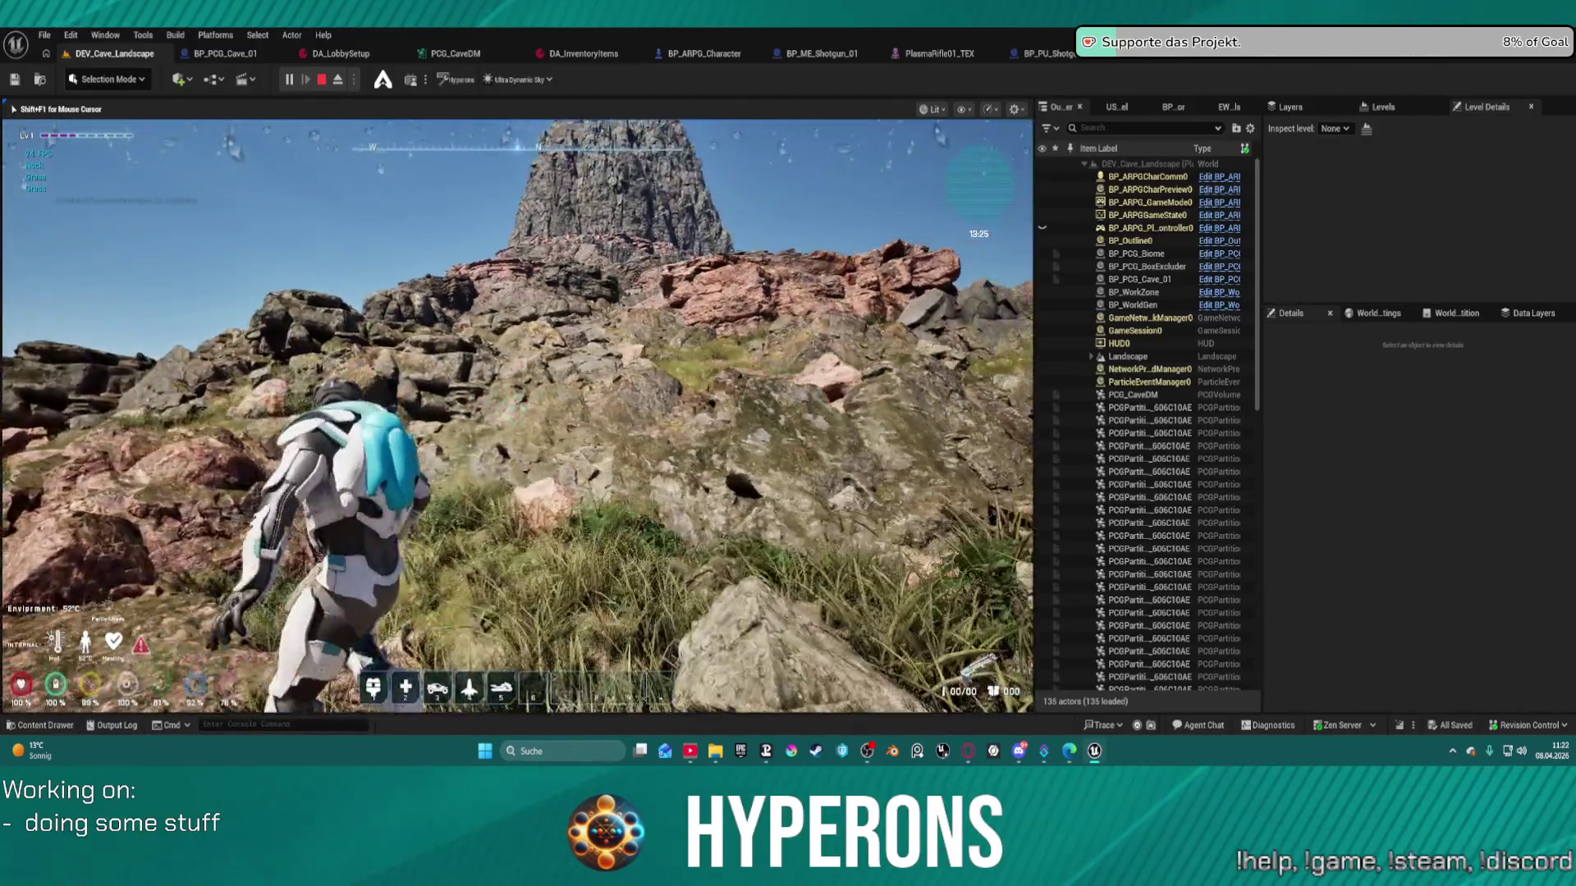
key("w")
key("w")
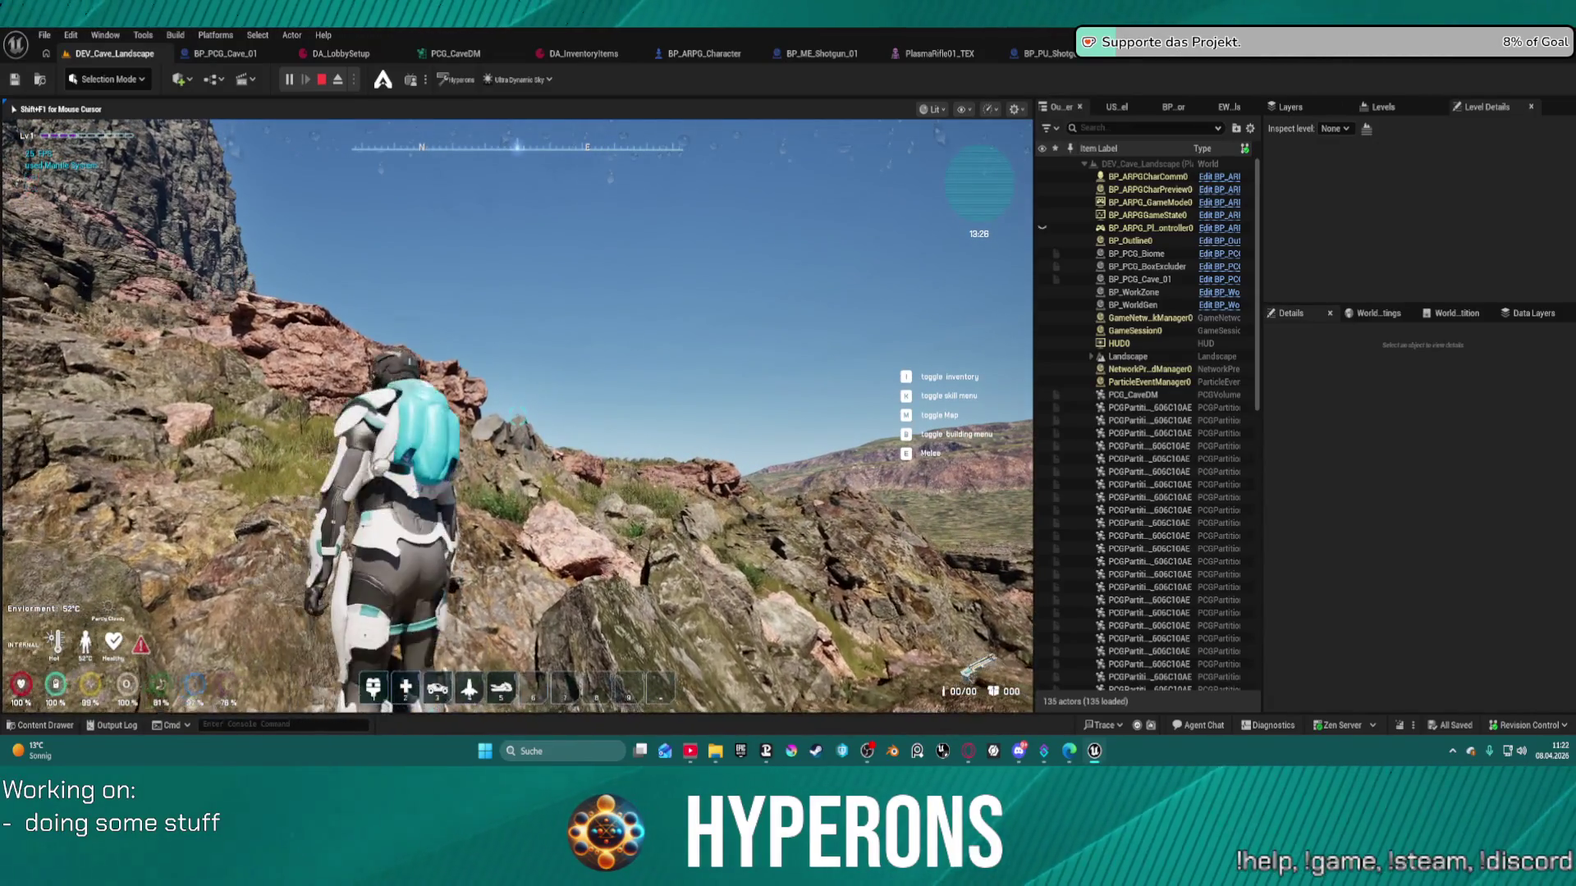
key("w")
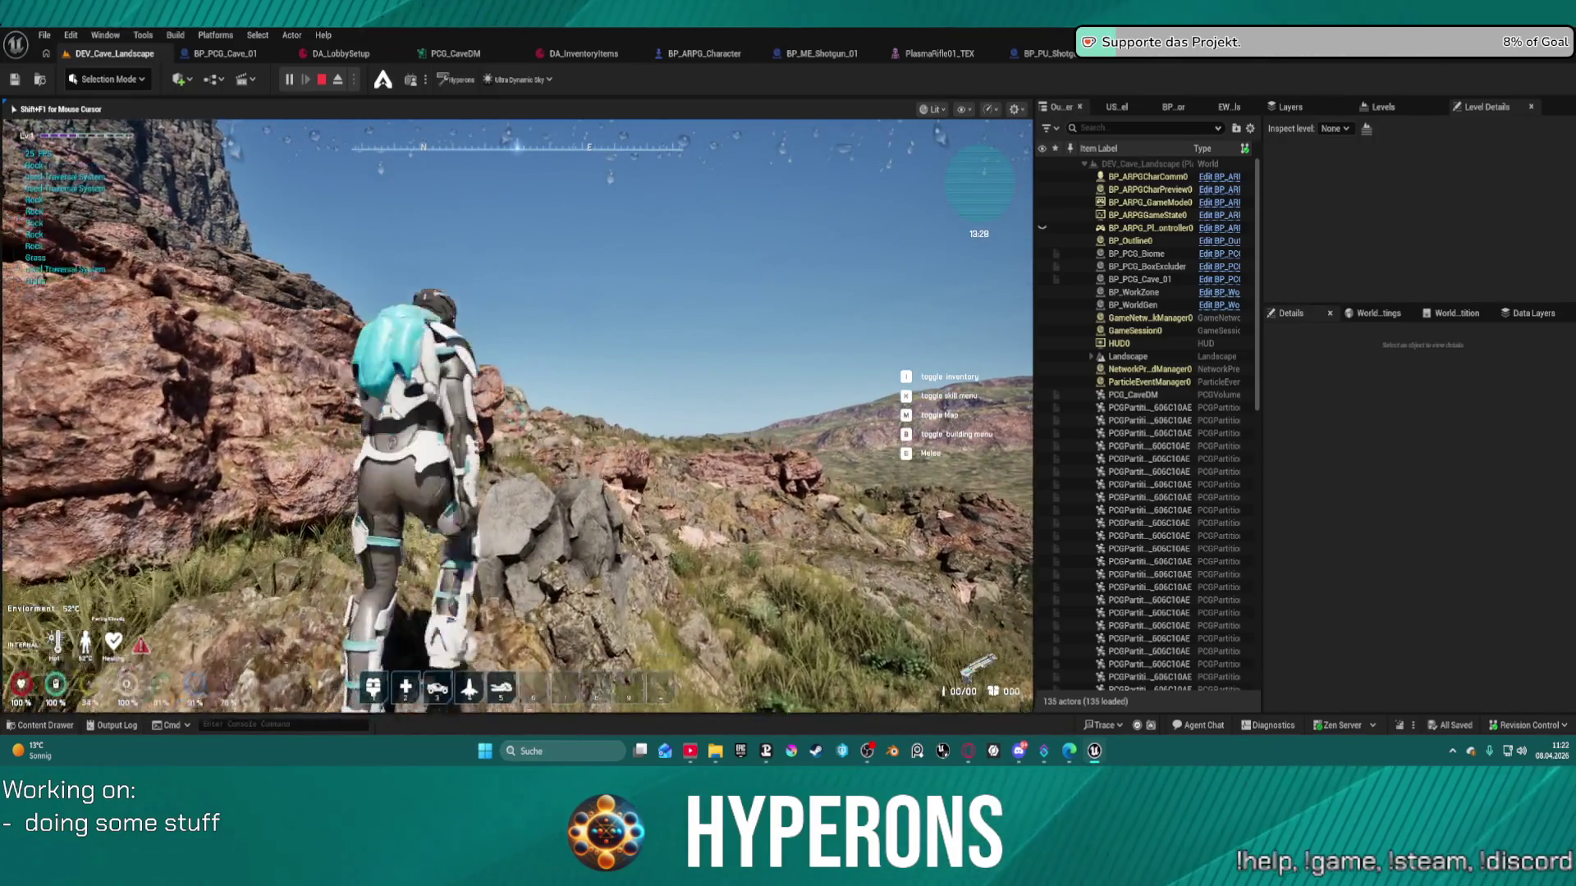
key("w")
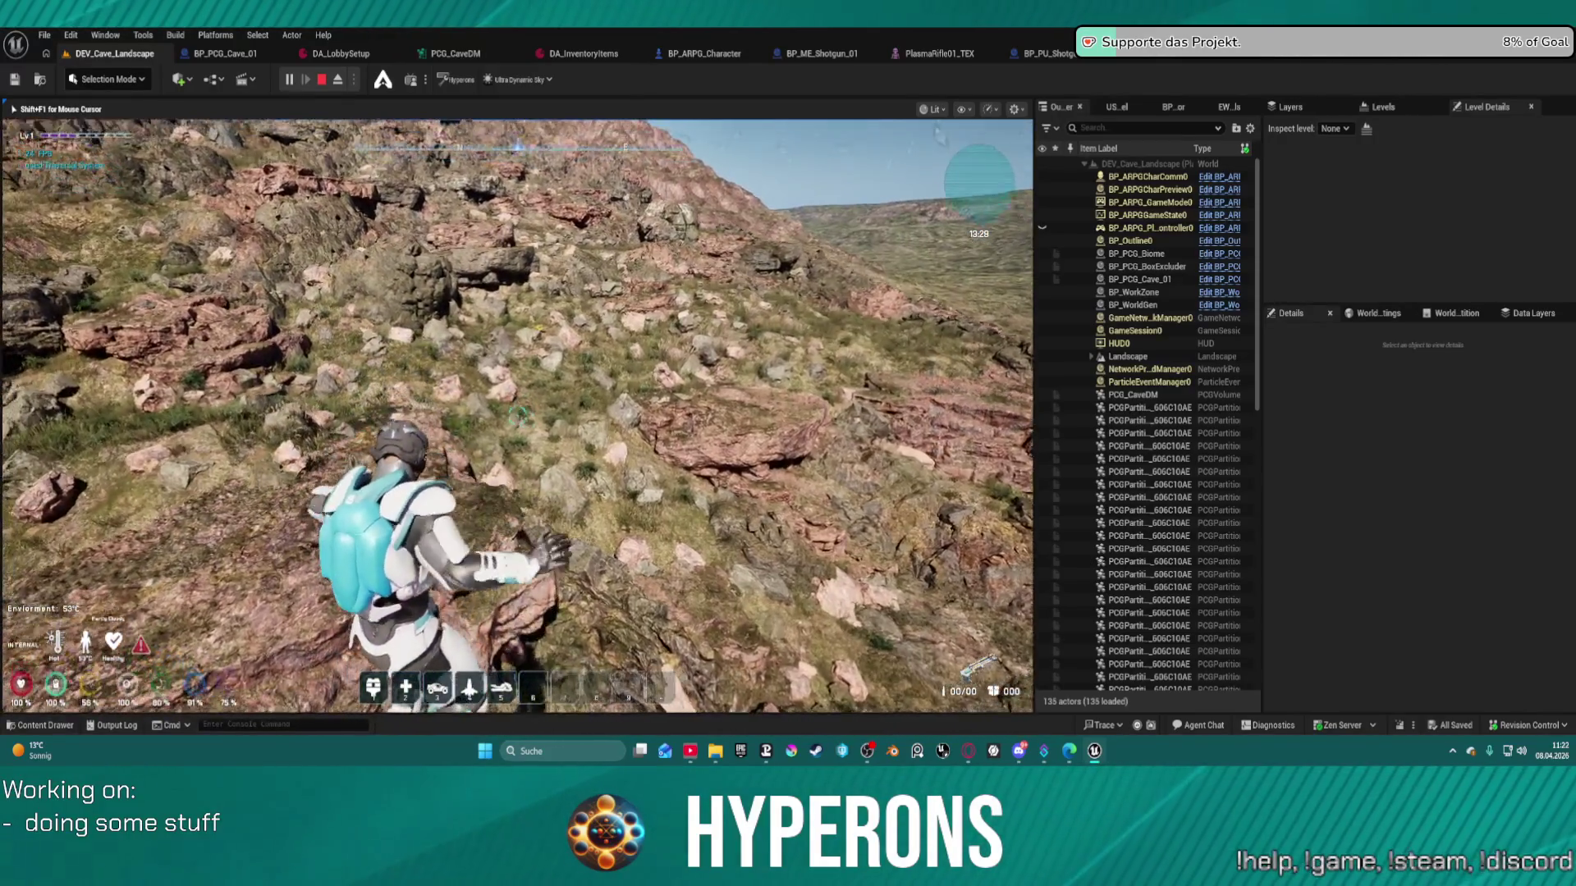
- Walk over the rocky slope, through a crevice, and mantle up the ledge toward the peak
key("w")
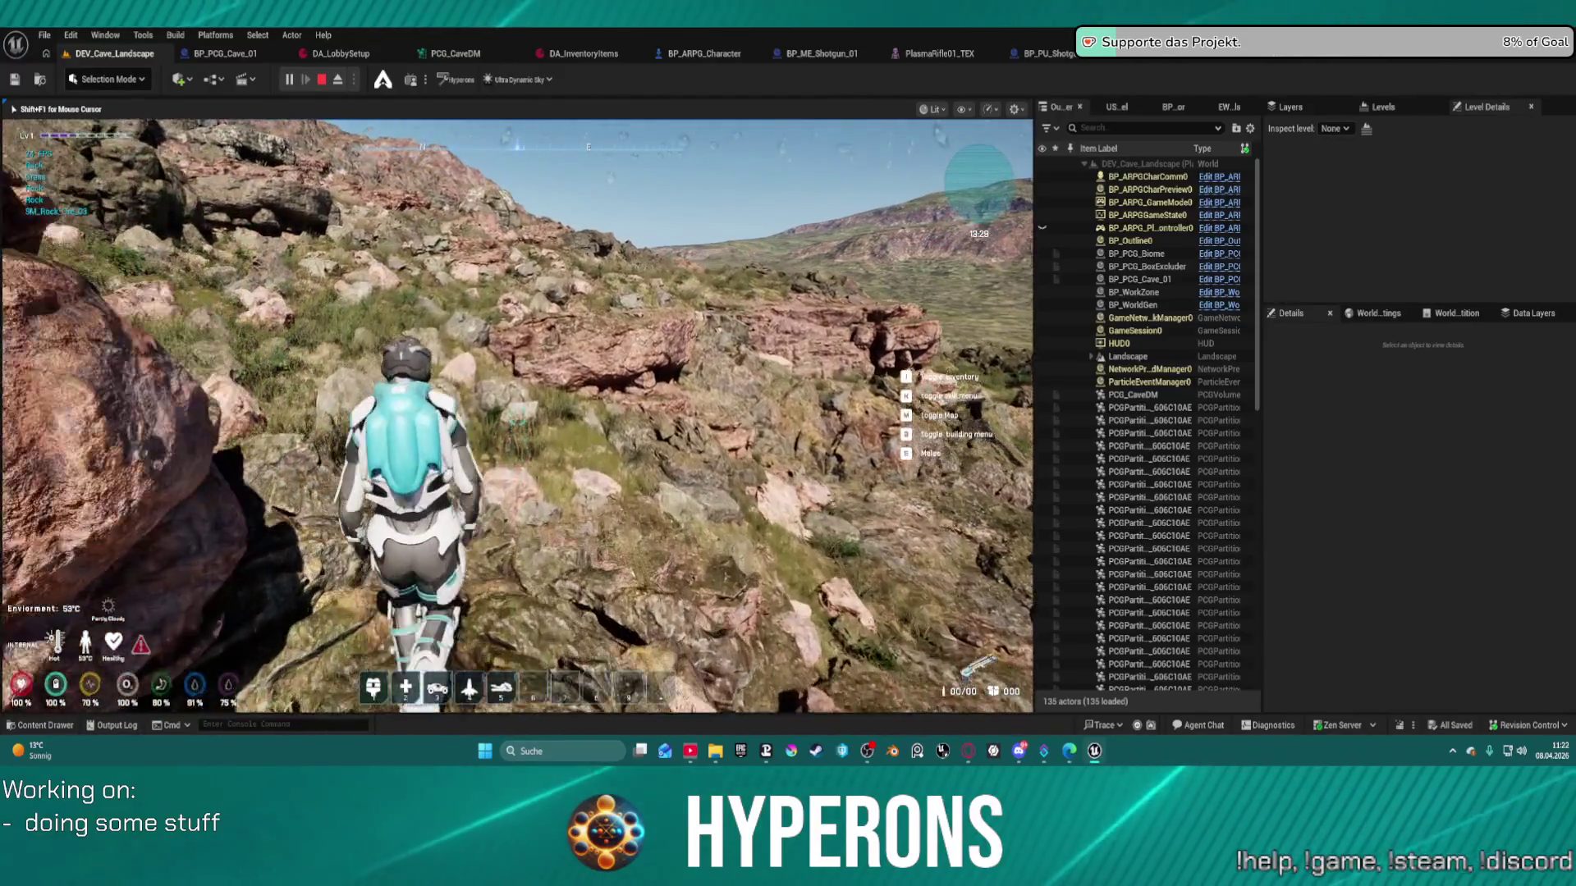
key("w")
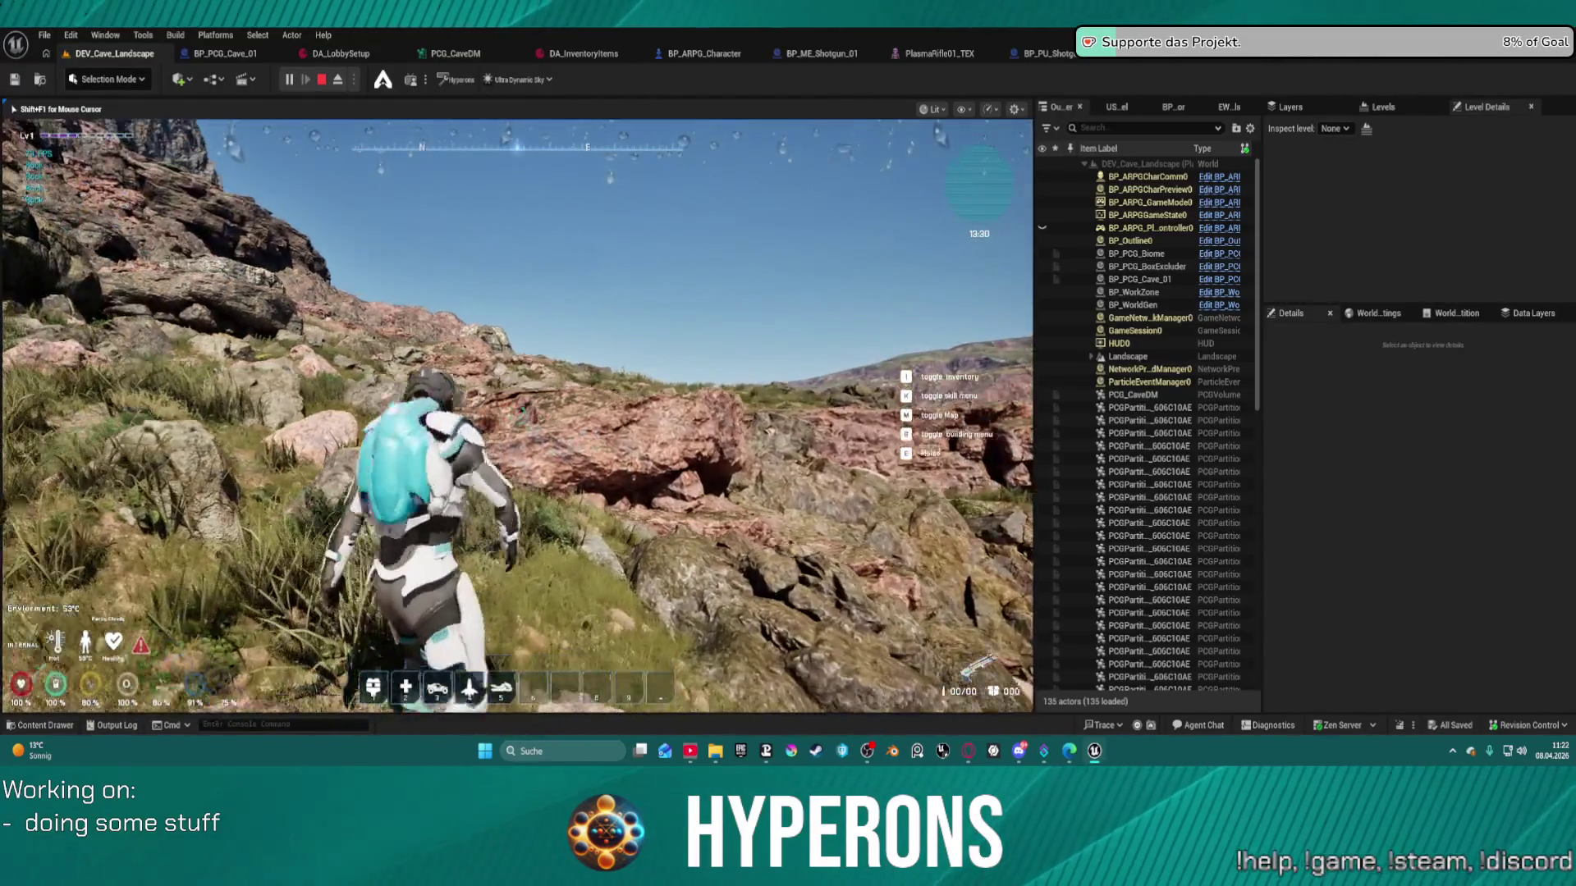
key("w")
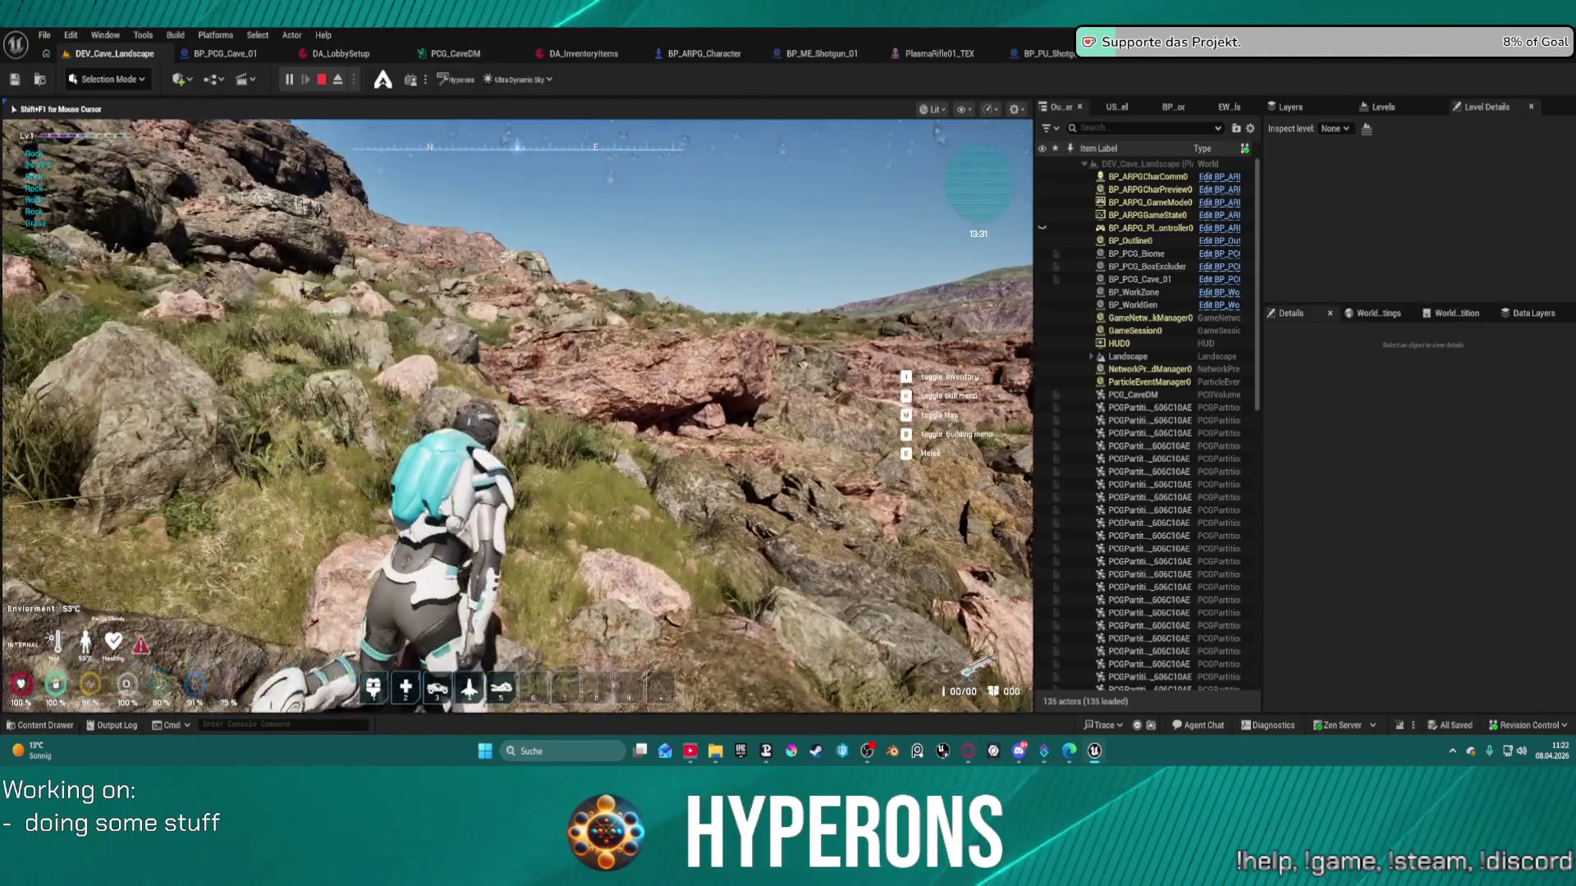
key("w")
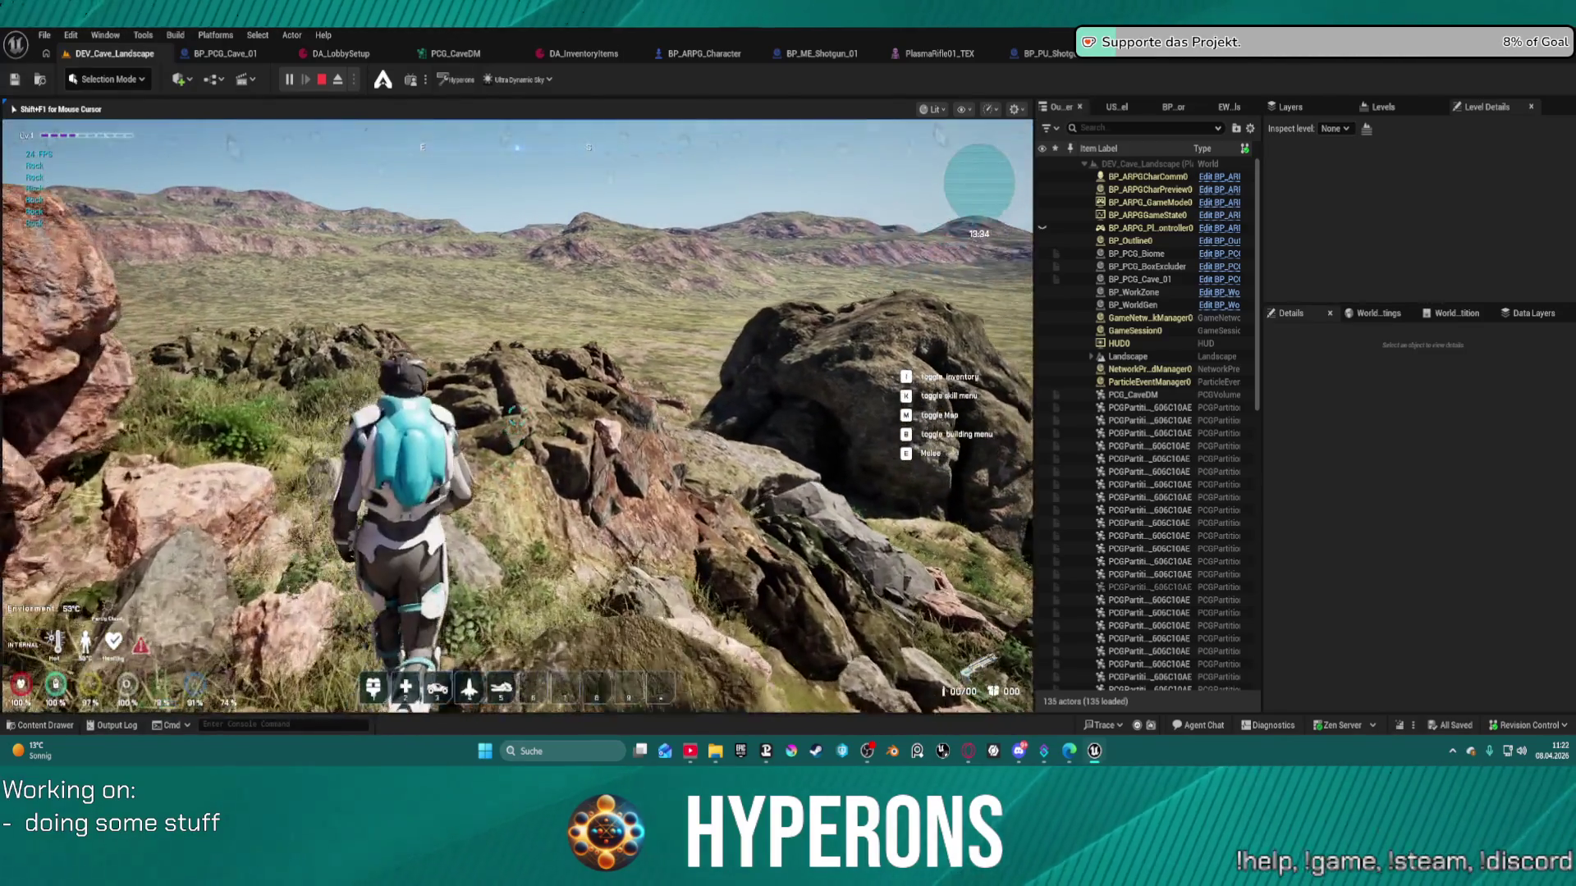
key("w")
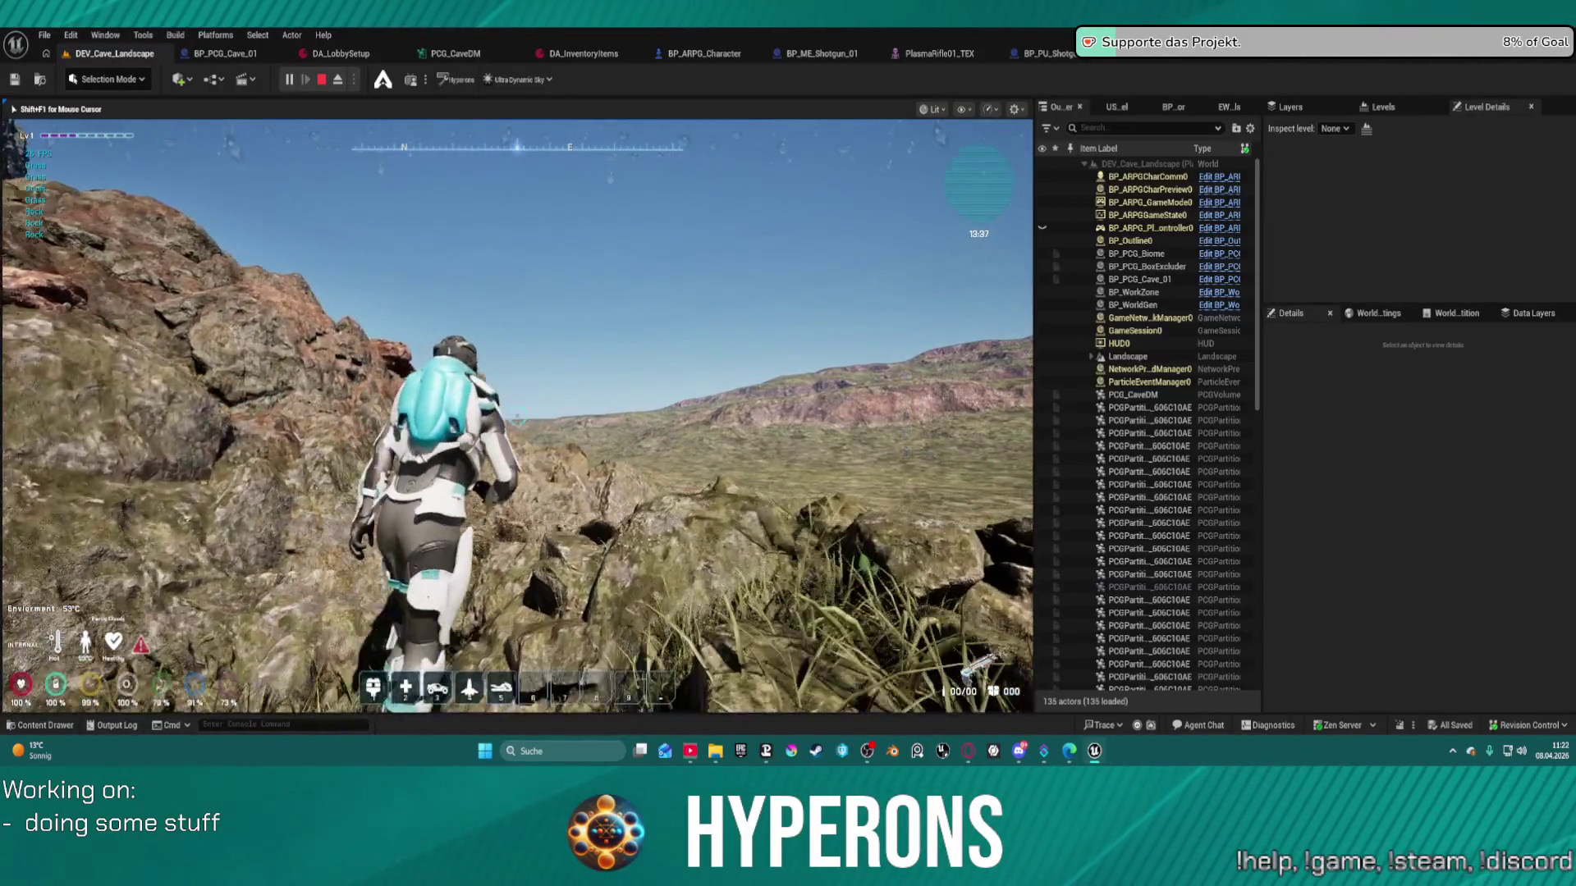
key("w")
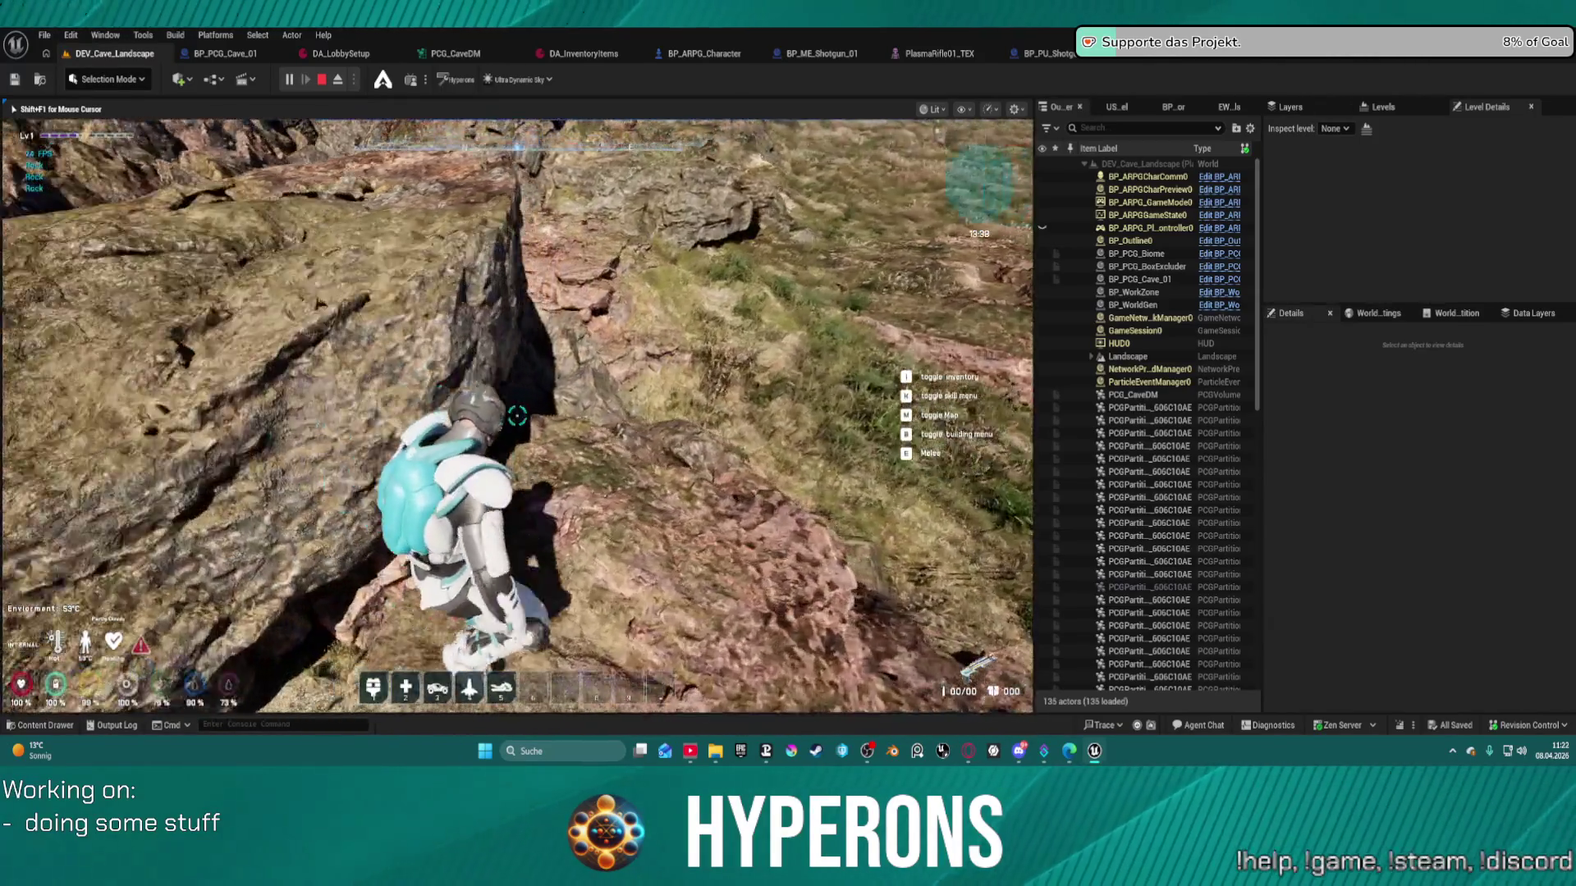
key("w")
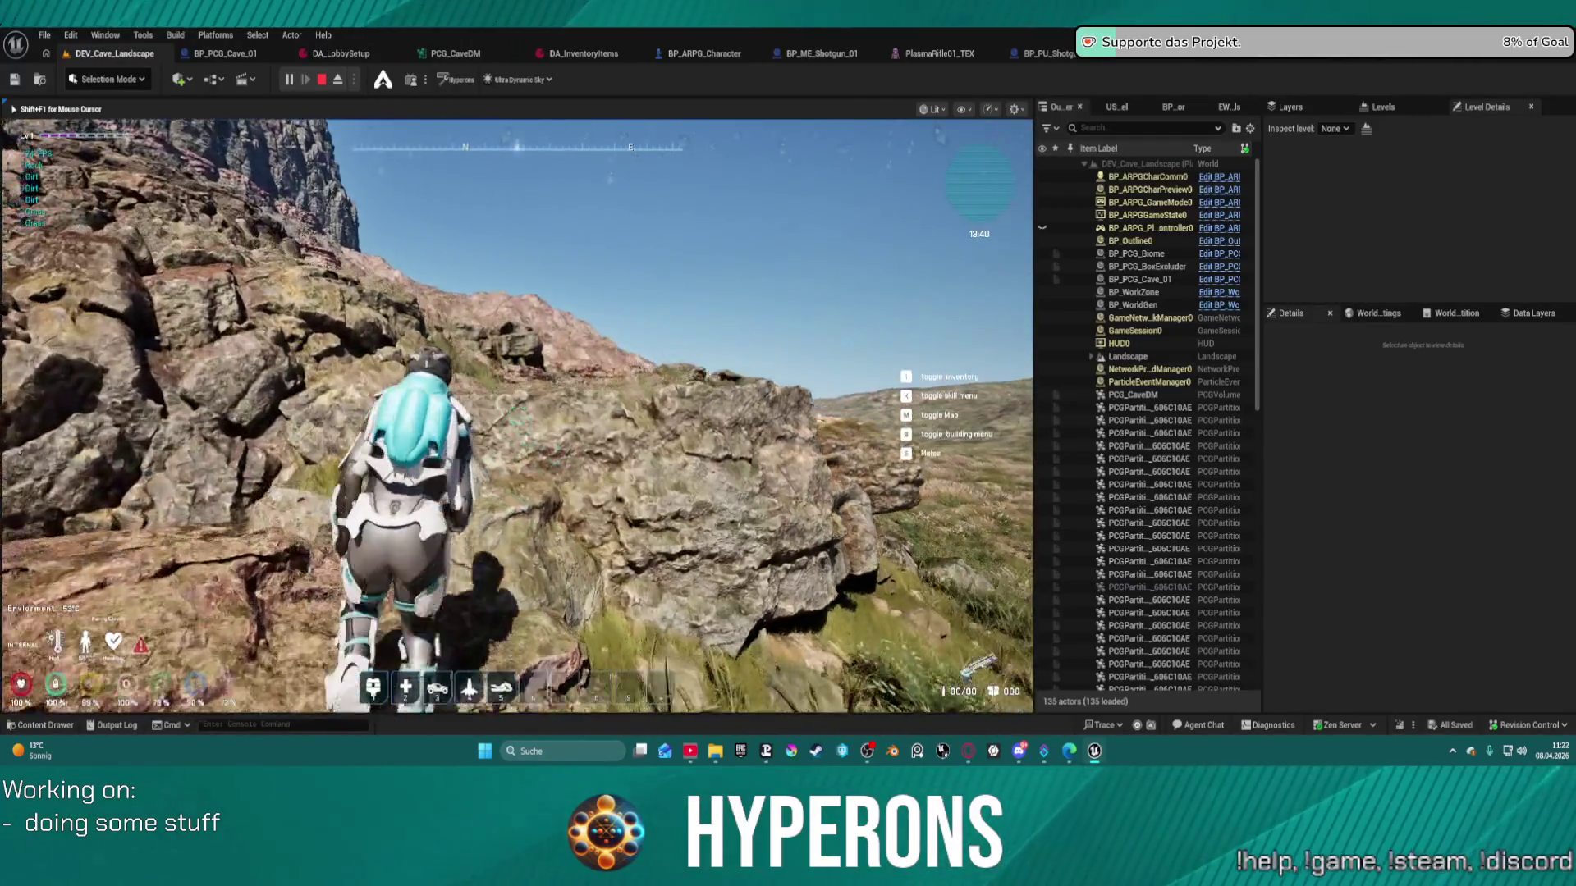
key("w")
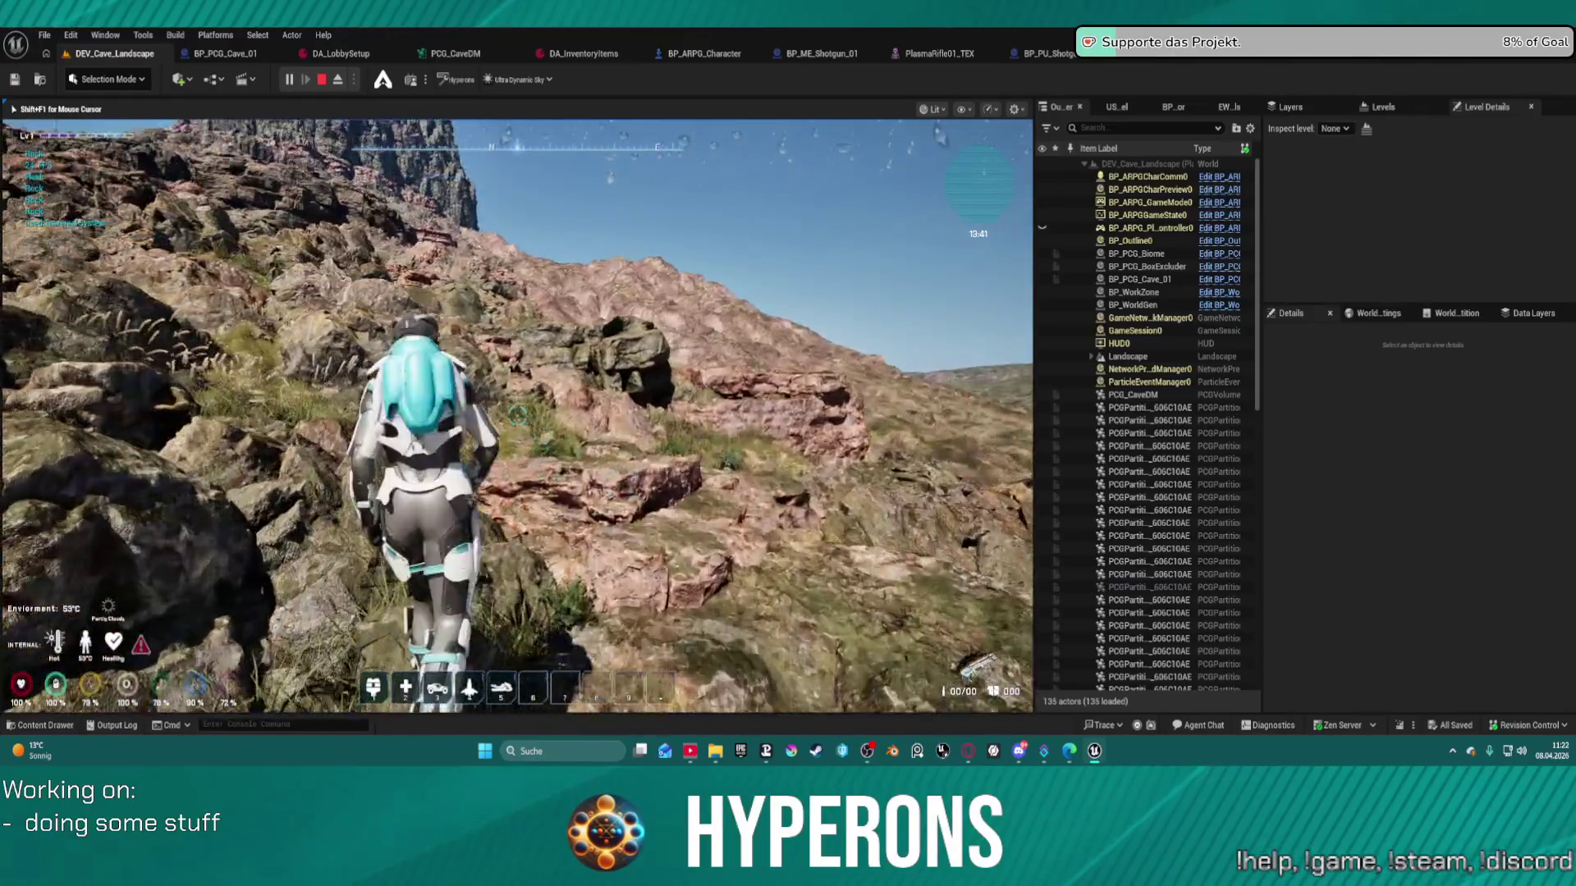
key("space")
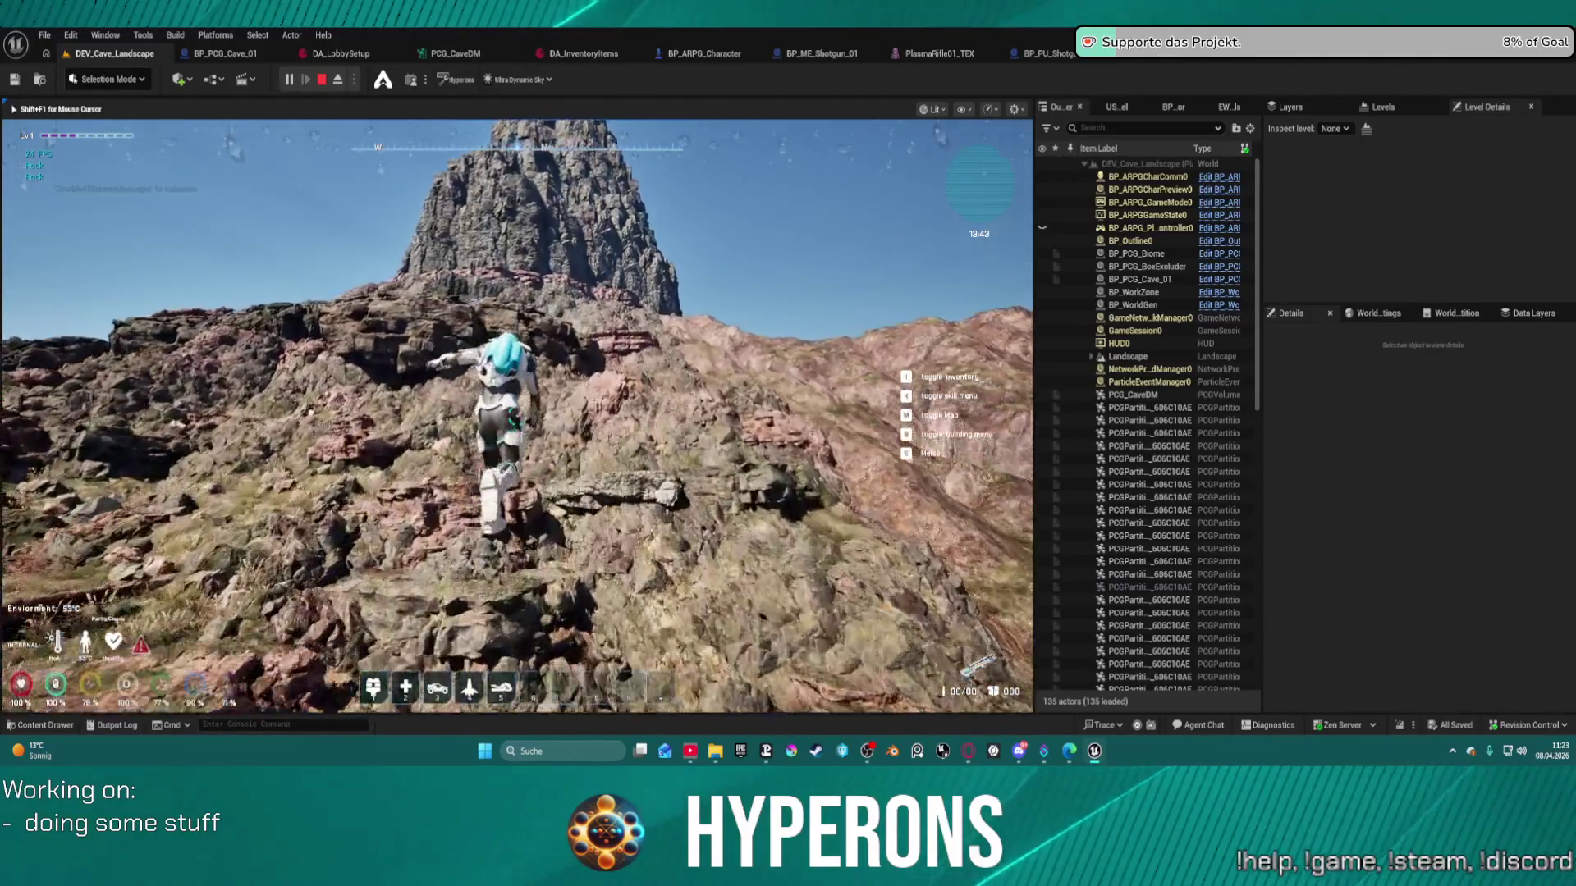
- Climb along the ridge to the rock face, then end the play session with Escape
key("w")
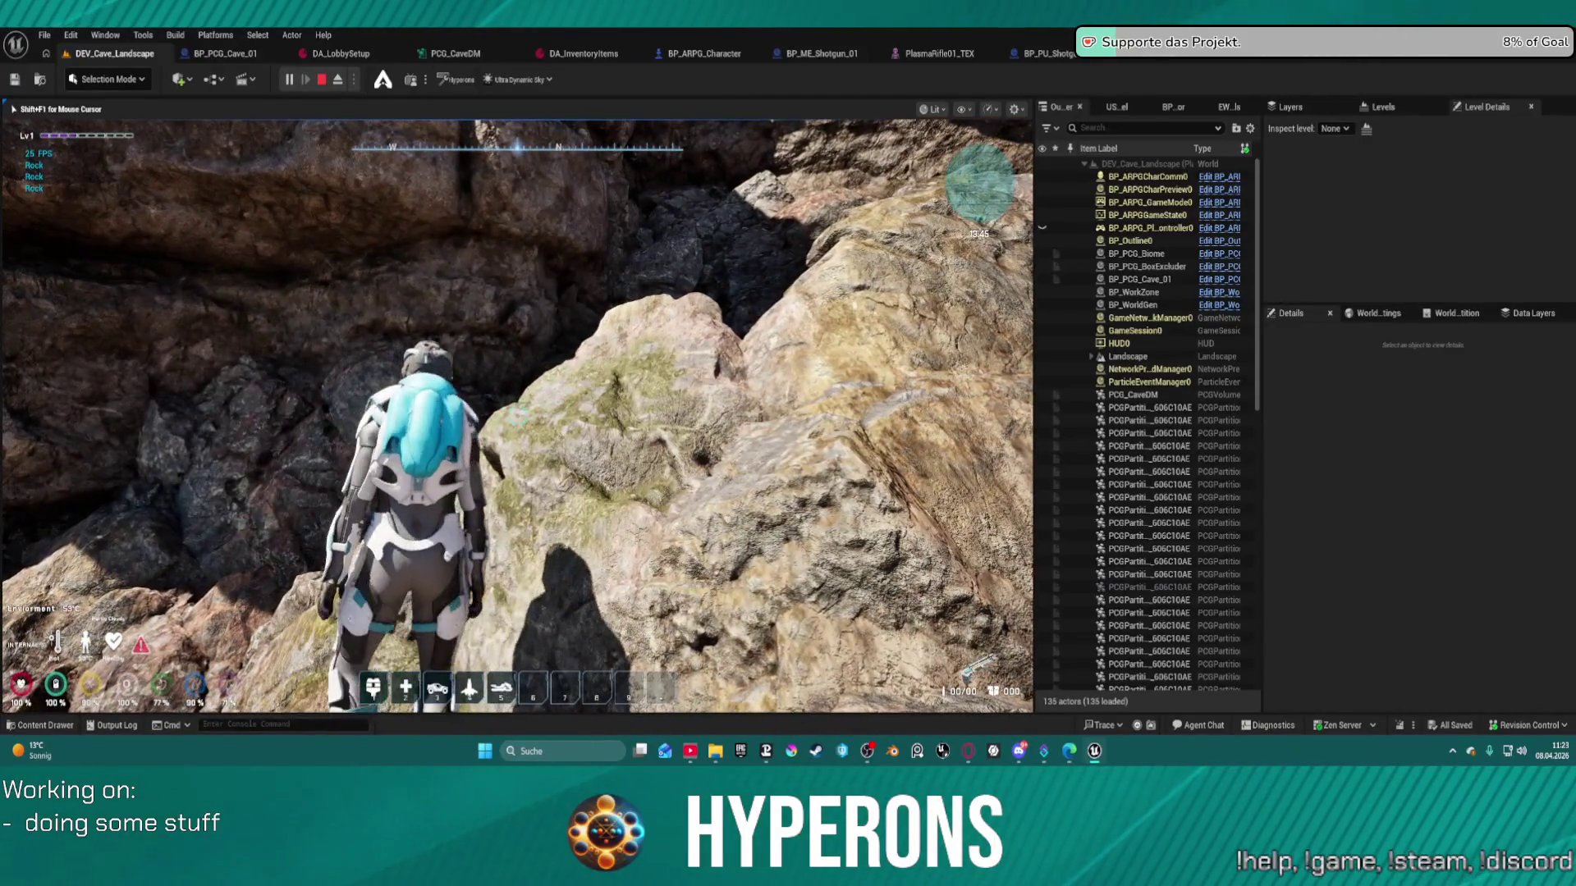
key("s")
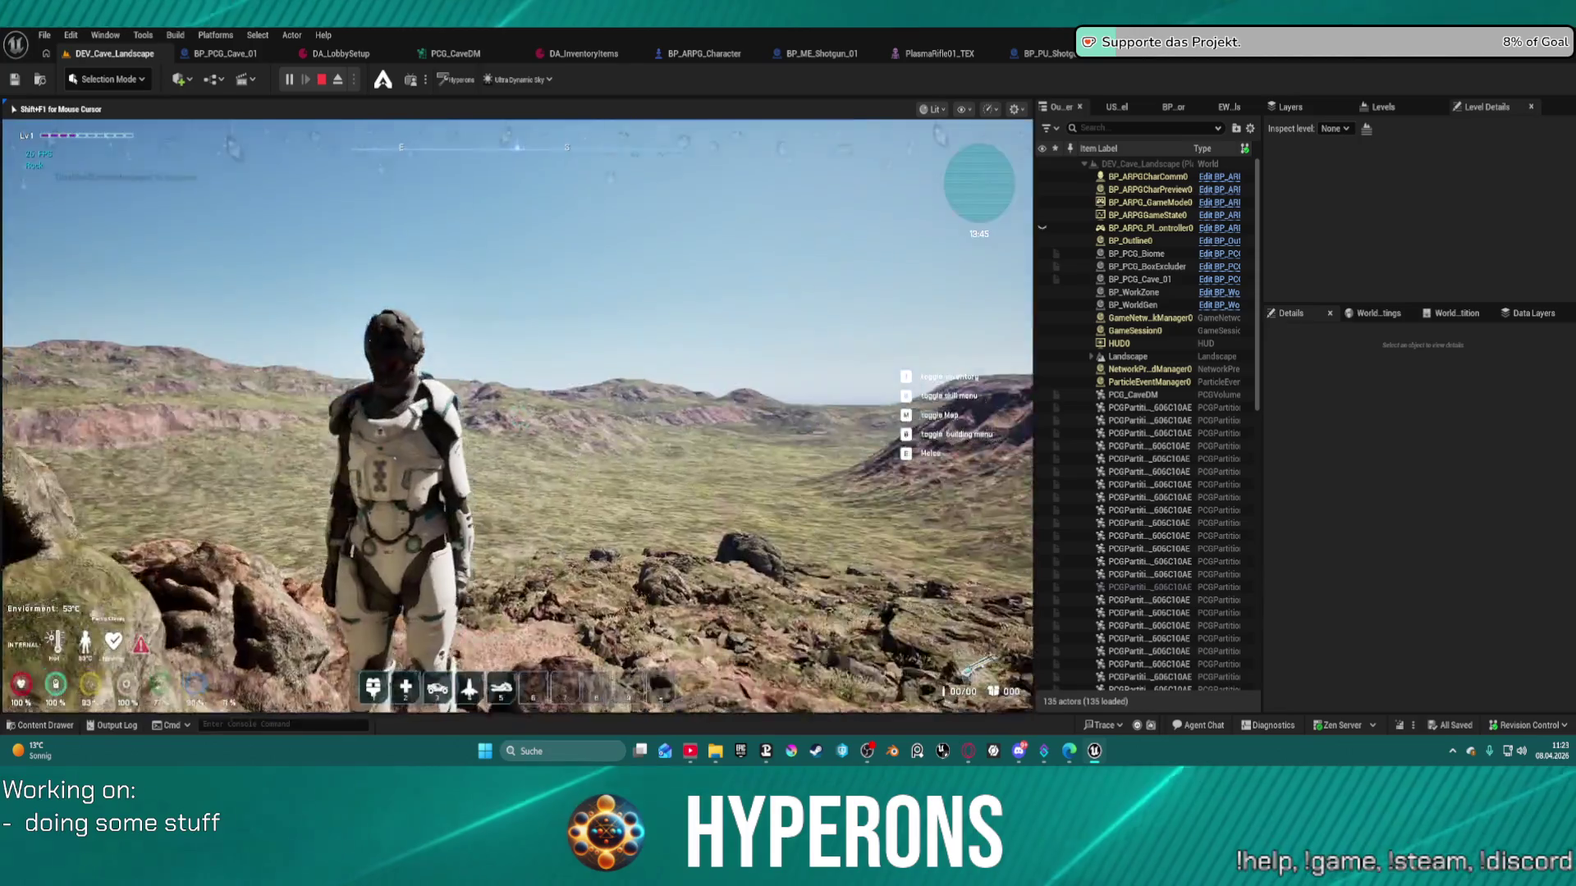
key("w")
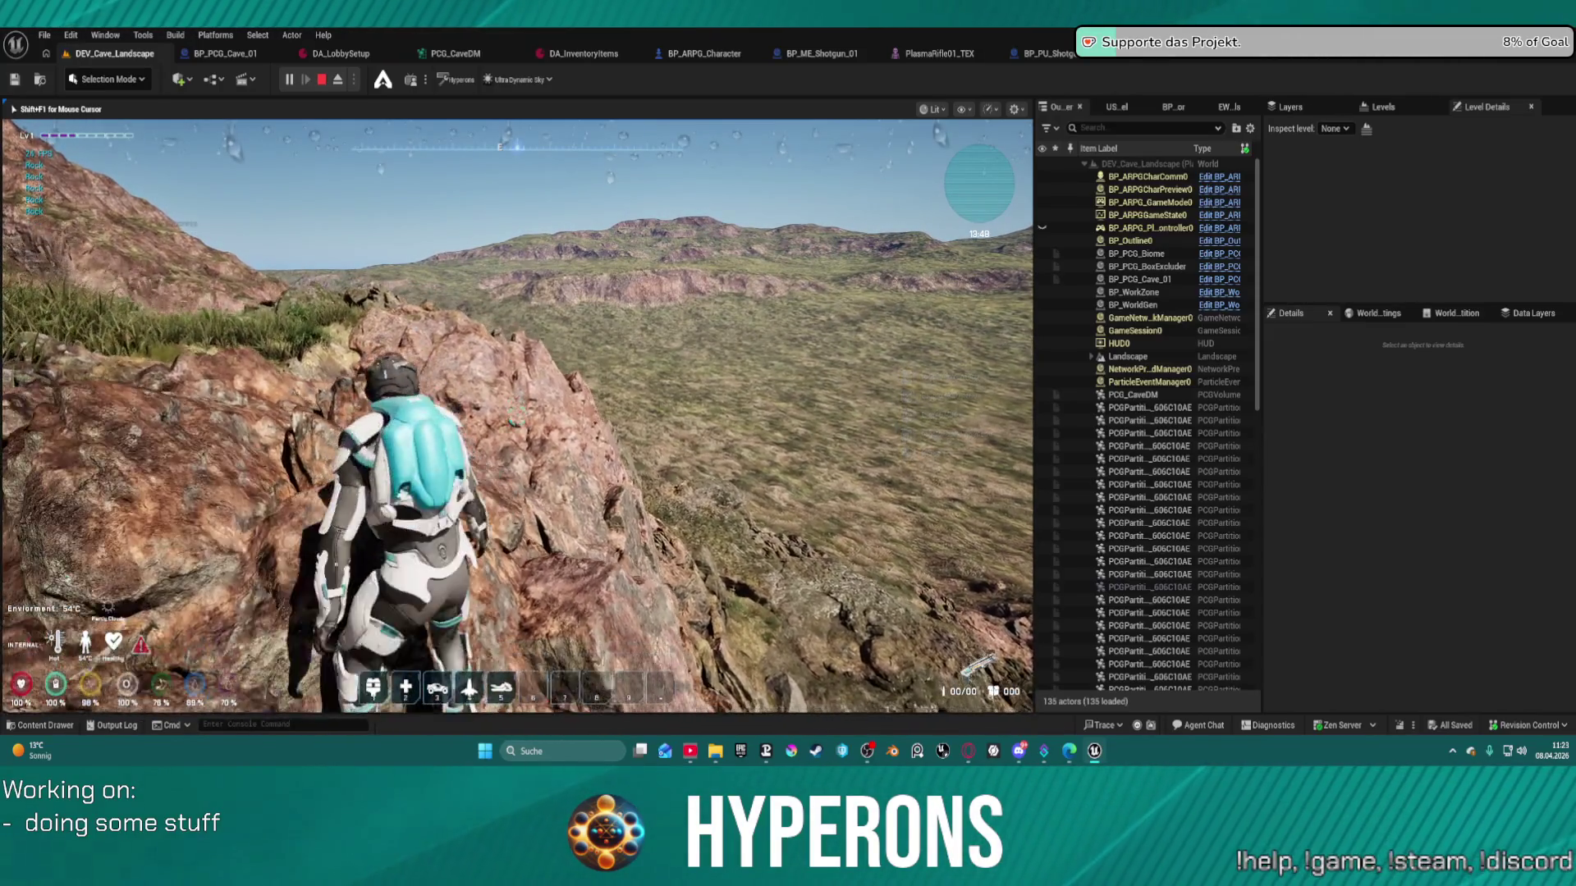
key("w")
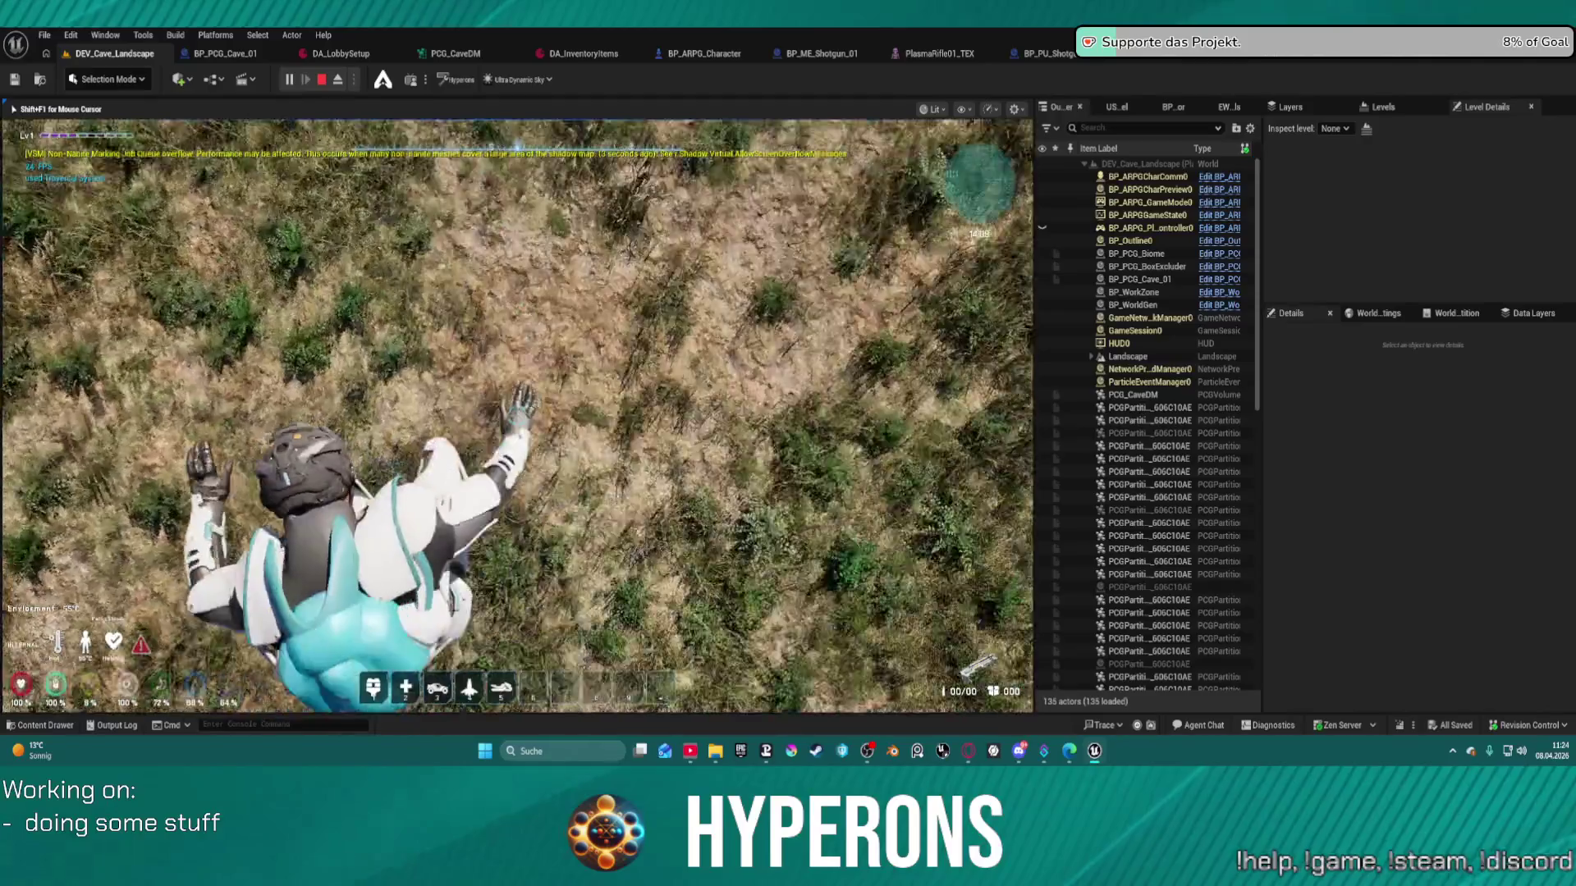
key("Escape")
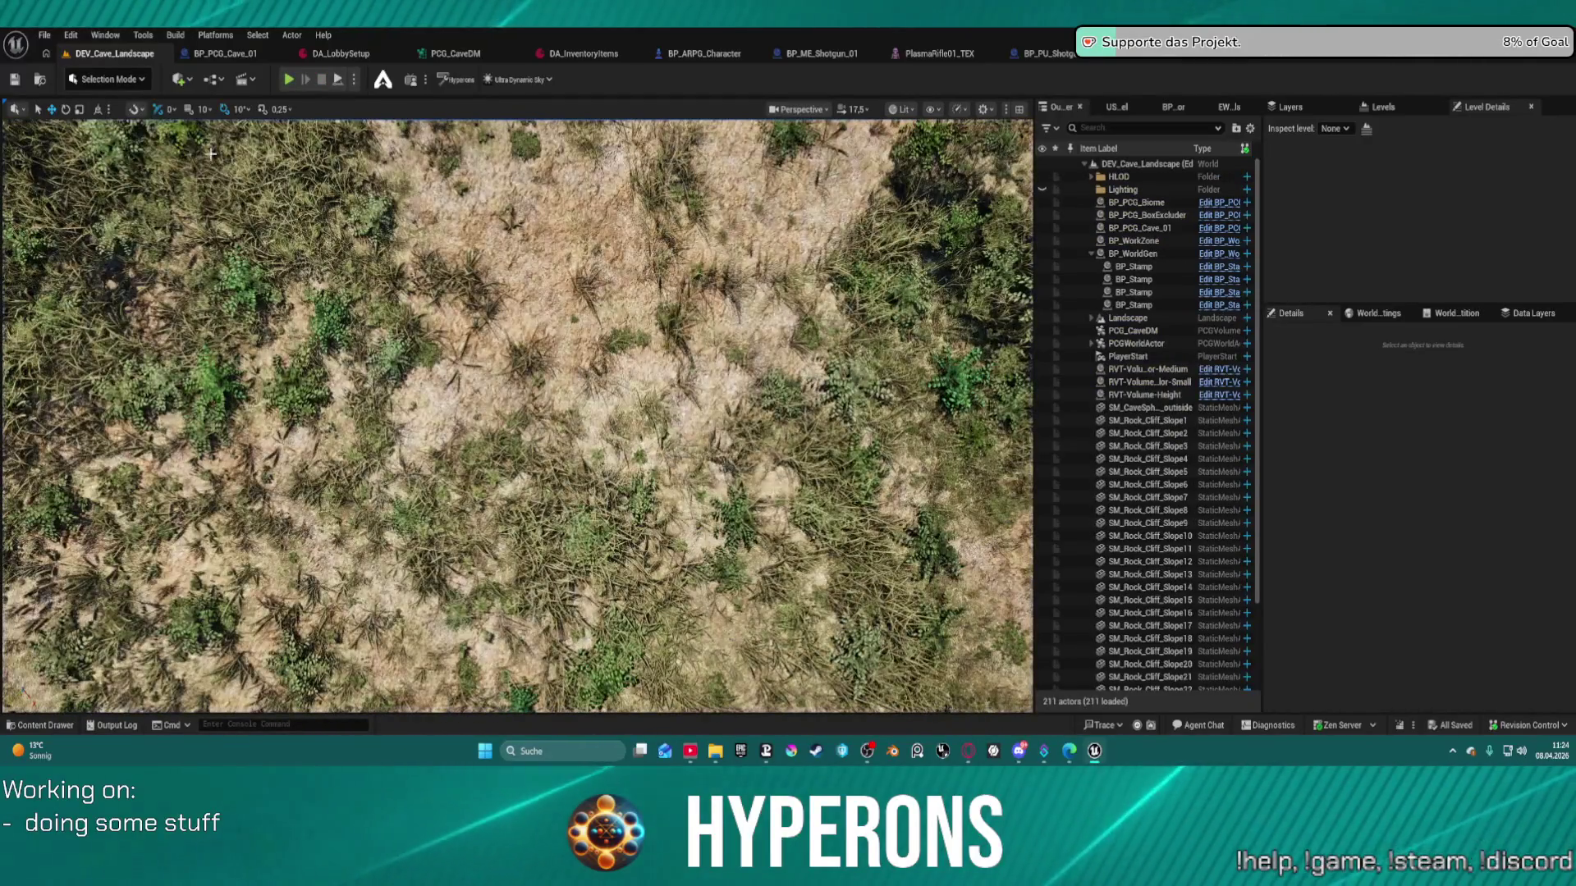
- Open the LoadMap level from File > Recent Levels
left_click(71, 35)
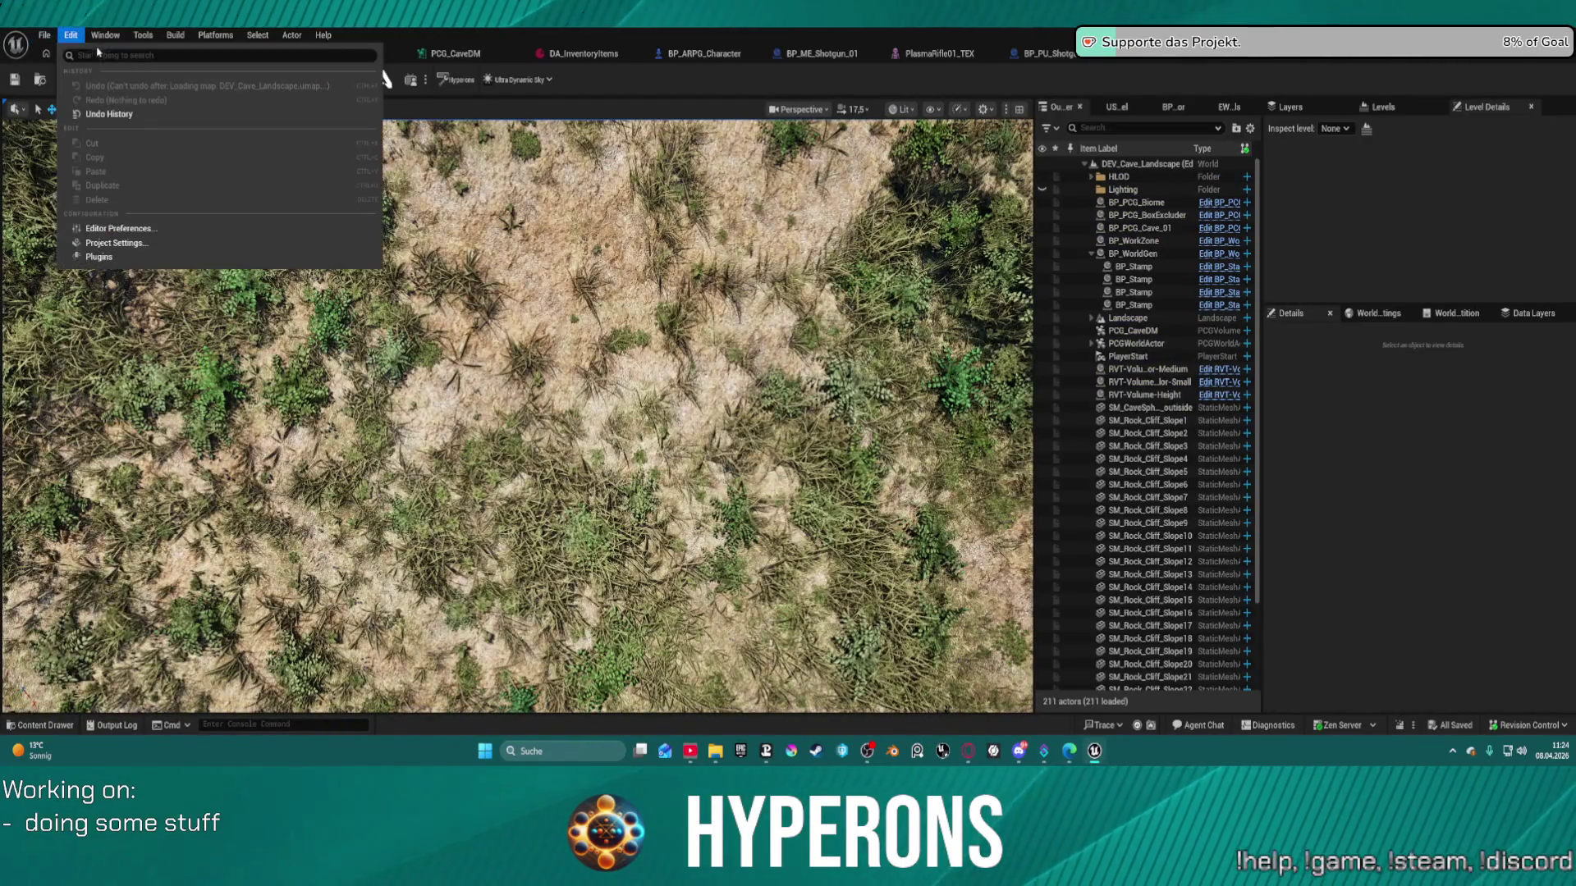
left_click(44, 35)
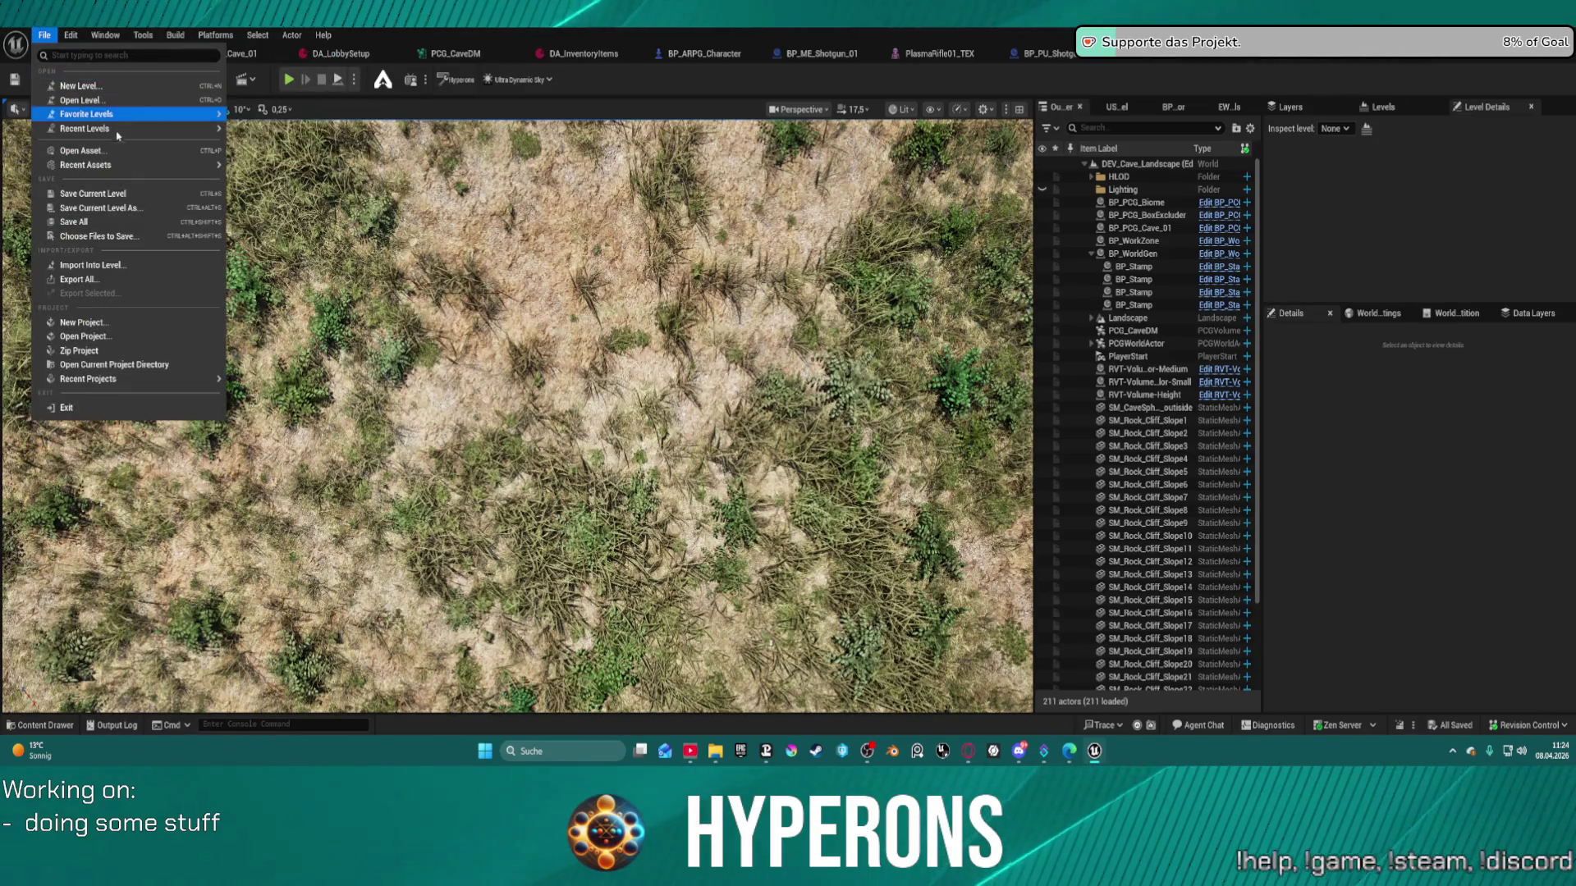
mouse_move(124, 165)
mouse_move(174, 134)
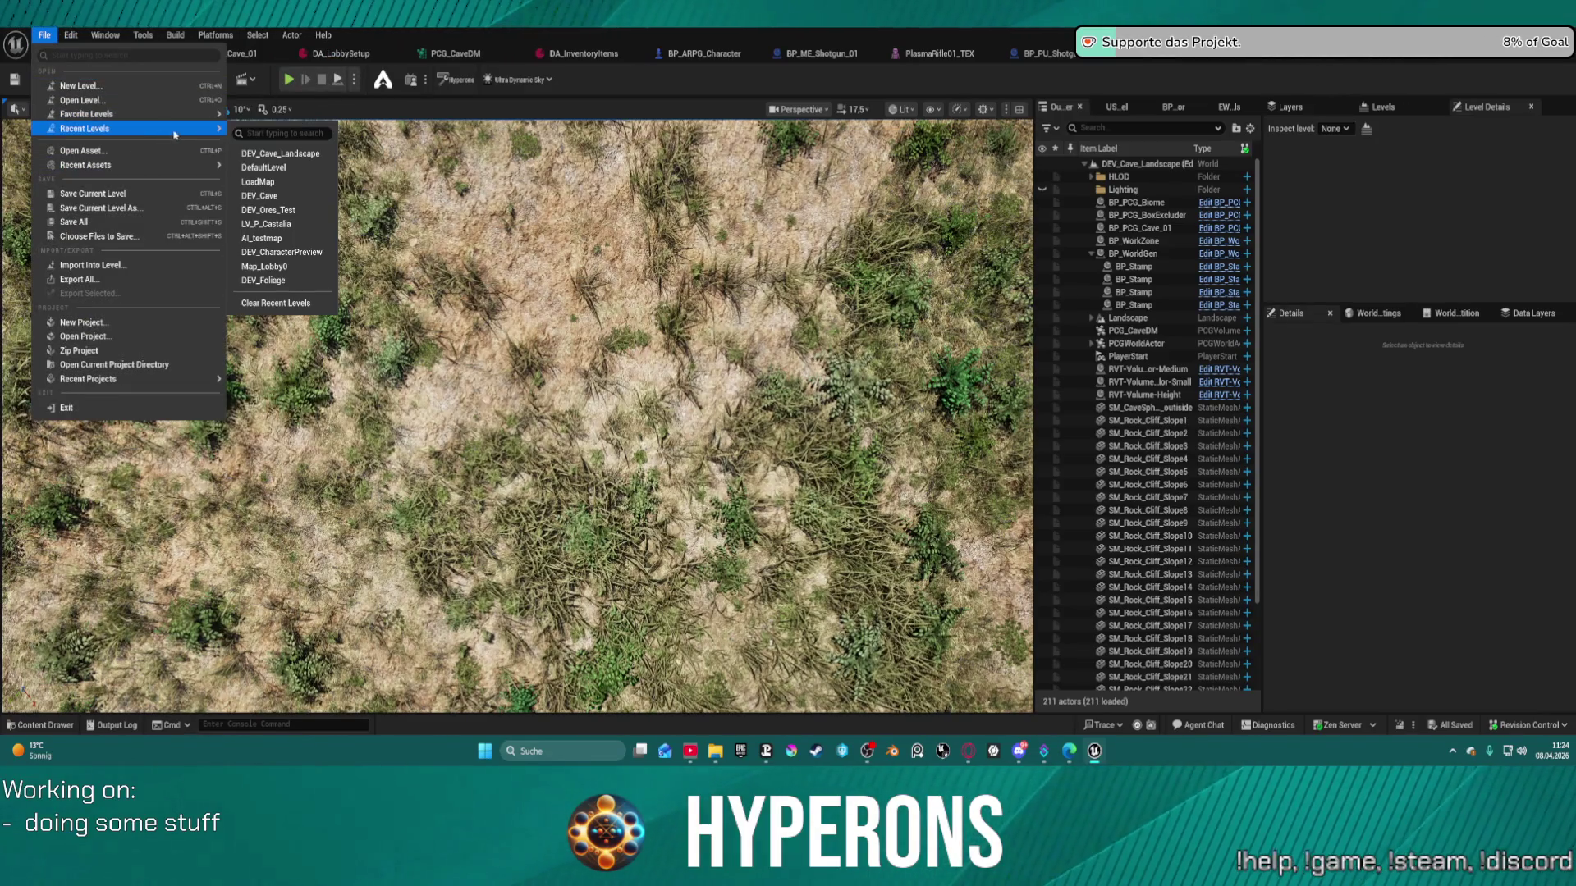
left_click(289, 182)
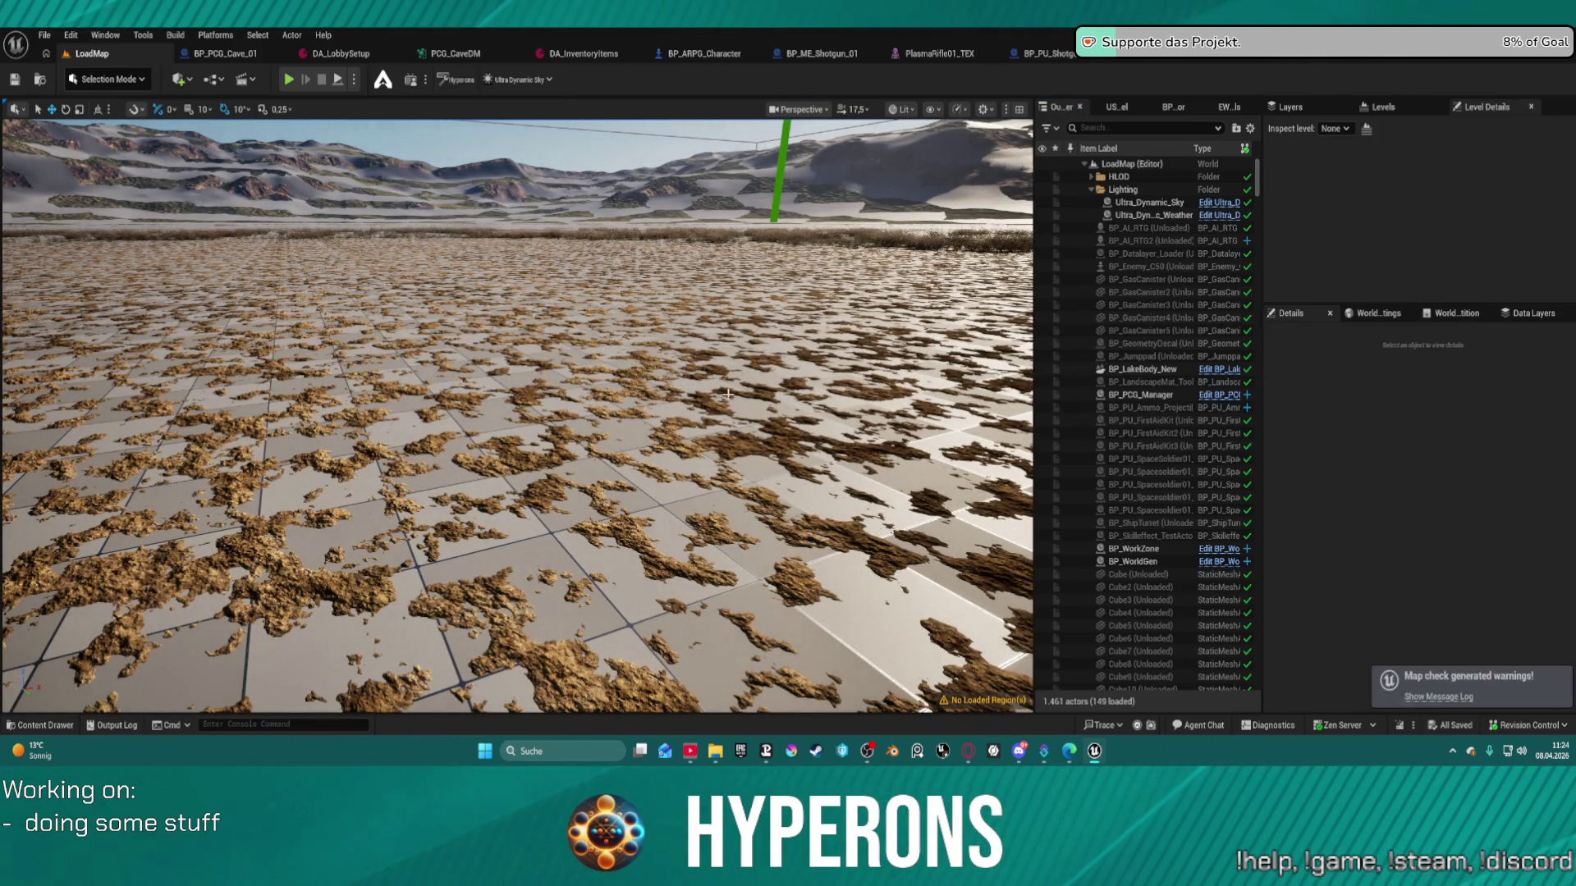
- Select all LoadMap actors with Ctrl+A and frame them, then switch to BP_ARPG_Character
left_click(108, 78)
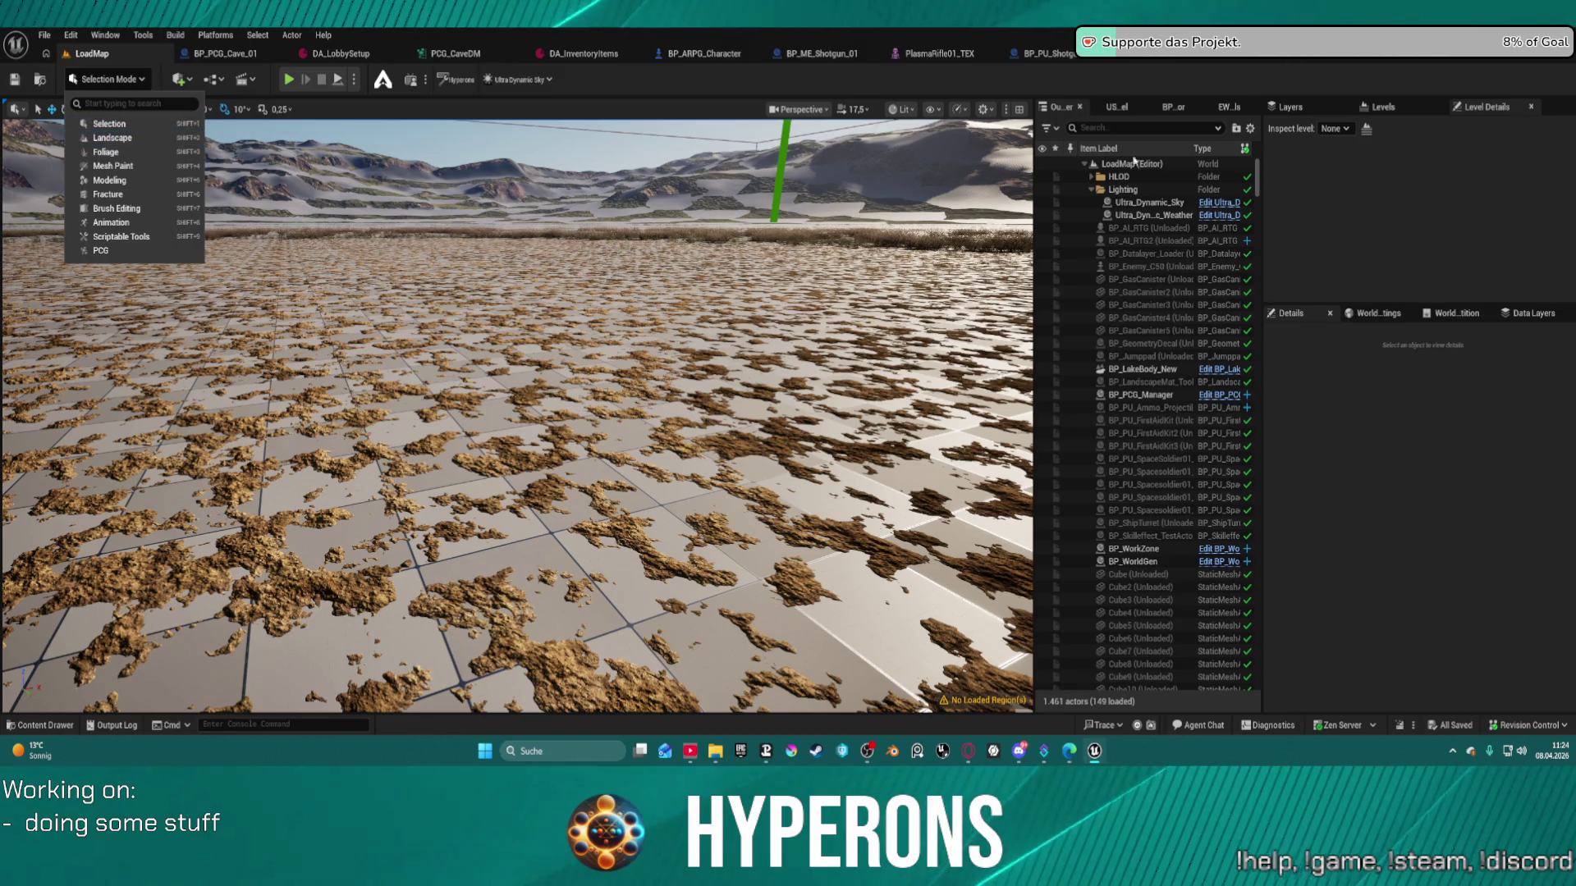
left_click(1084, 229)
key("ctrl+a")
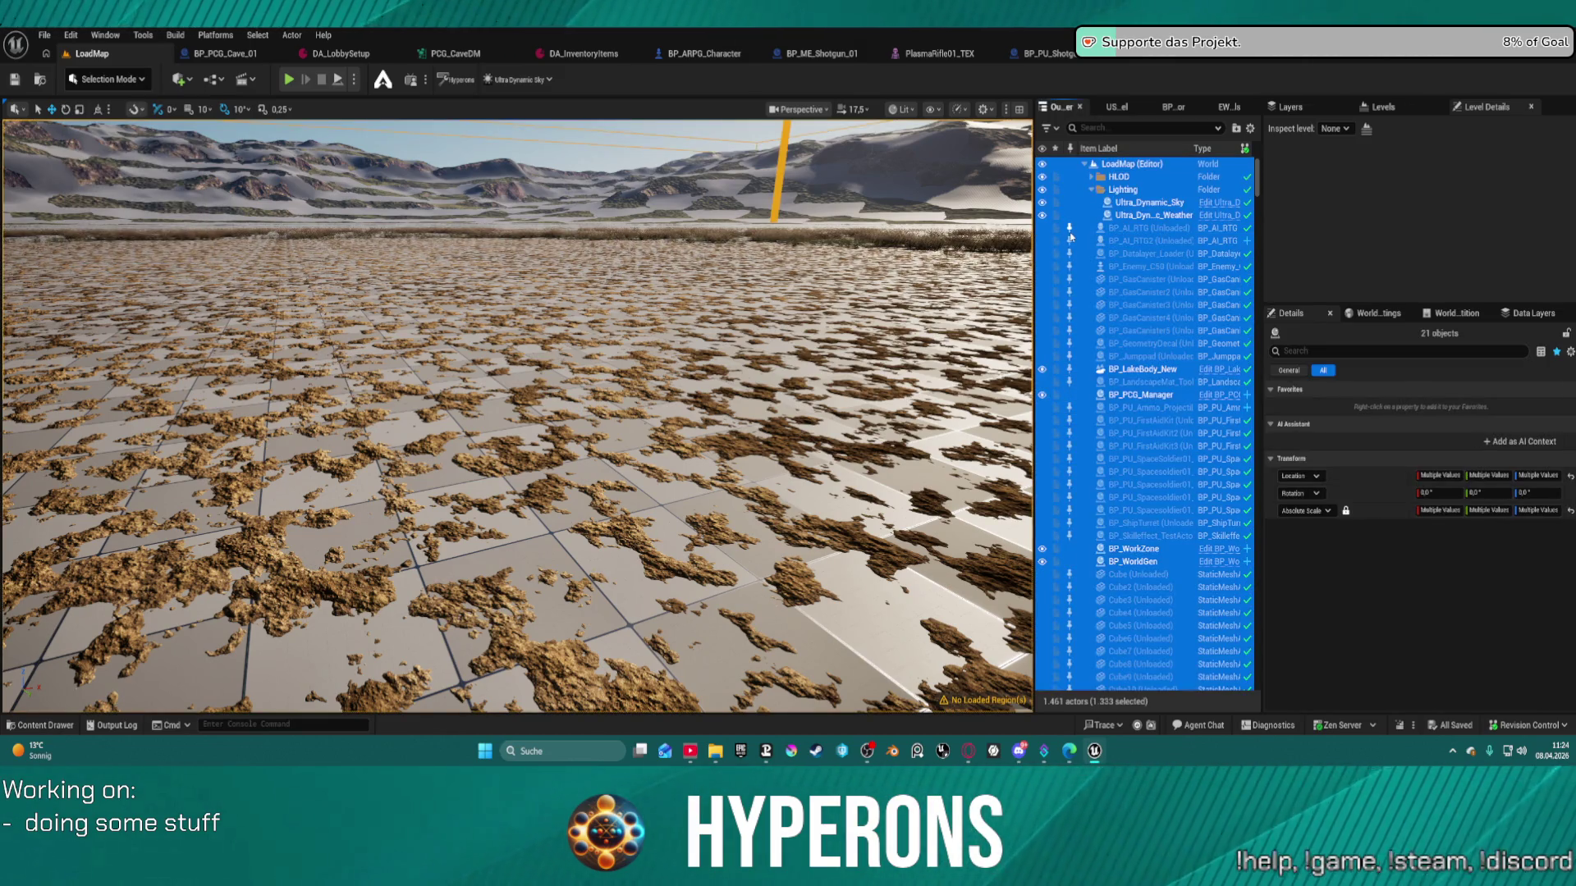
key("f")
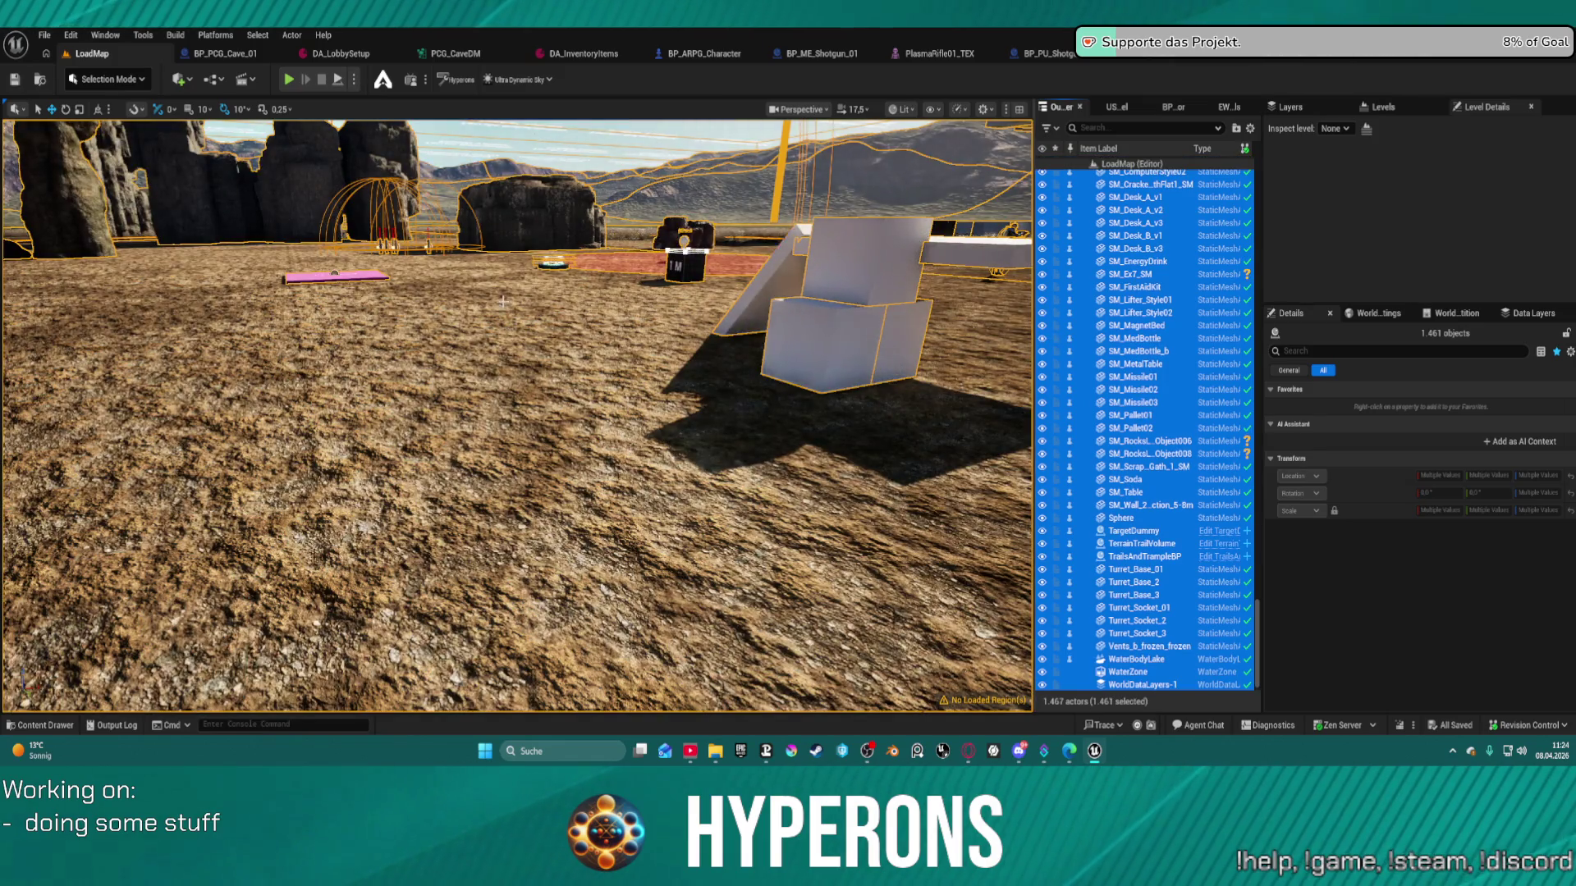
scroll(518, 416, "down", 3)
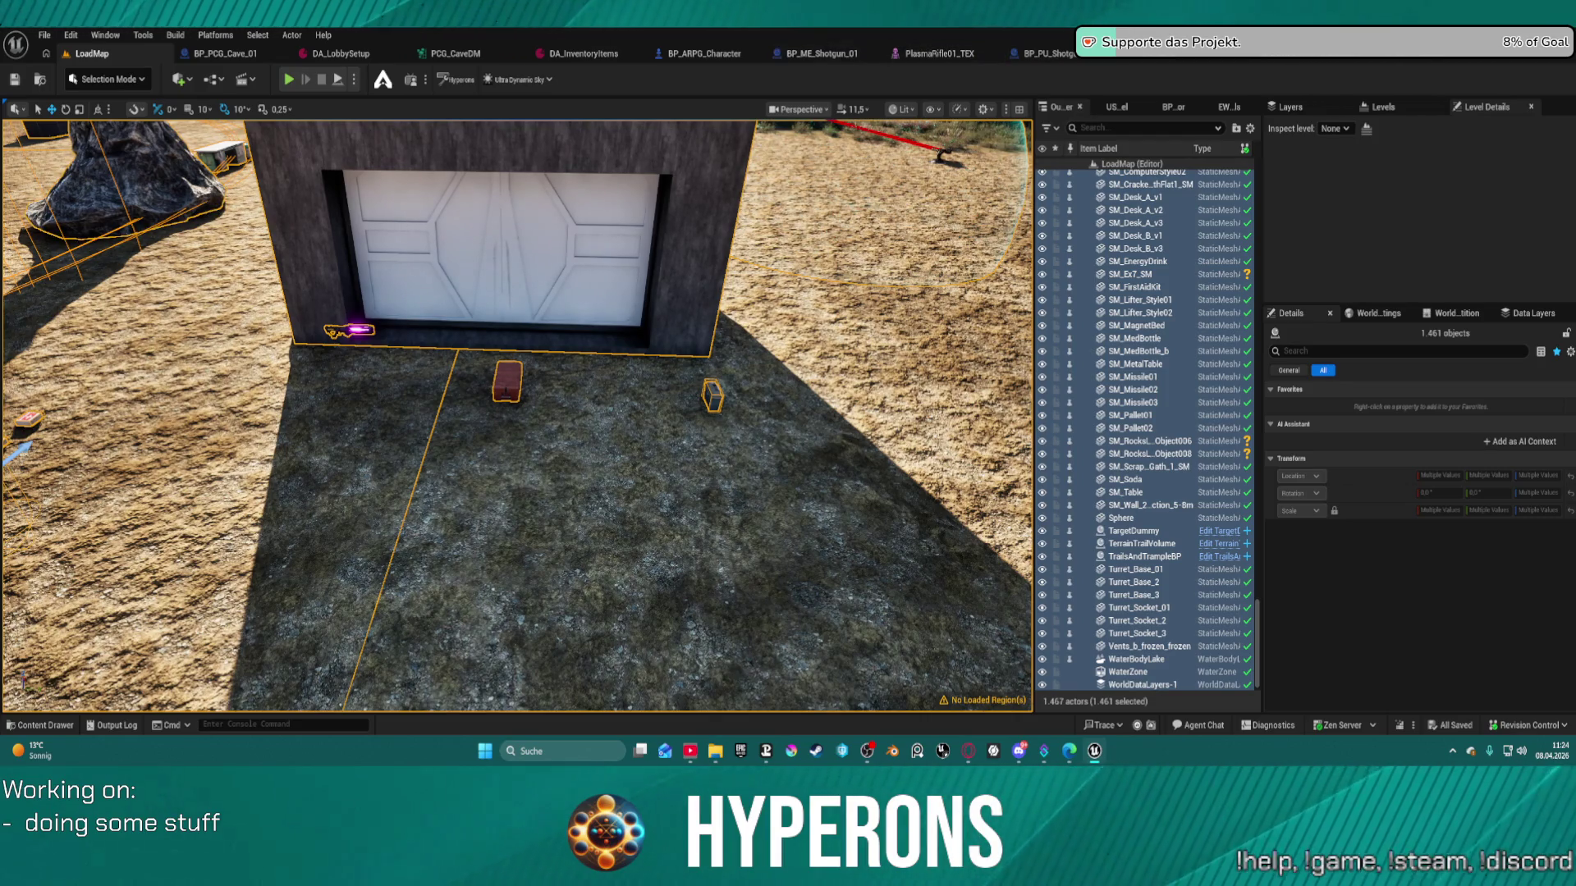
left_click(706, 58)
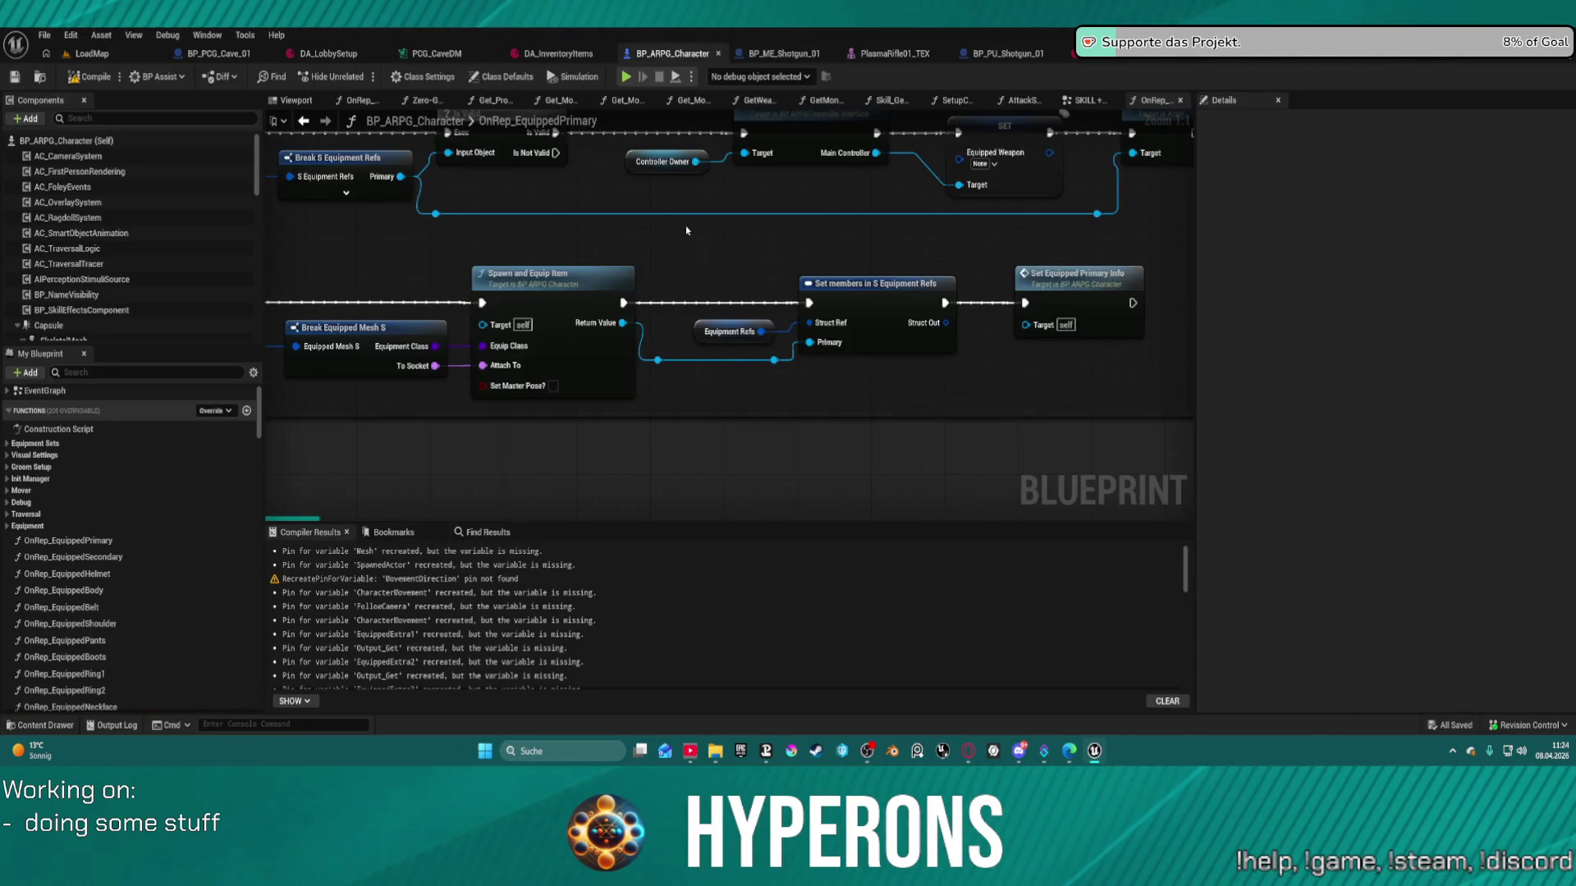
- Open and pan through the Spawn and Equip Item graph, then switch to BP_ME_Shotgun_01
double_click(546, 308)
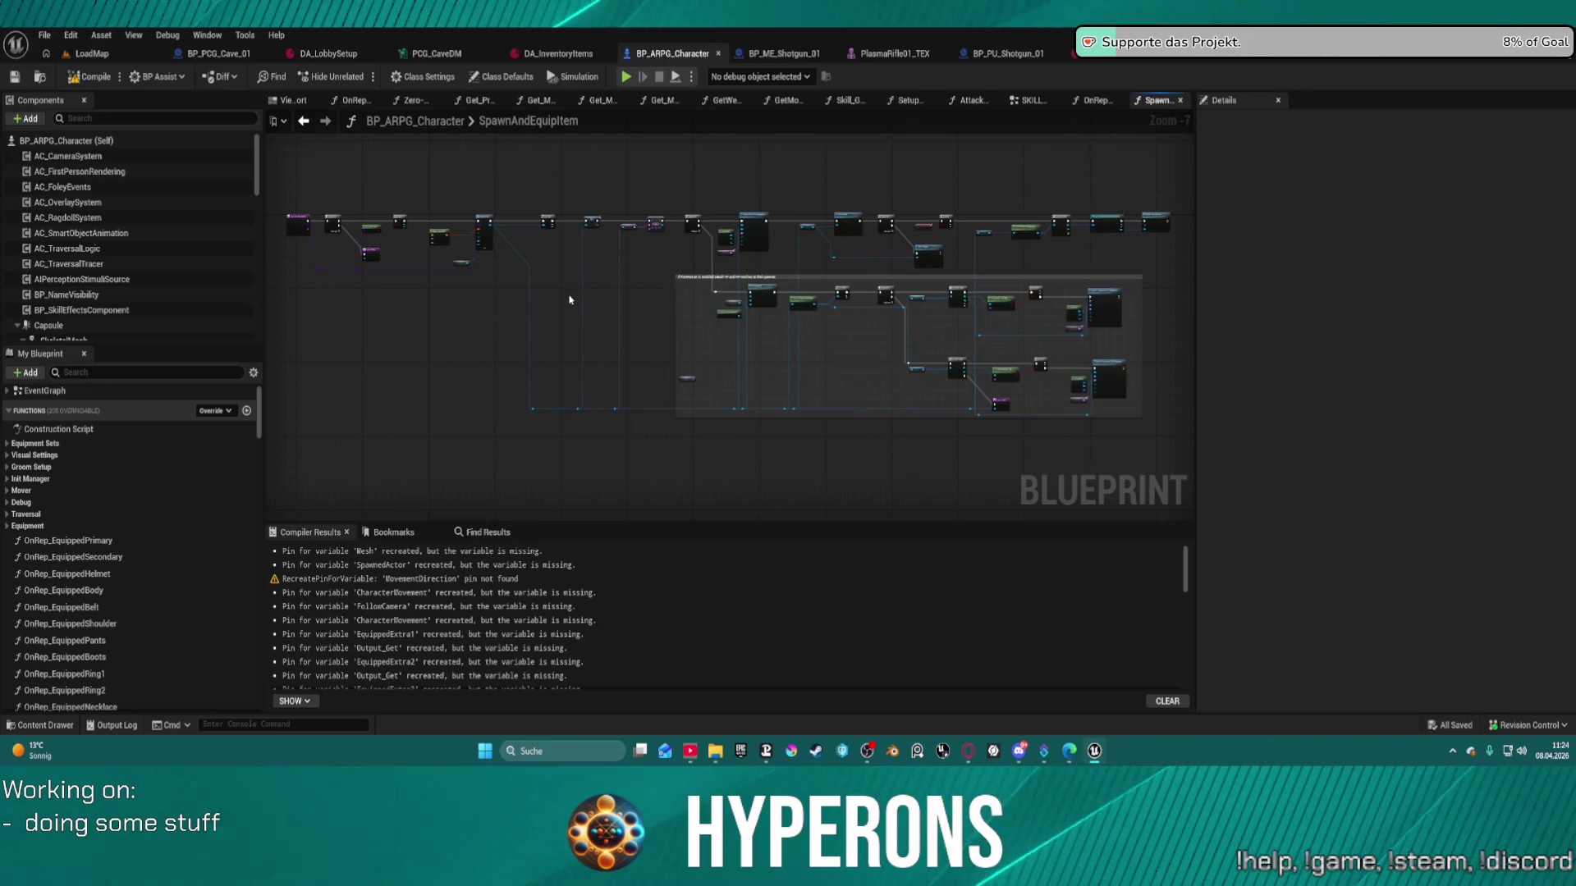
scroll(962, 239, "up", 2)
mouse_move(996, 252)
left_mouse_down()
mouse_move(573, 253)
mouse_move(665, 100)
left_mouse_up()
mouse_move(804, 247)
left_mouse_down()
mouse_move(870, 214)
mouse_move(867, 194)
left_mouse_up()
scroll(867, 193, "up", 4)
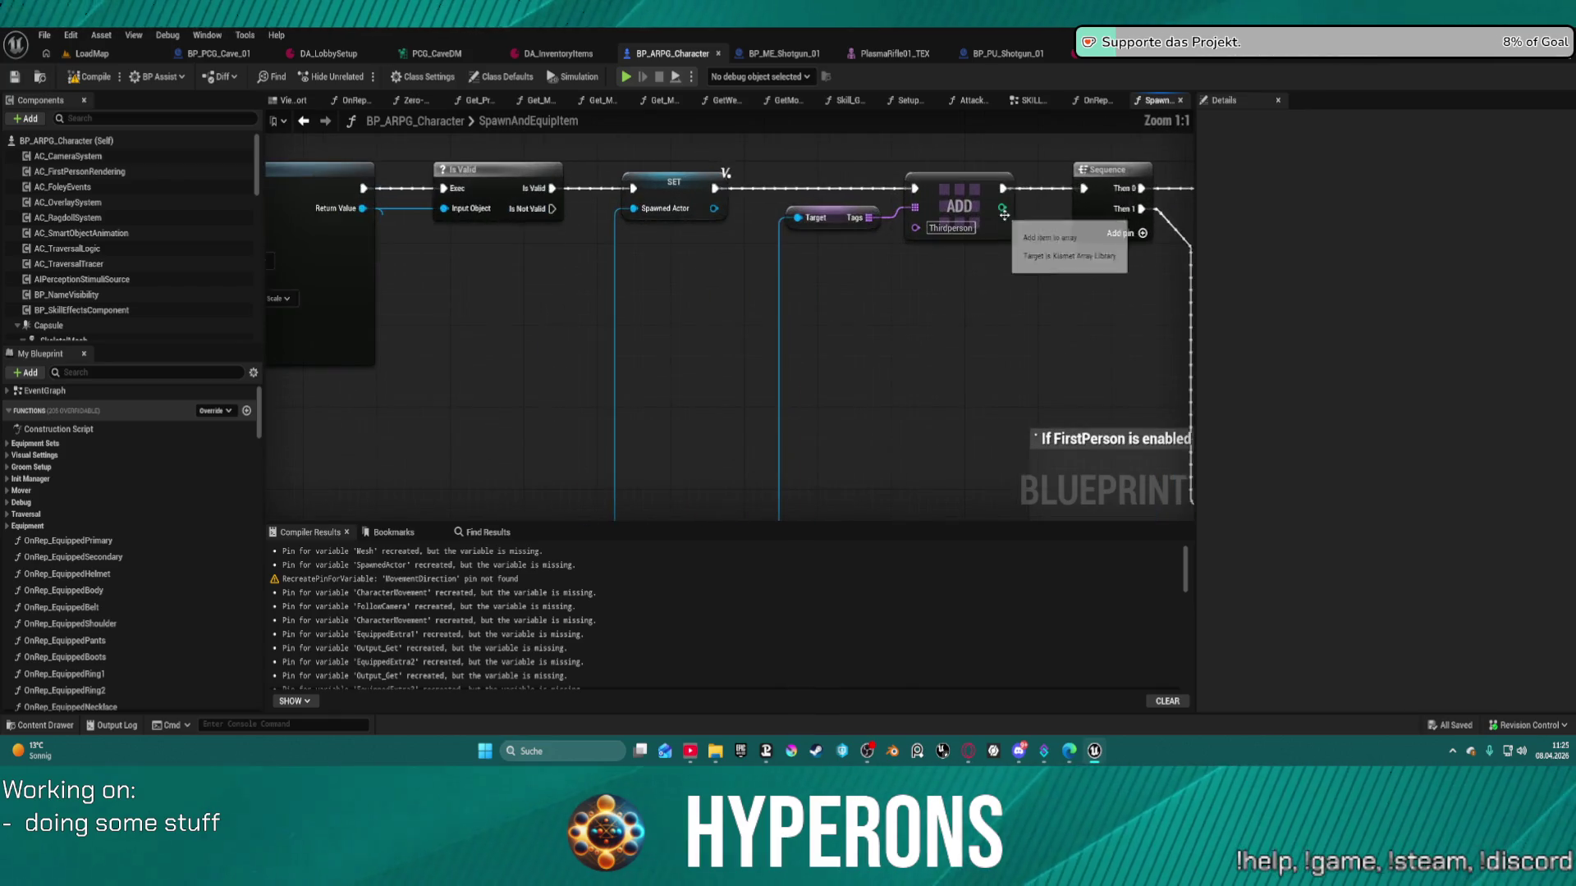
mouse_move(932, 338)
left_mouse_down()
mouse_move(565, 291)
mouse_move(881, 356)
mouse_move(814, 349)
left_mouse_up()
left_click(842, 57)
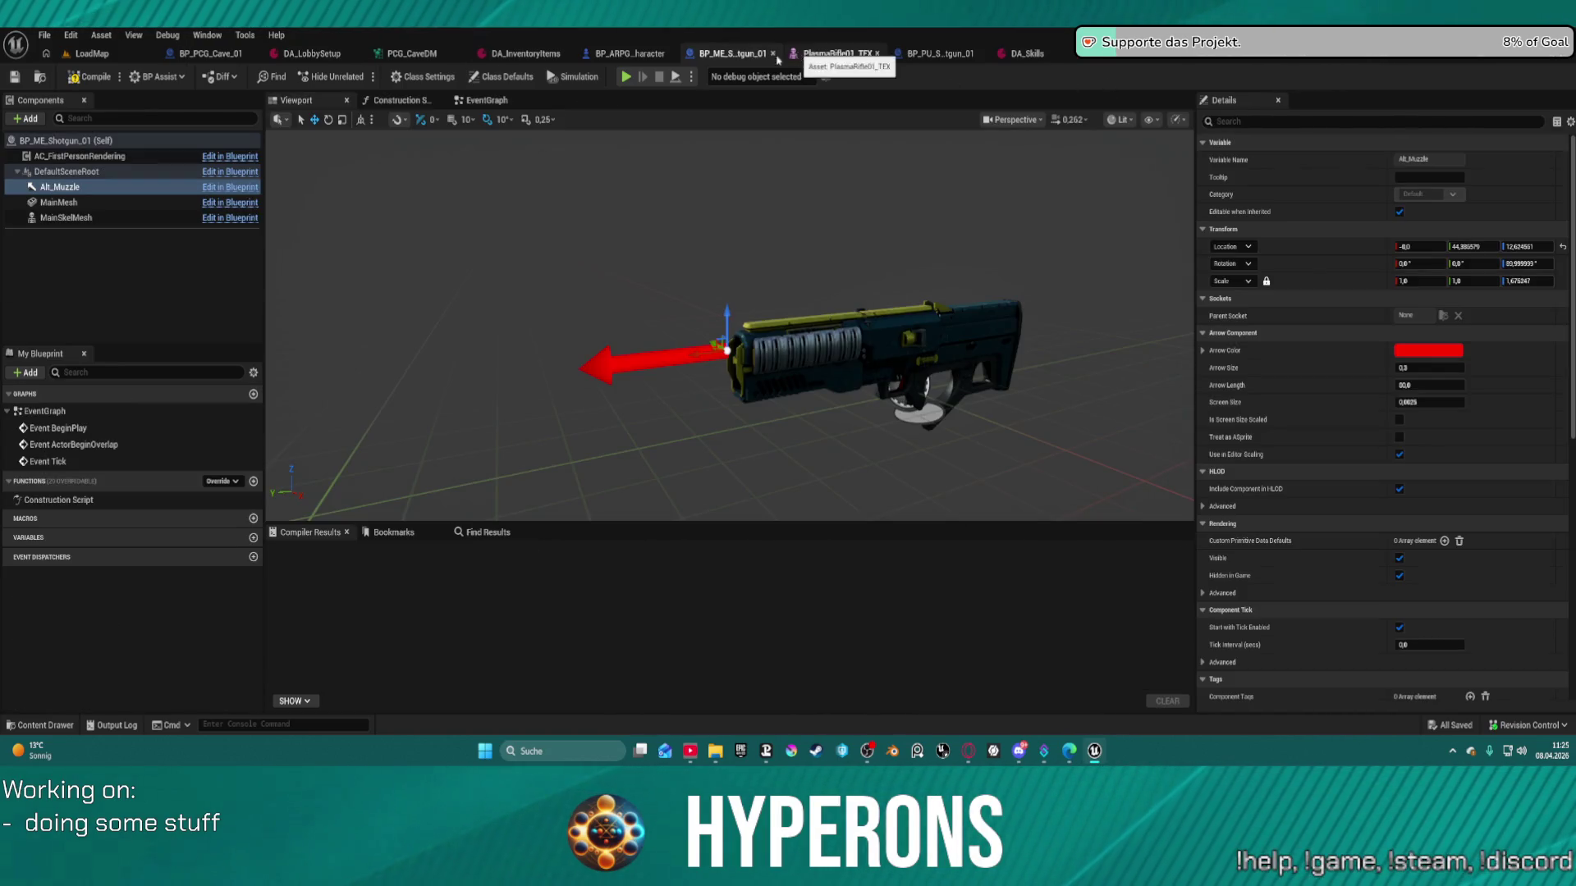
- Filter the MainMesh and MainSkelMesh details by 'tag' to confirm ThirdPerson, then open BP_PU_Shotgun_01
left_click(74, 218)
left_click(61, 202, "ctrl")
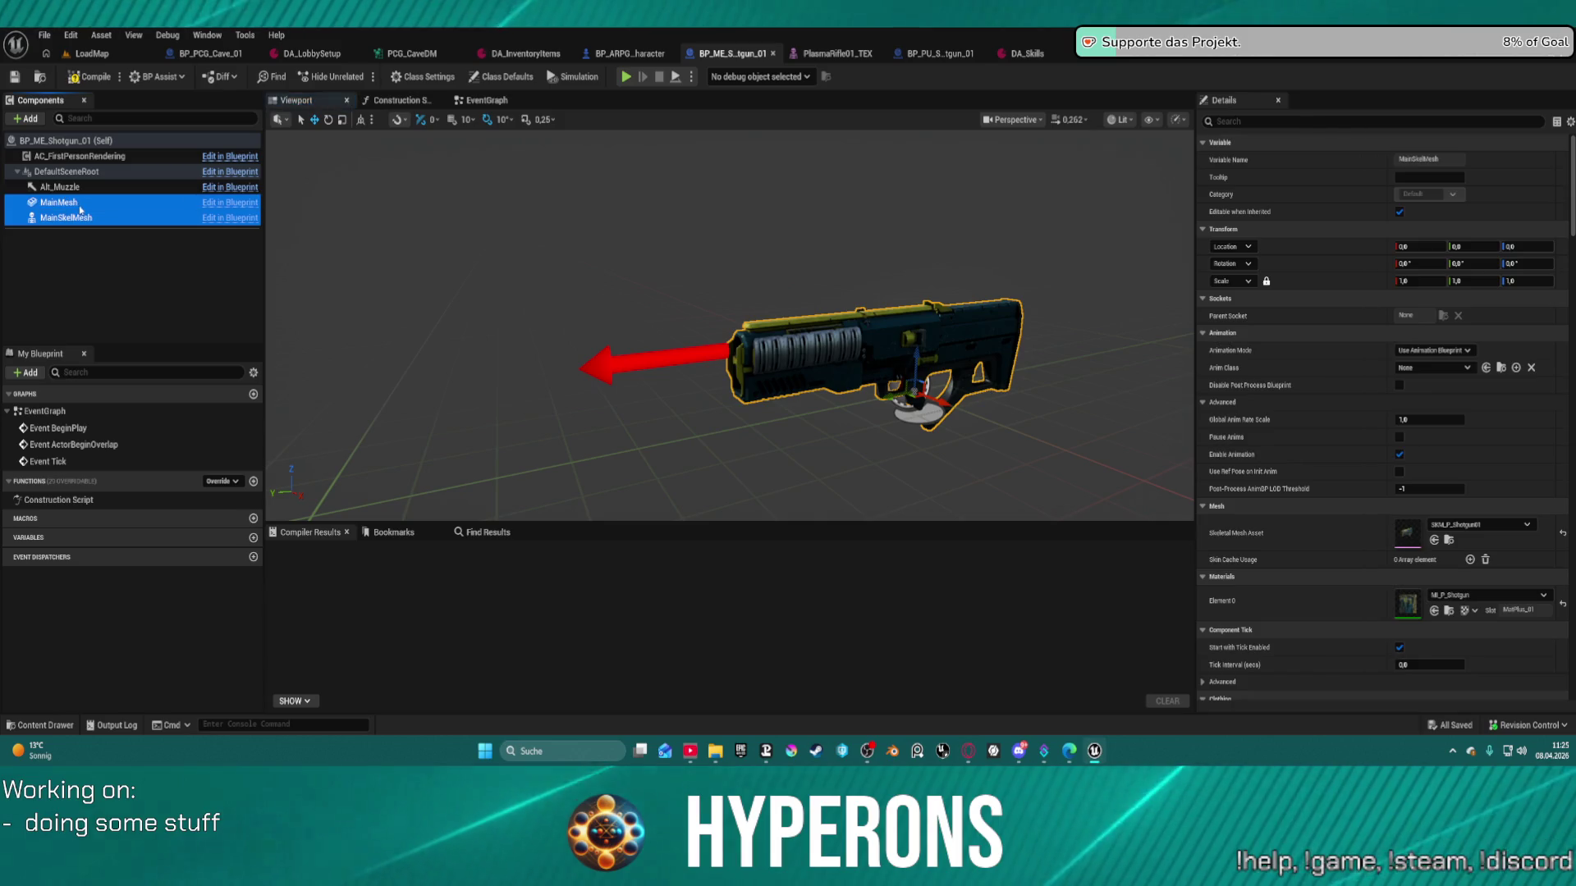
scroll(1424, 624, "down", 6)
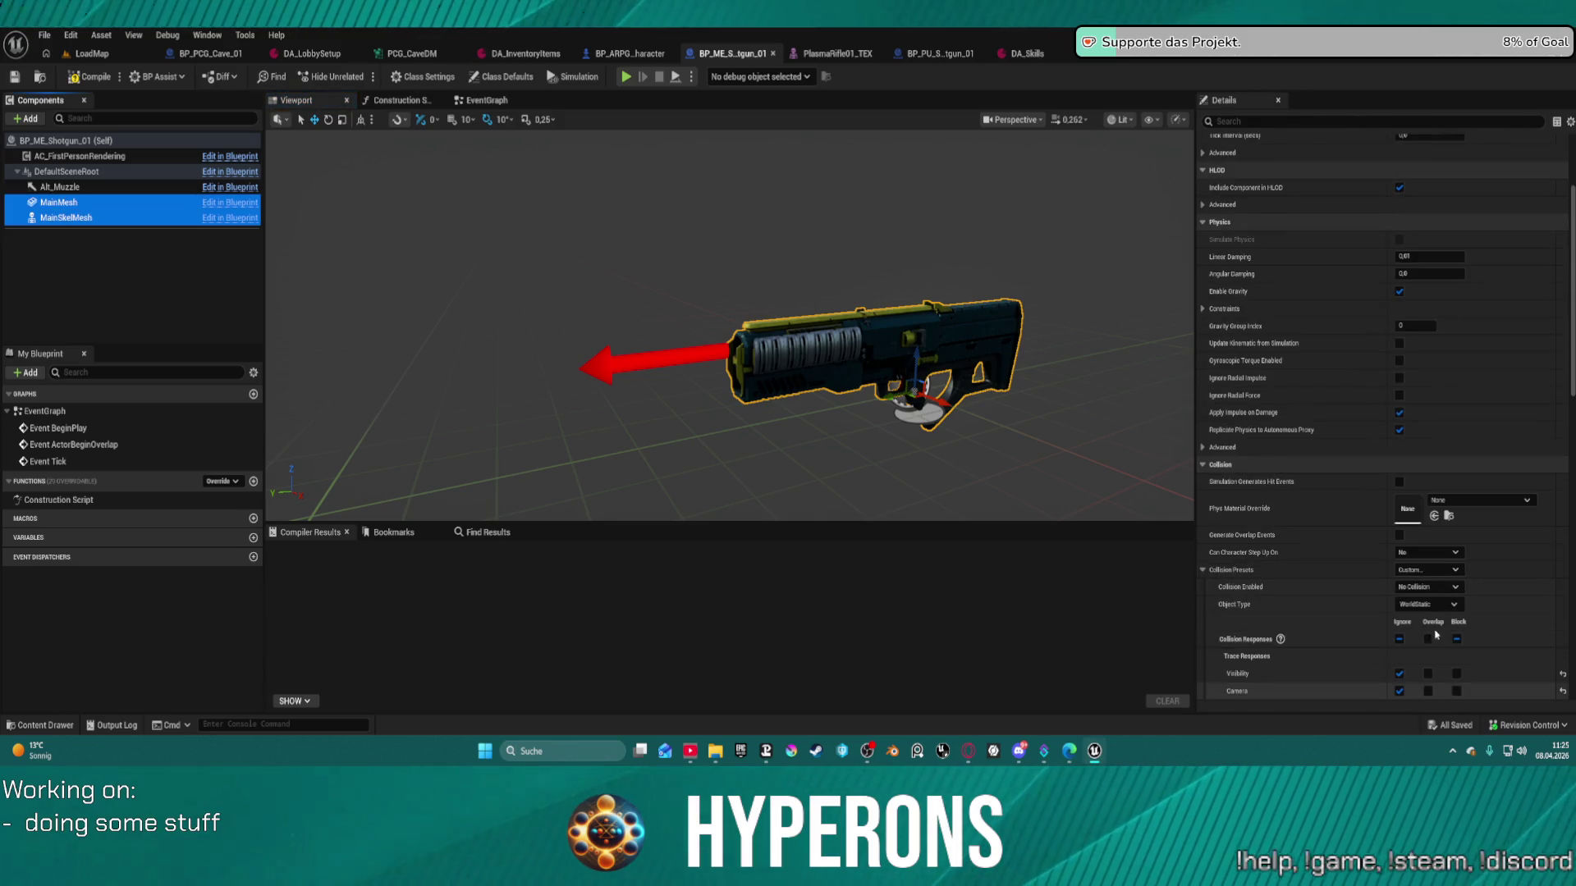
left_click(1257, 121)
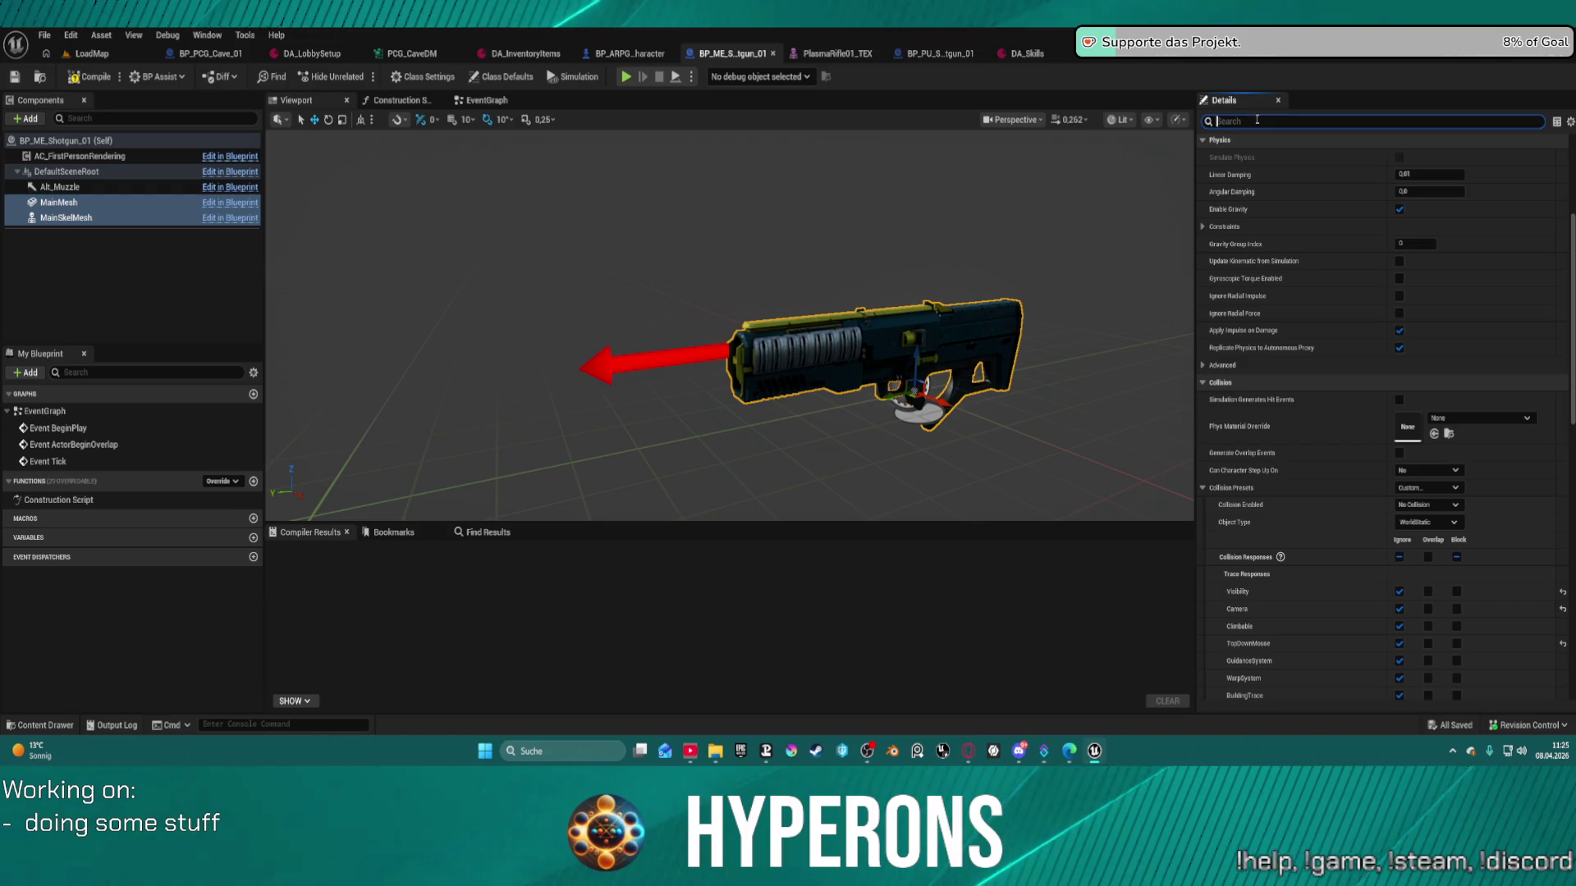
type("tag")
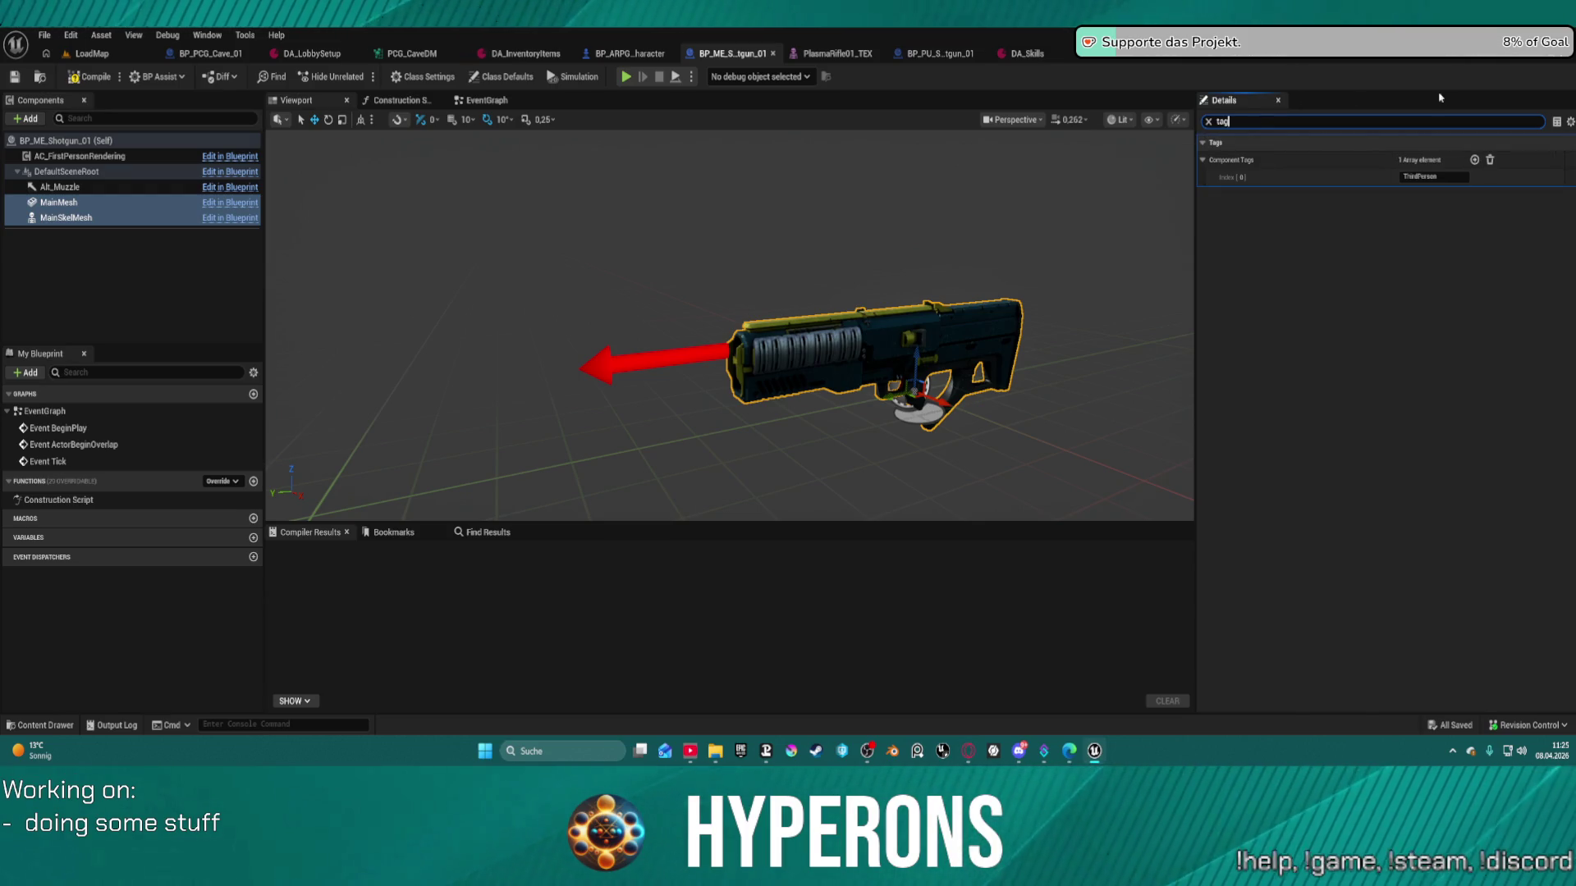
left_click(61, 202)
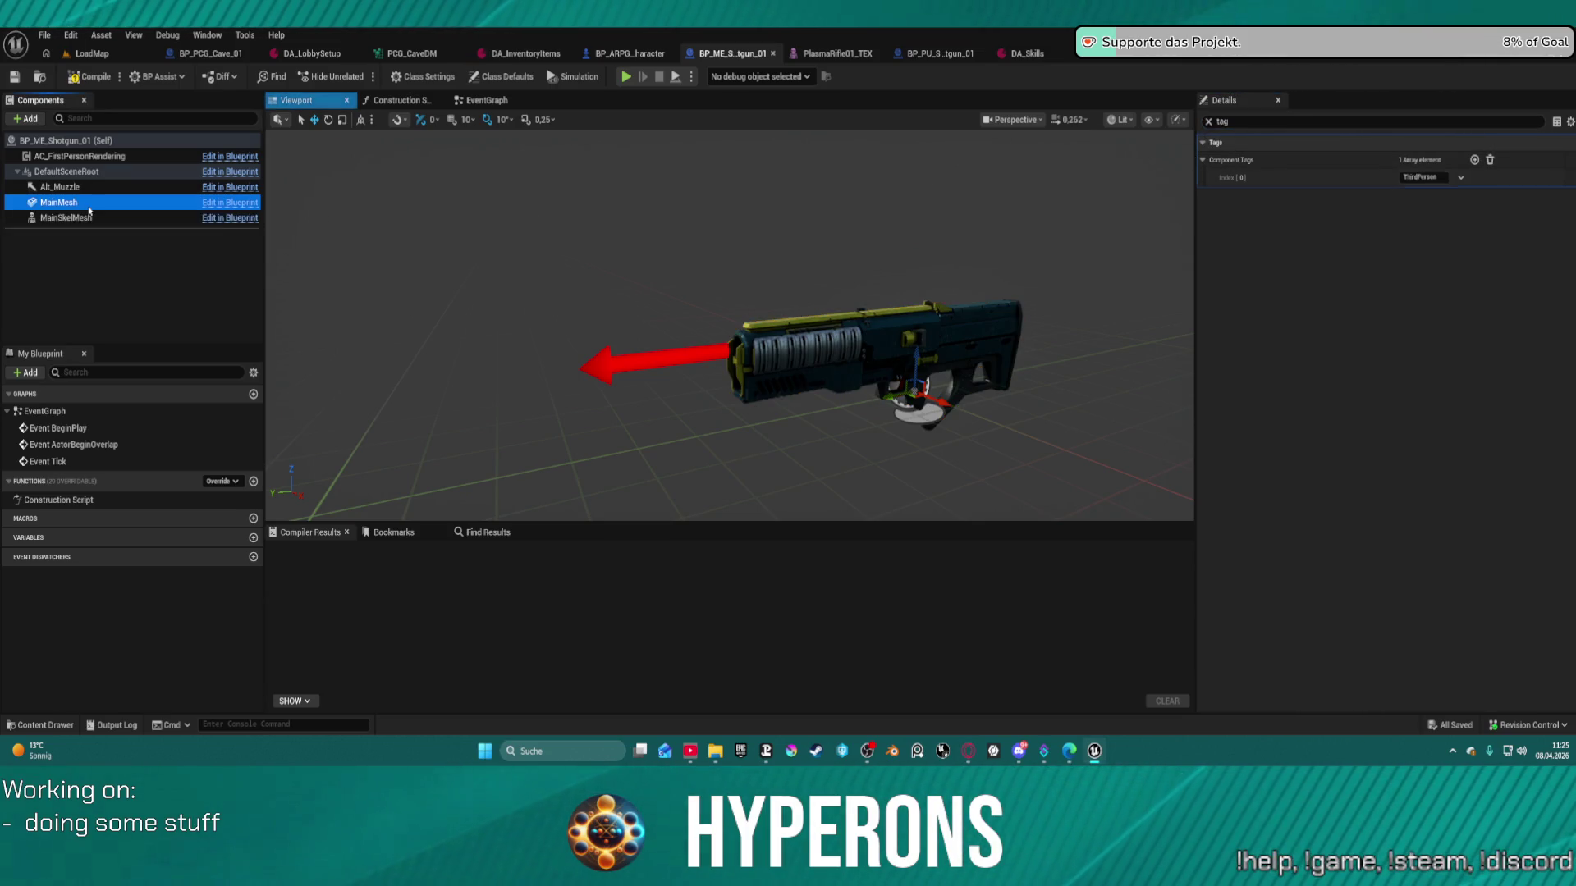
left_click(74, 218)
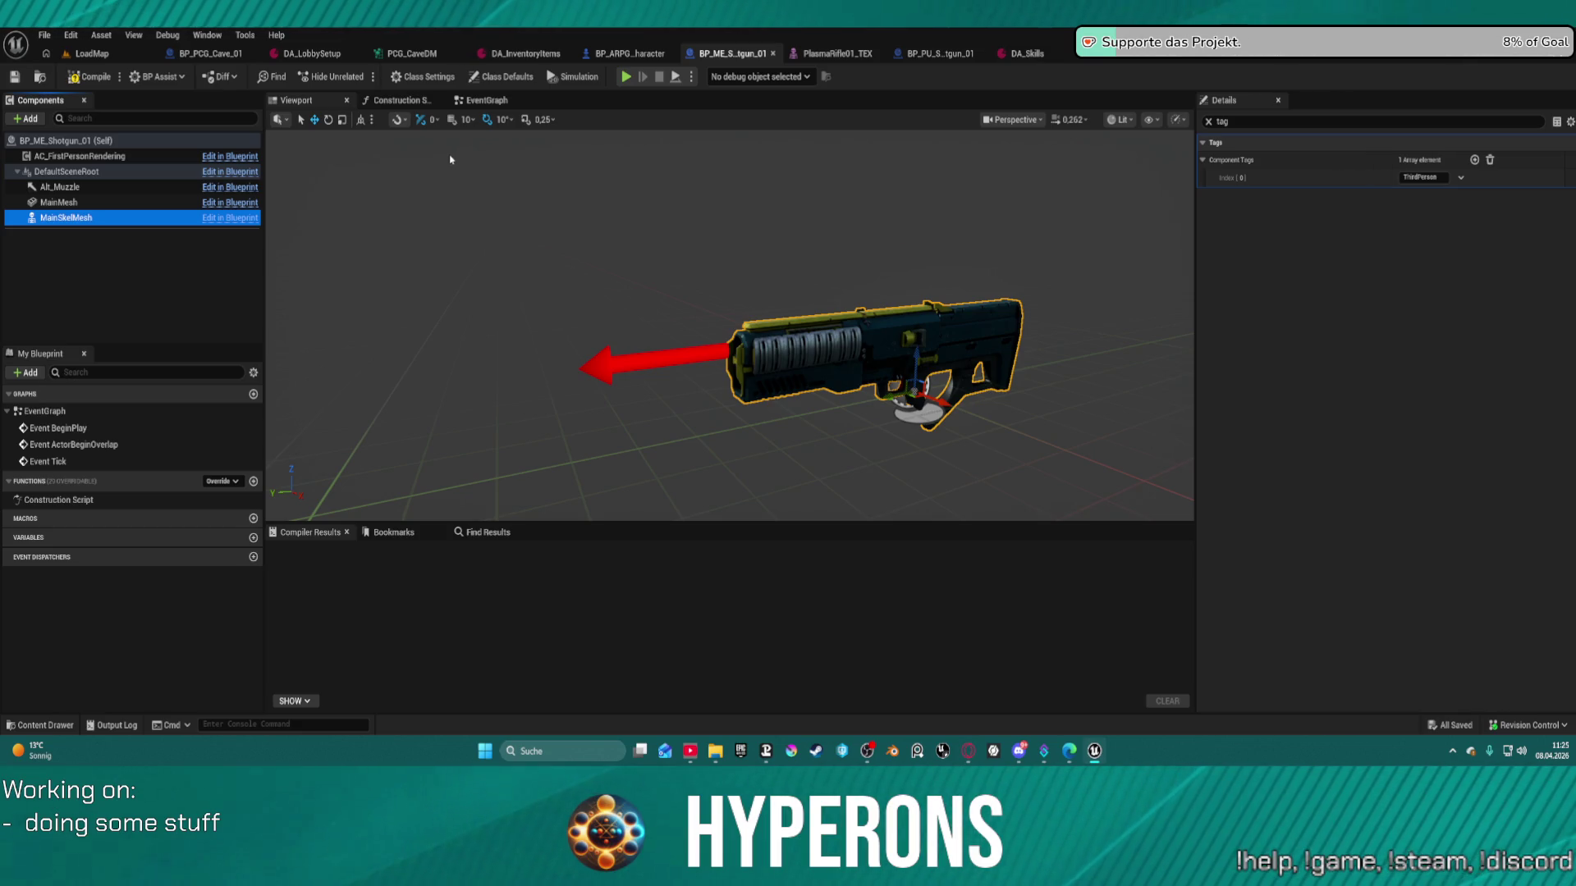
left_click(935, 53)
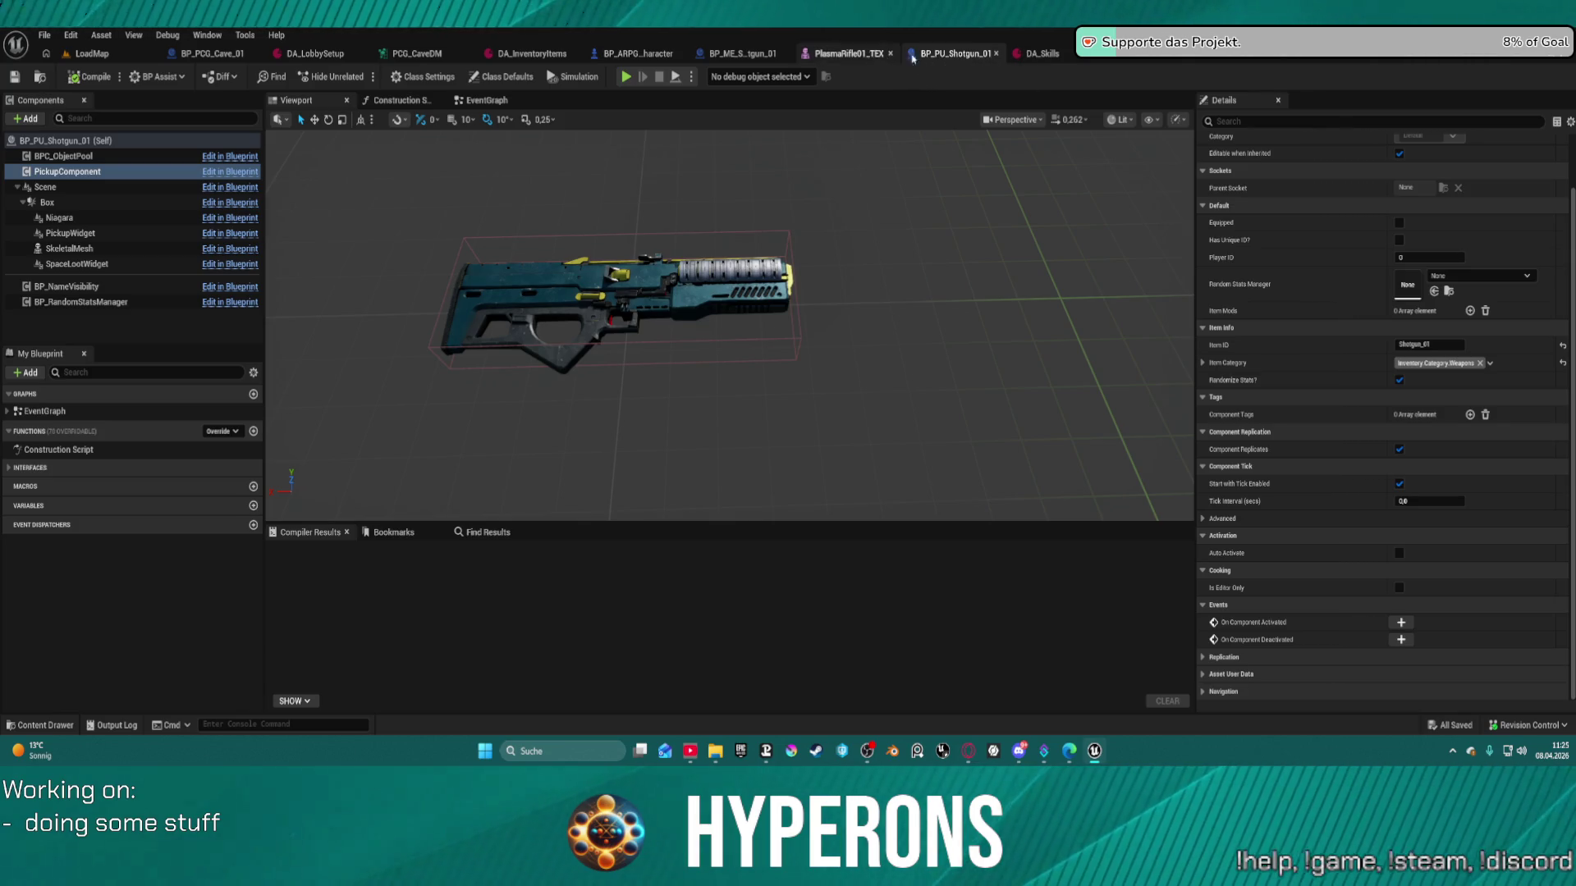
- Collapse and re-expand the Scene component branch of BP_PU_Shotgun_01, then return to BP_ME_Shotgun_01
left_click(739, 53)
left_click(952, 54)
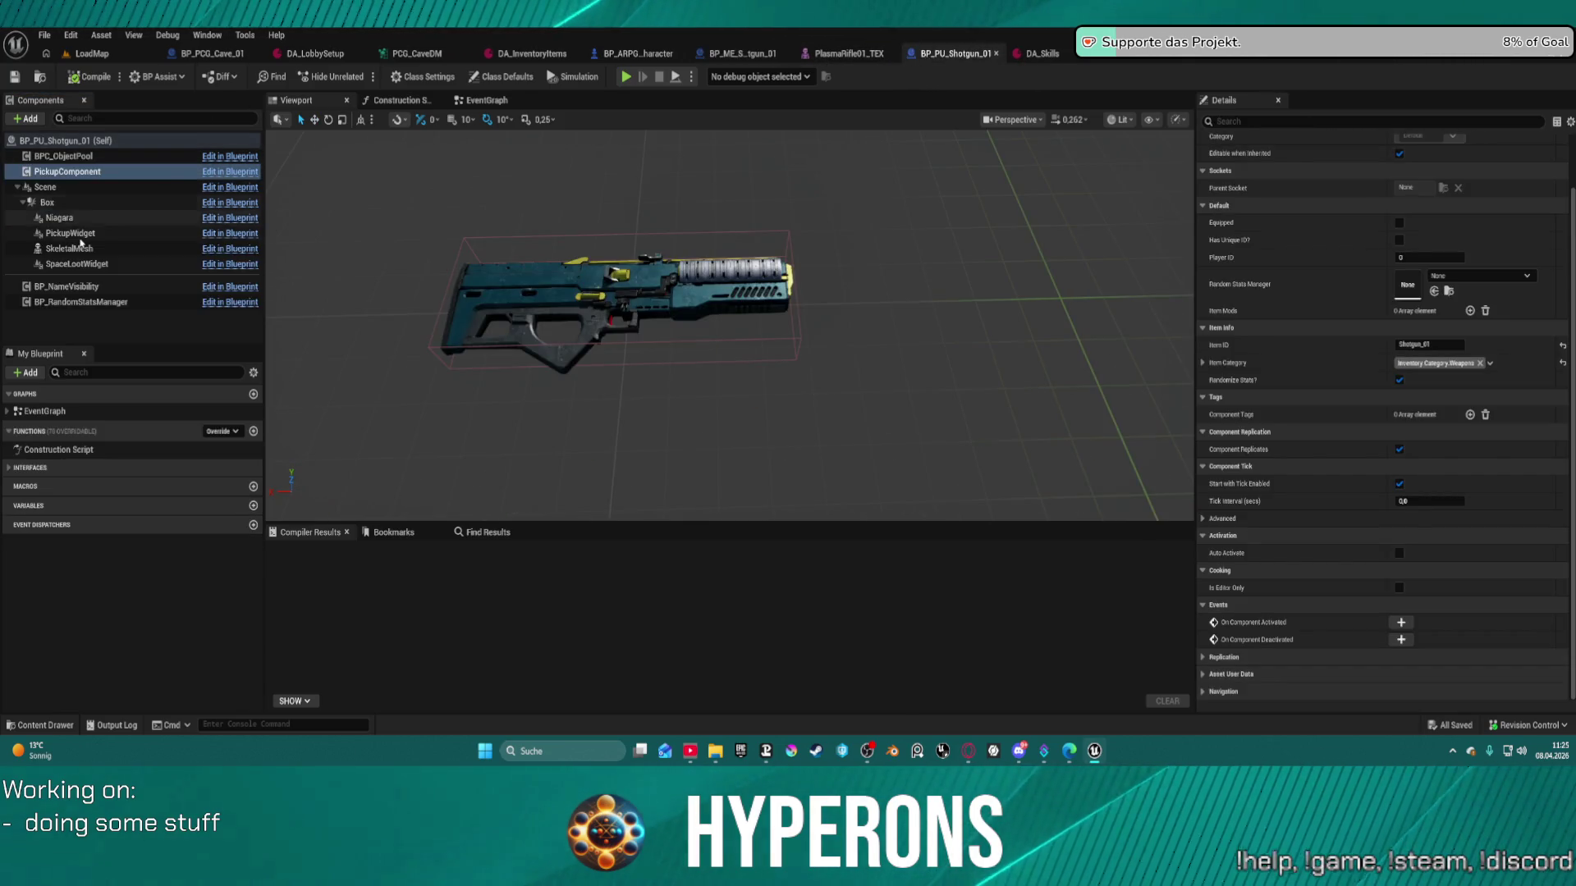
left_click(18, 187)
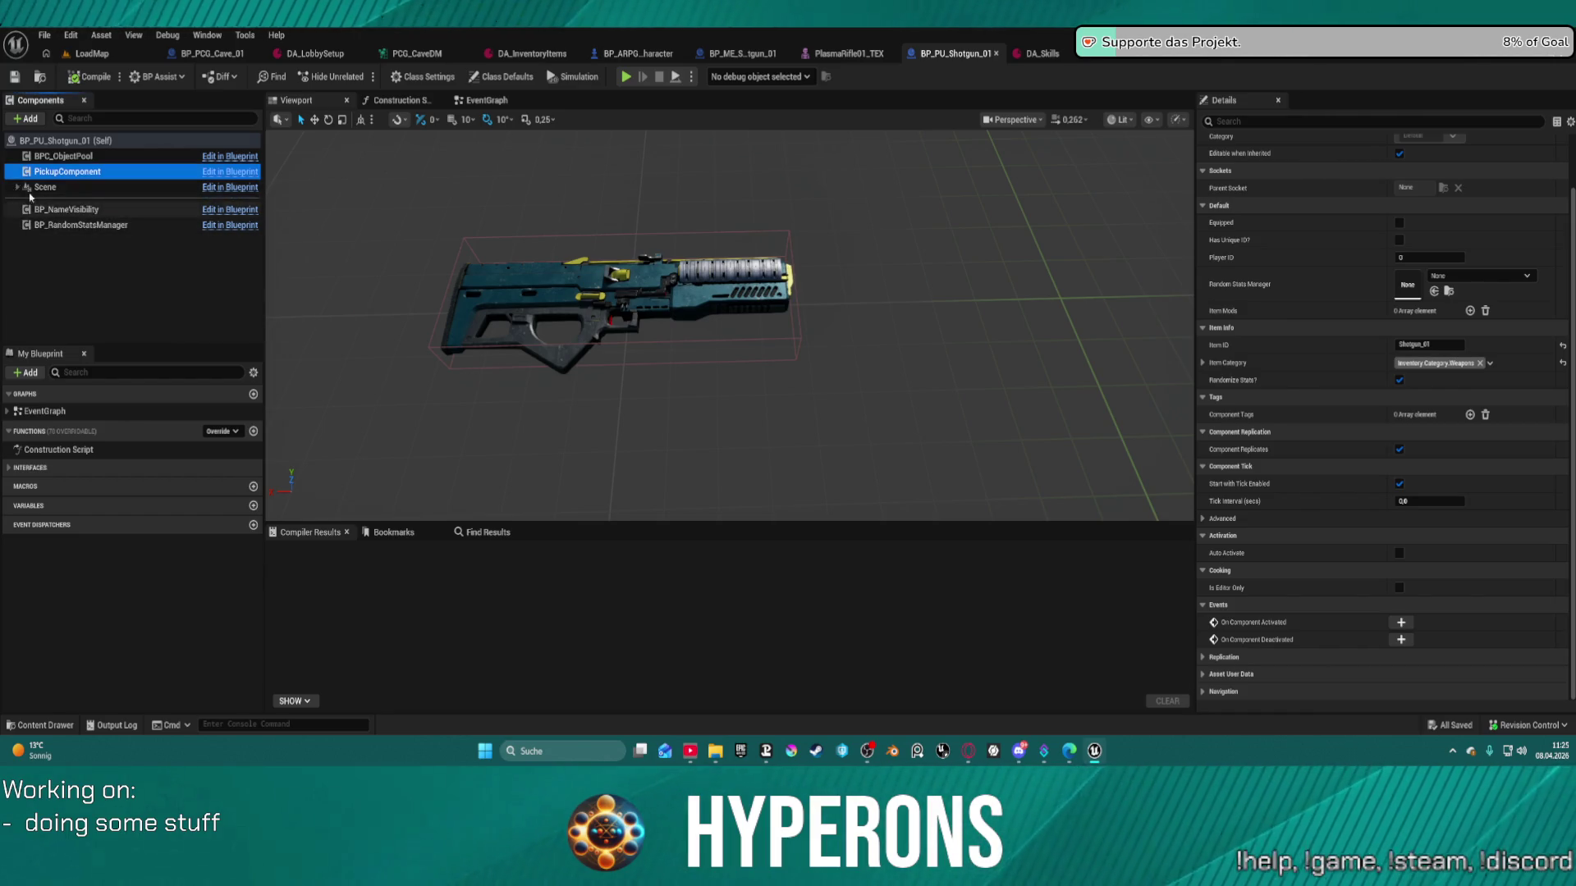
left_click(18, 188)
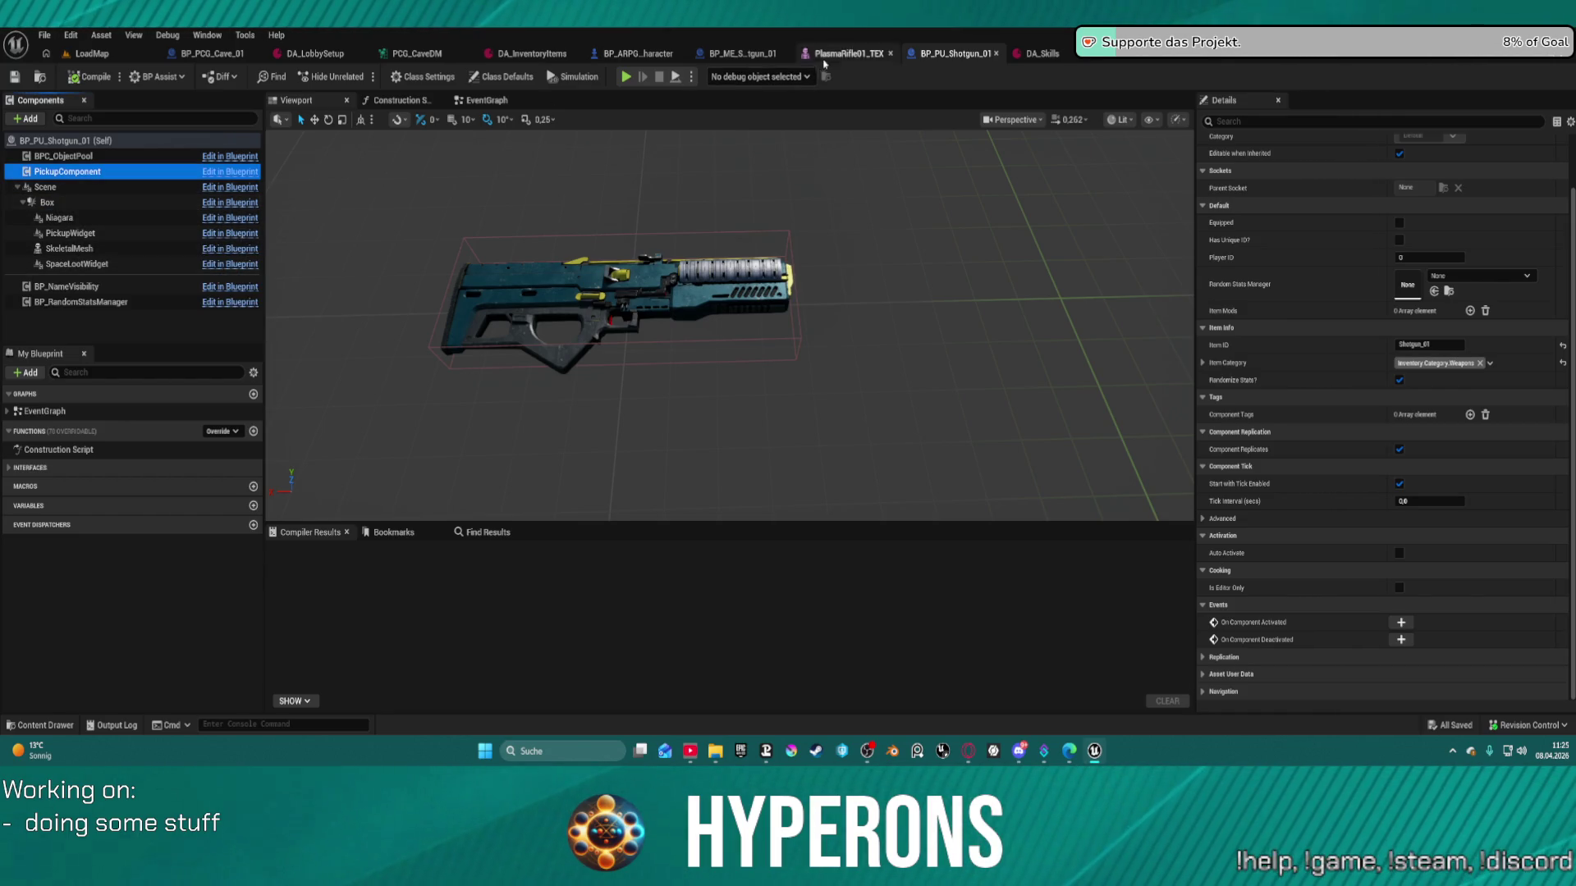
left_click(744, 57)
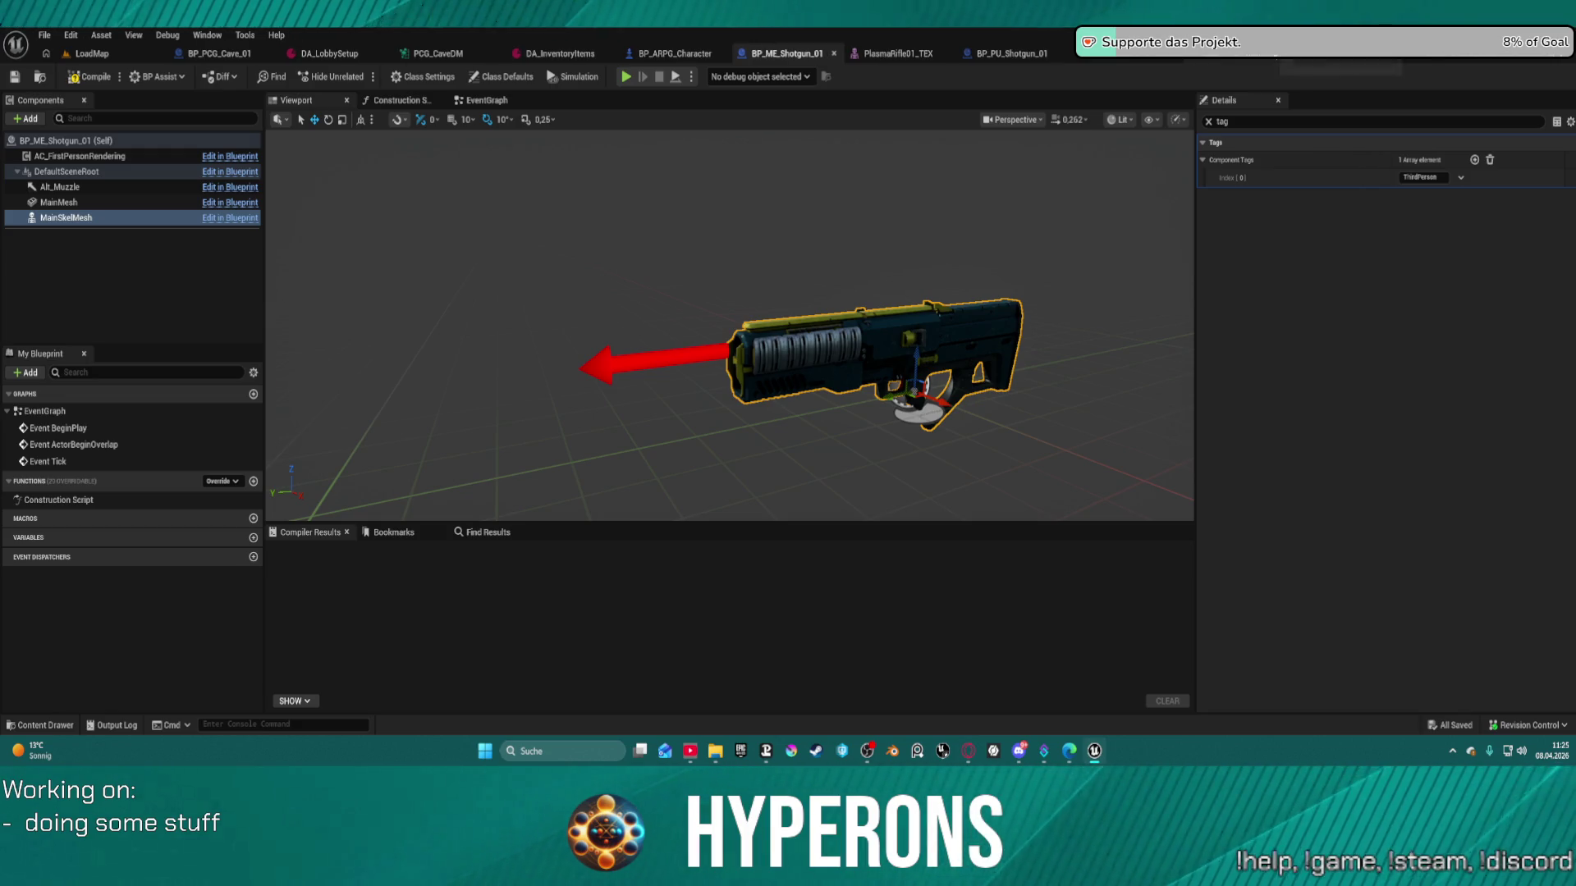
left_click(897, 49)
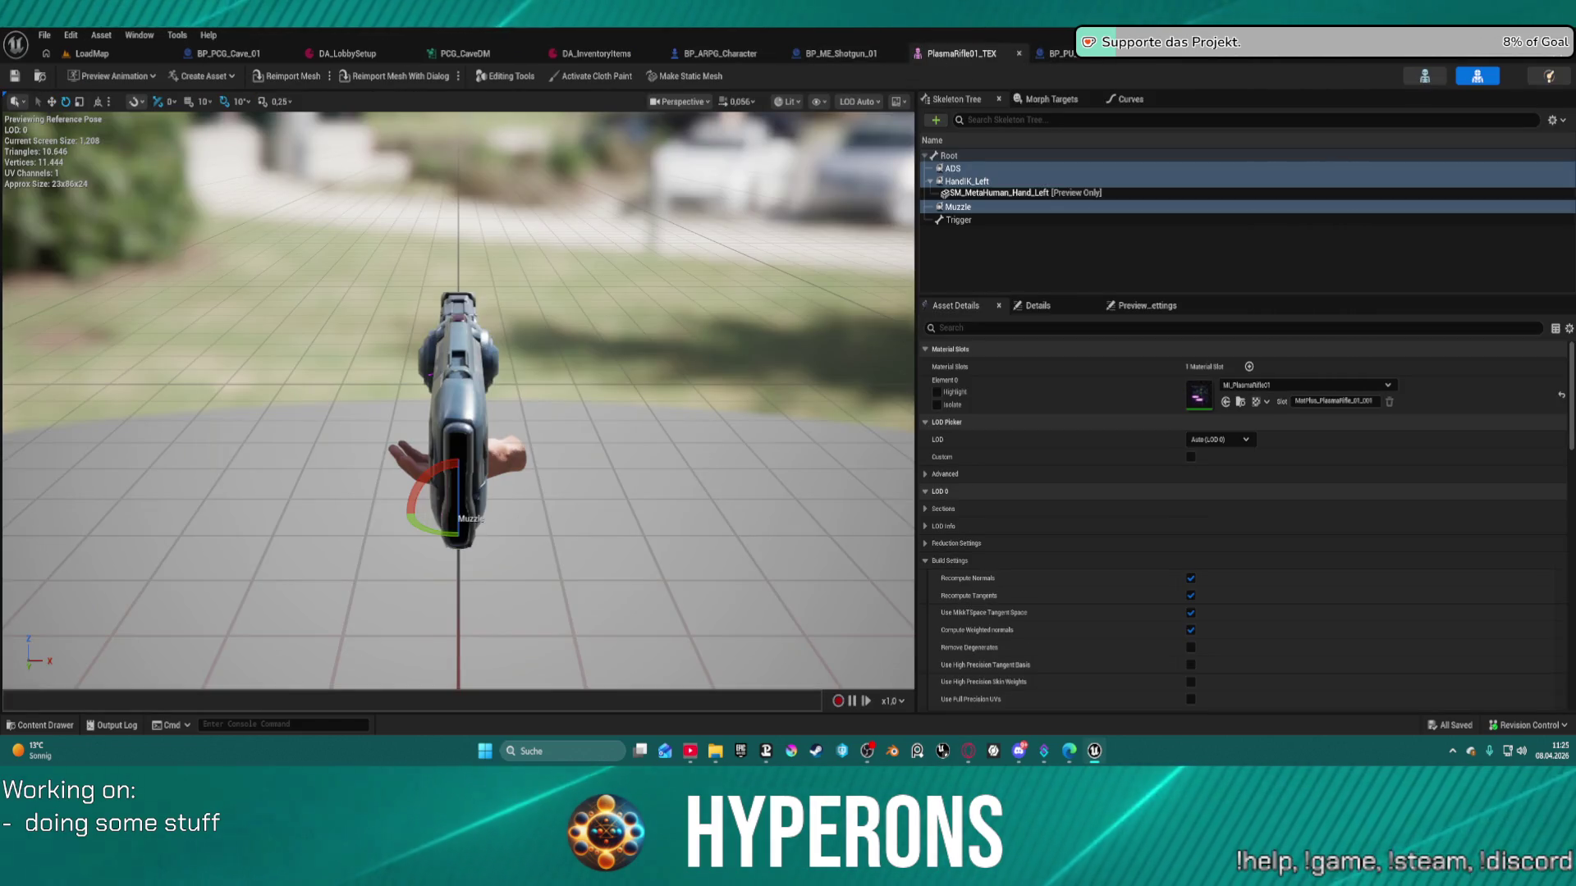
left_click(739, 56)
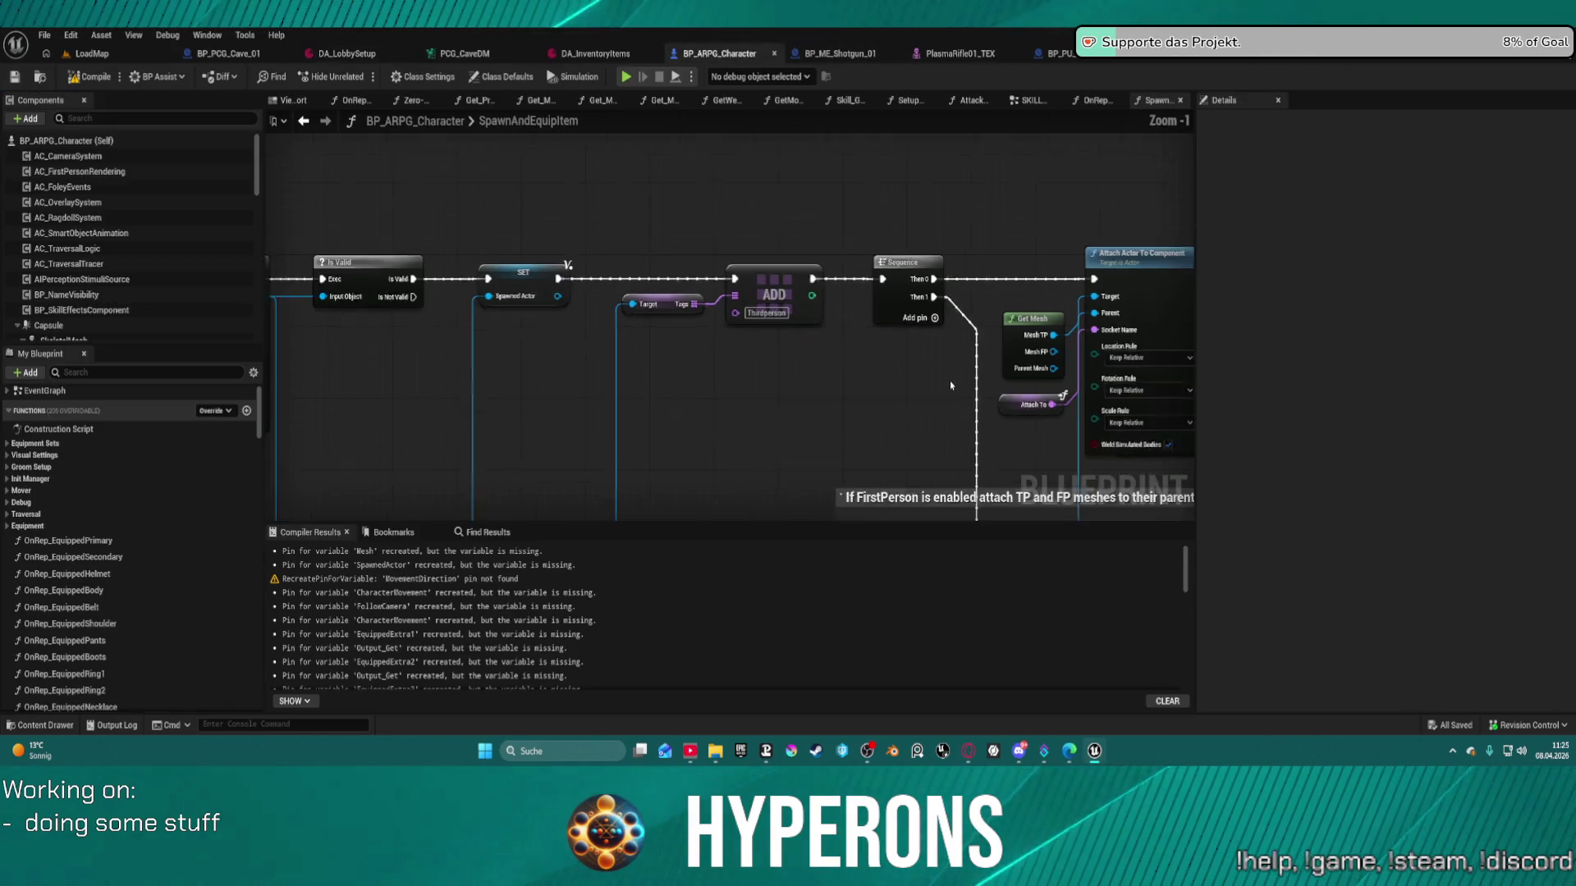
scroll(950, 385, "down", 2)
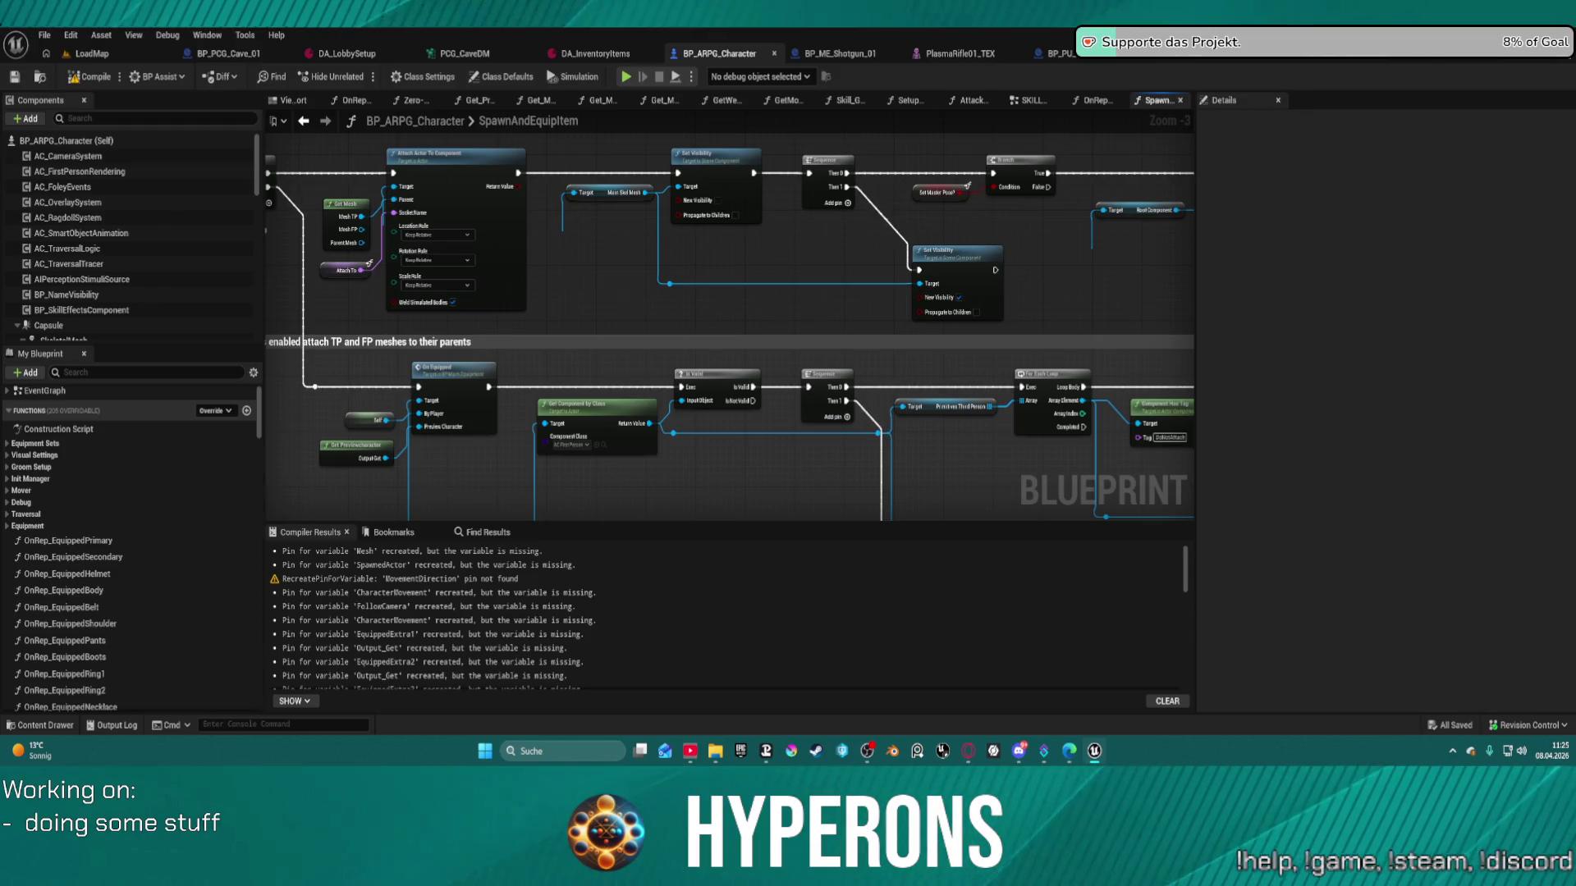
left_click_drag(261, 232, 402, 224)
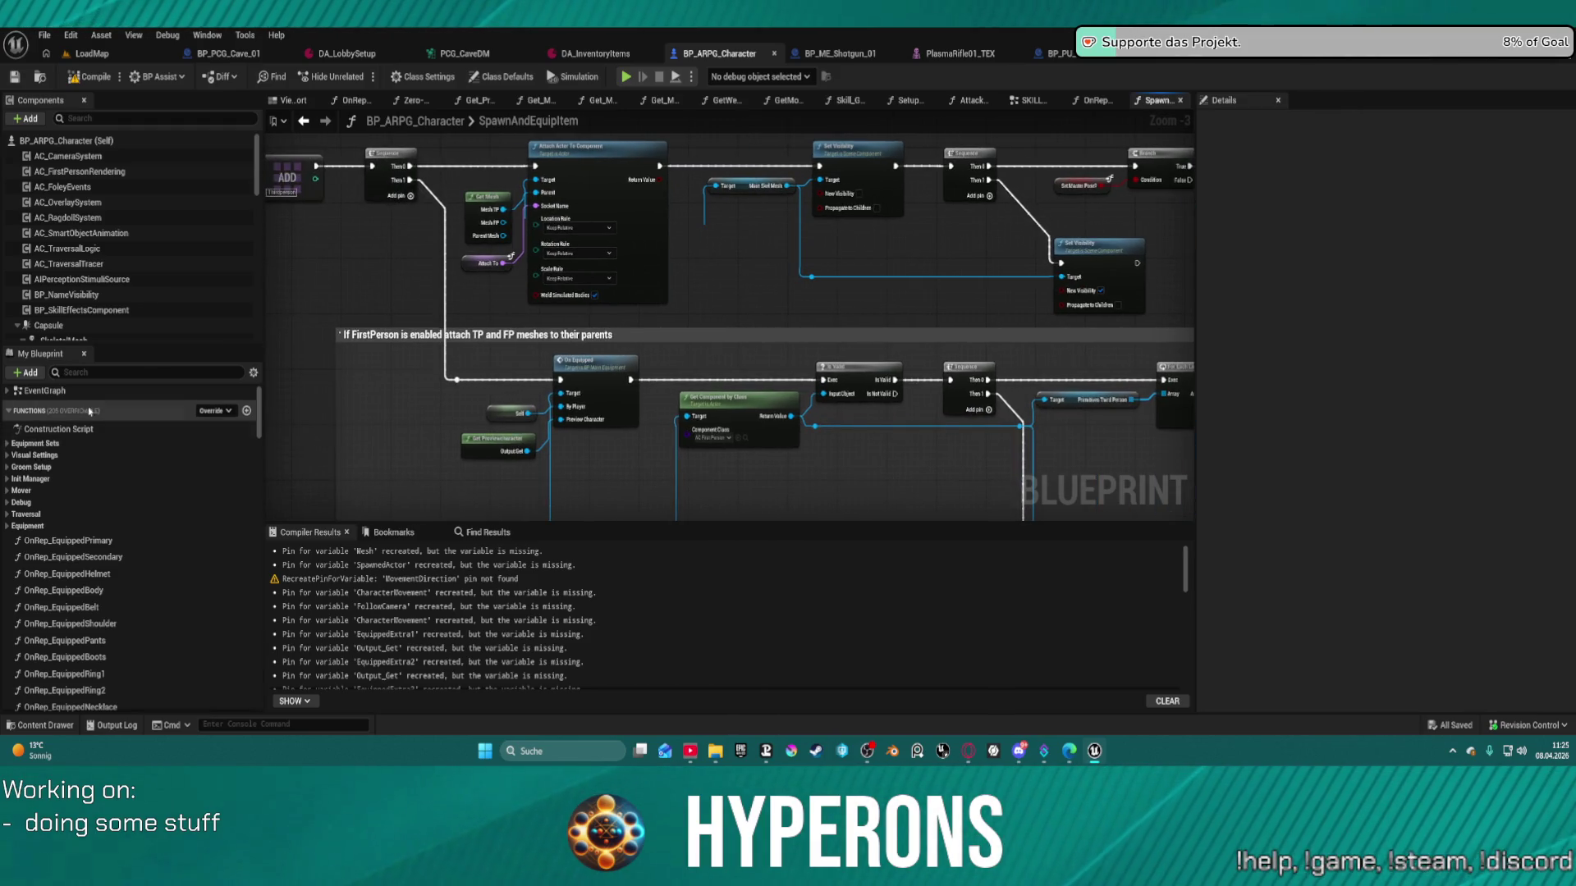
left_click(71, 371)
type("hand ik")
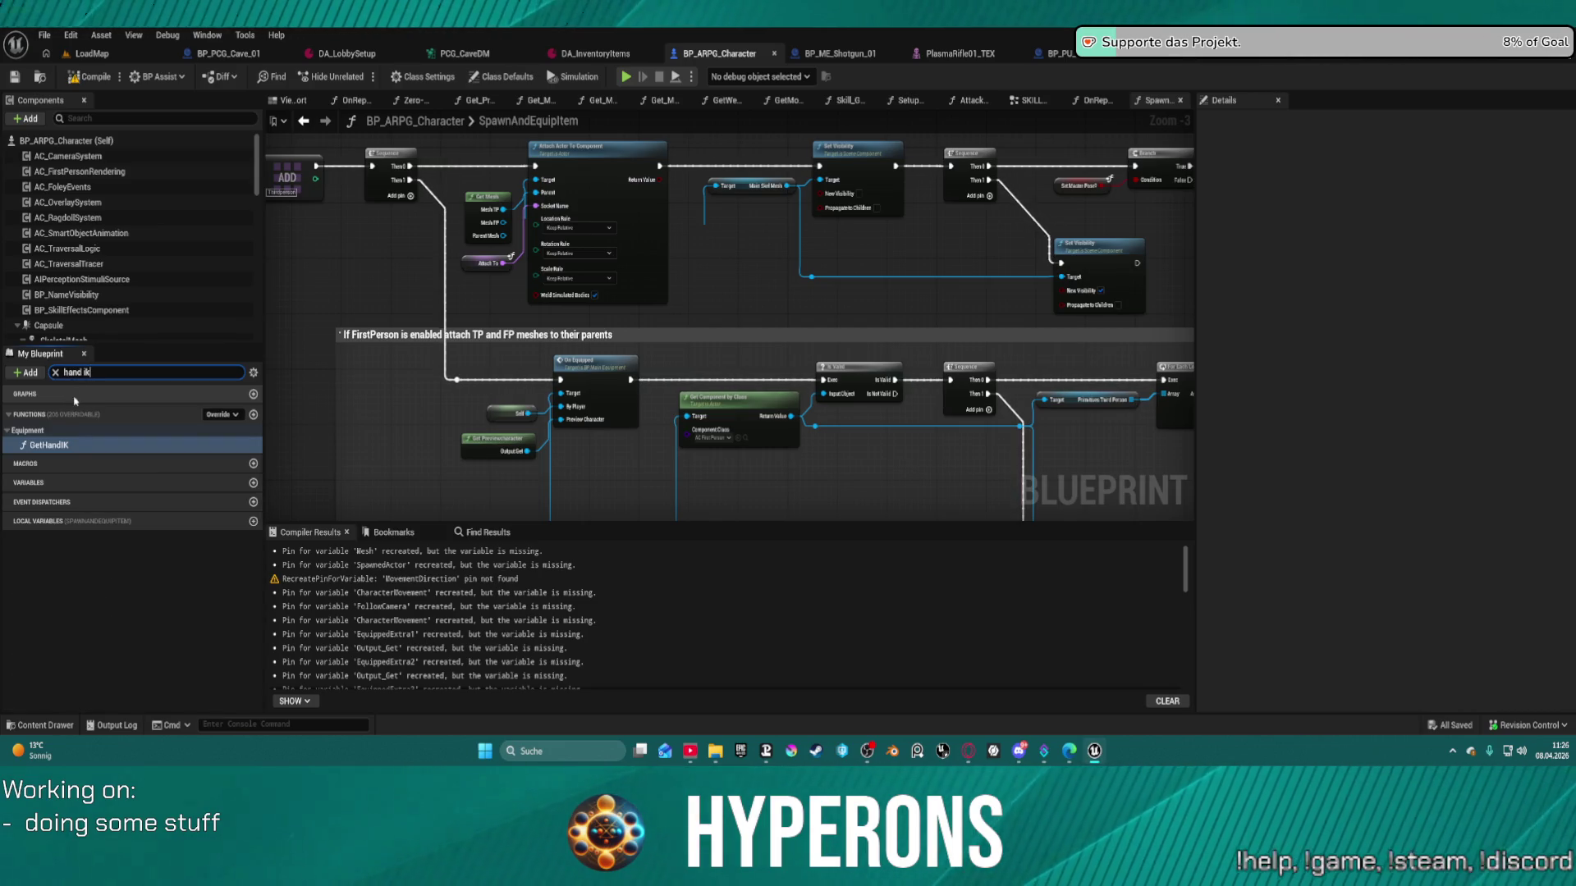
double_click(49, 445)
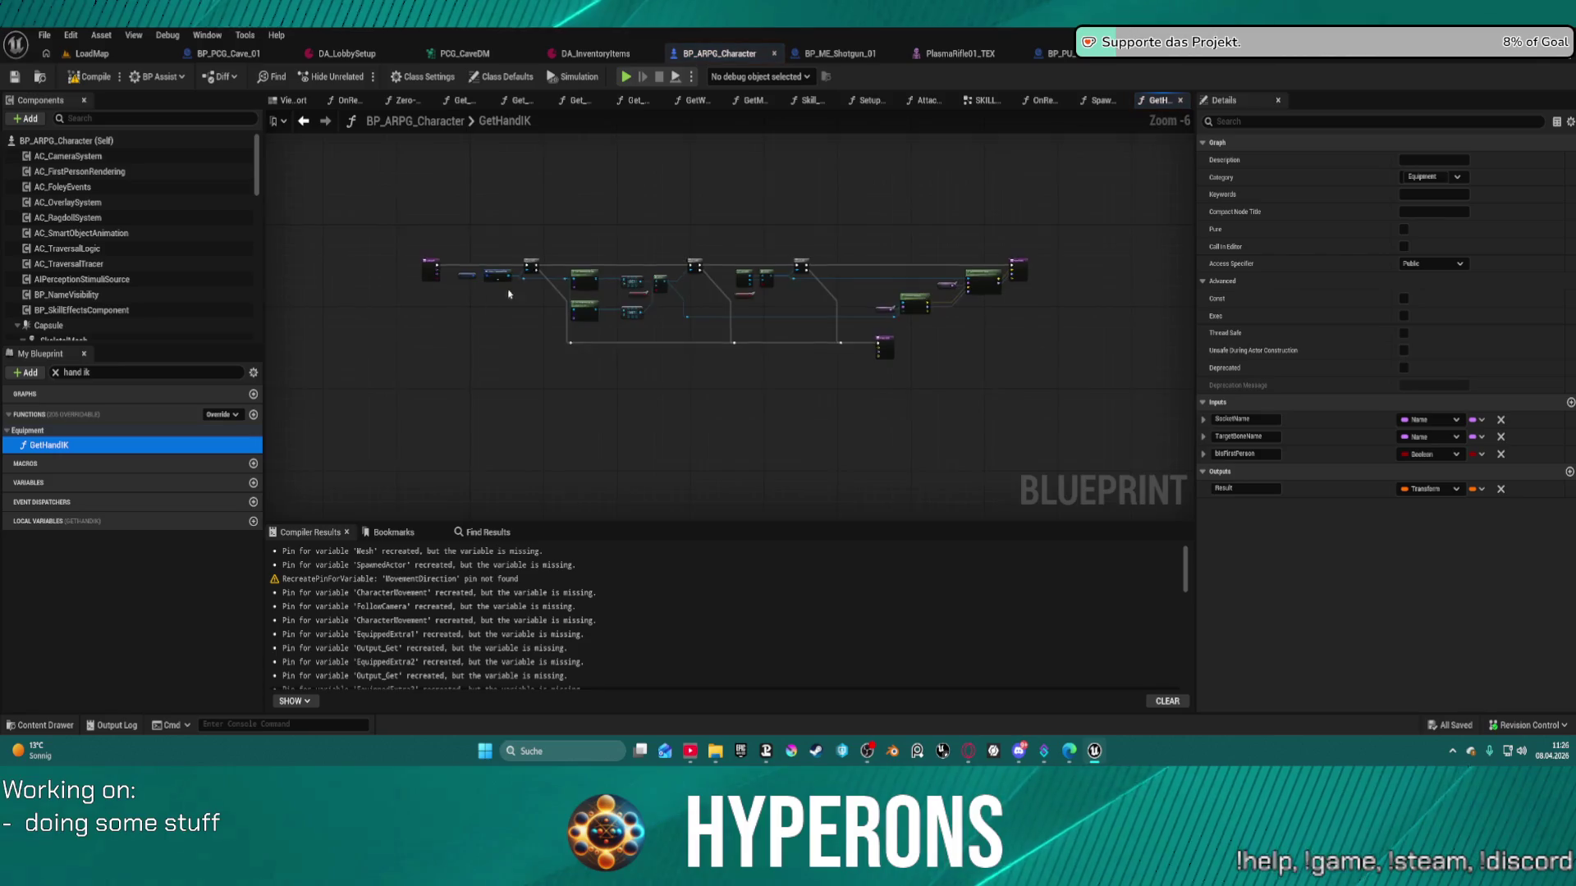
scroll(579, 303, "up", 6)
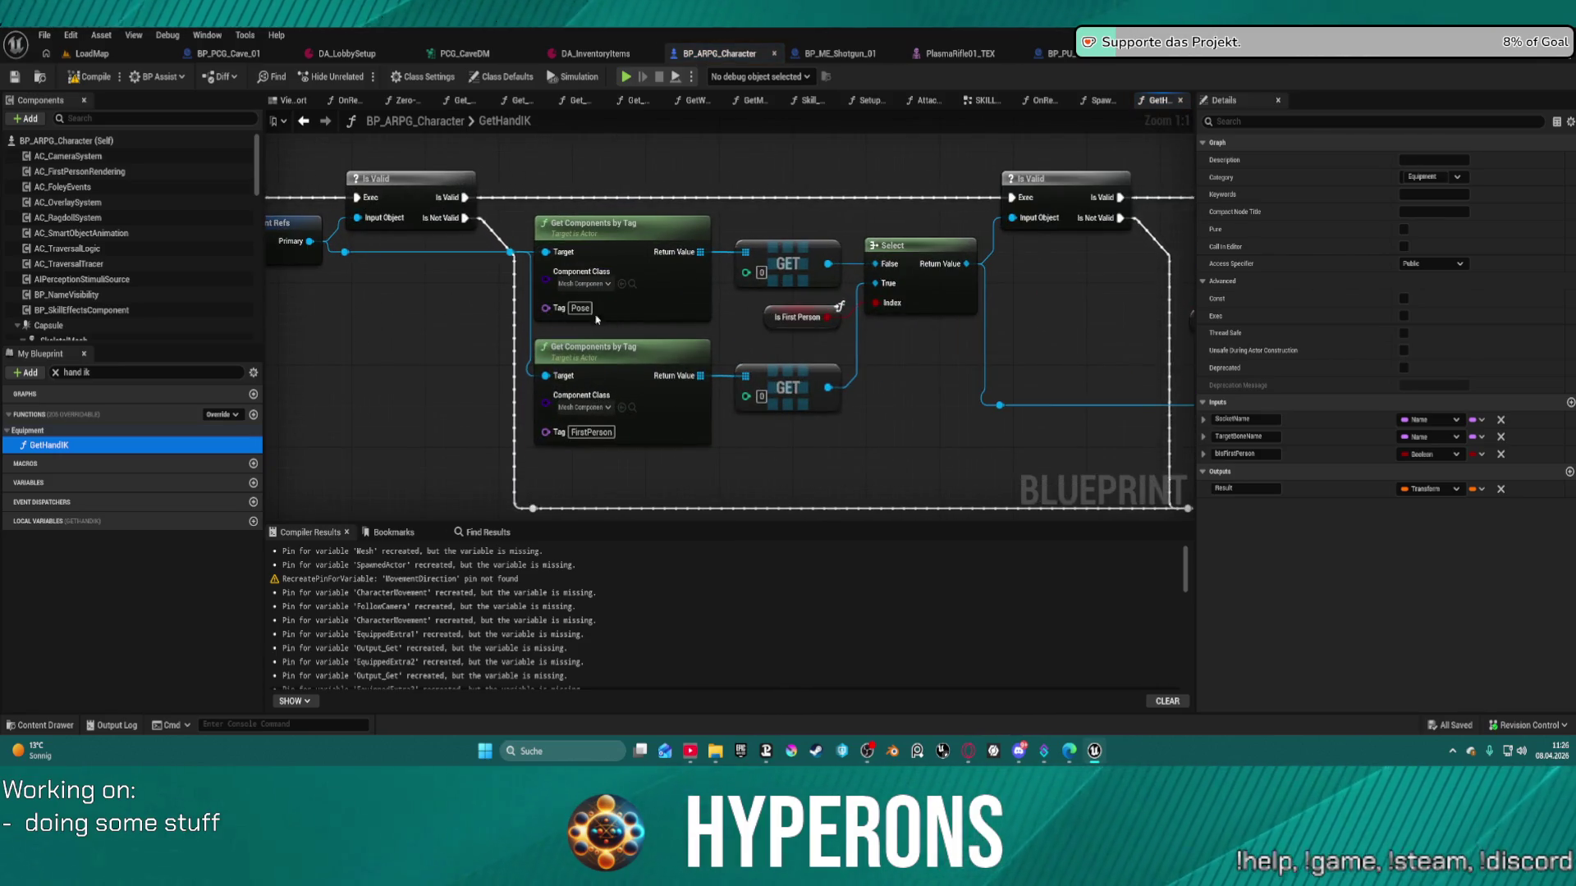
left_click(584, 309)
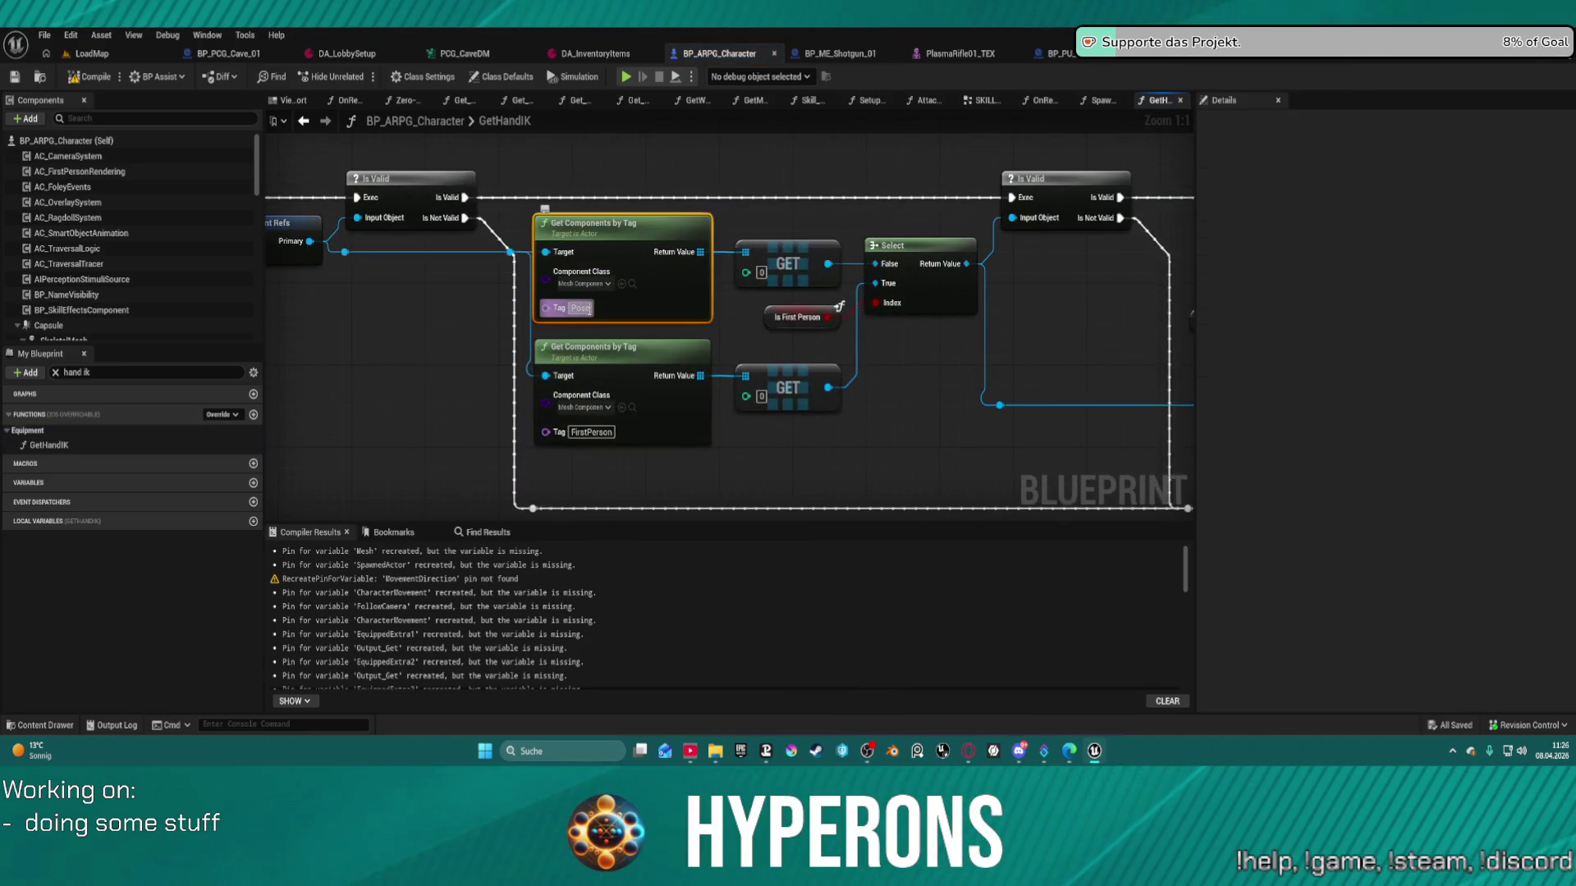
left_click(820, 54)
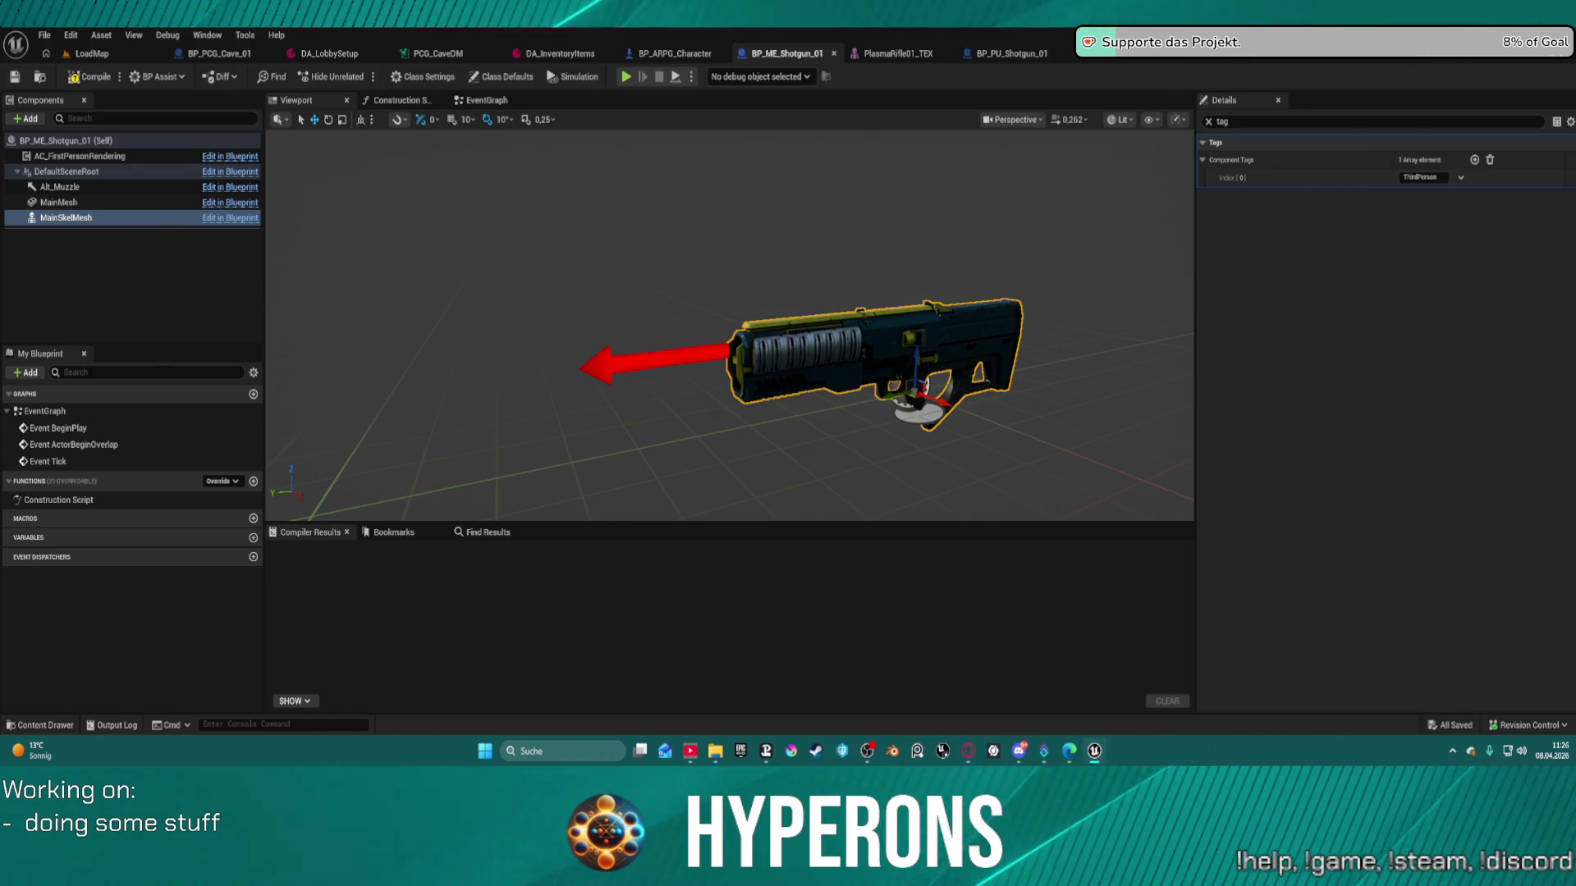
left_click(1564, 58)
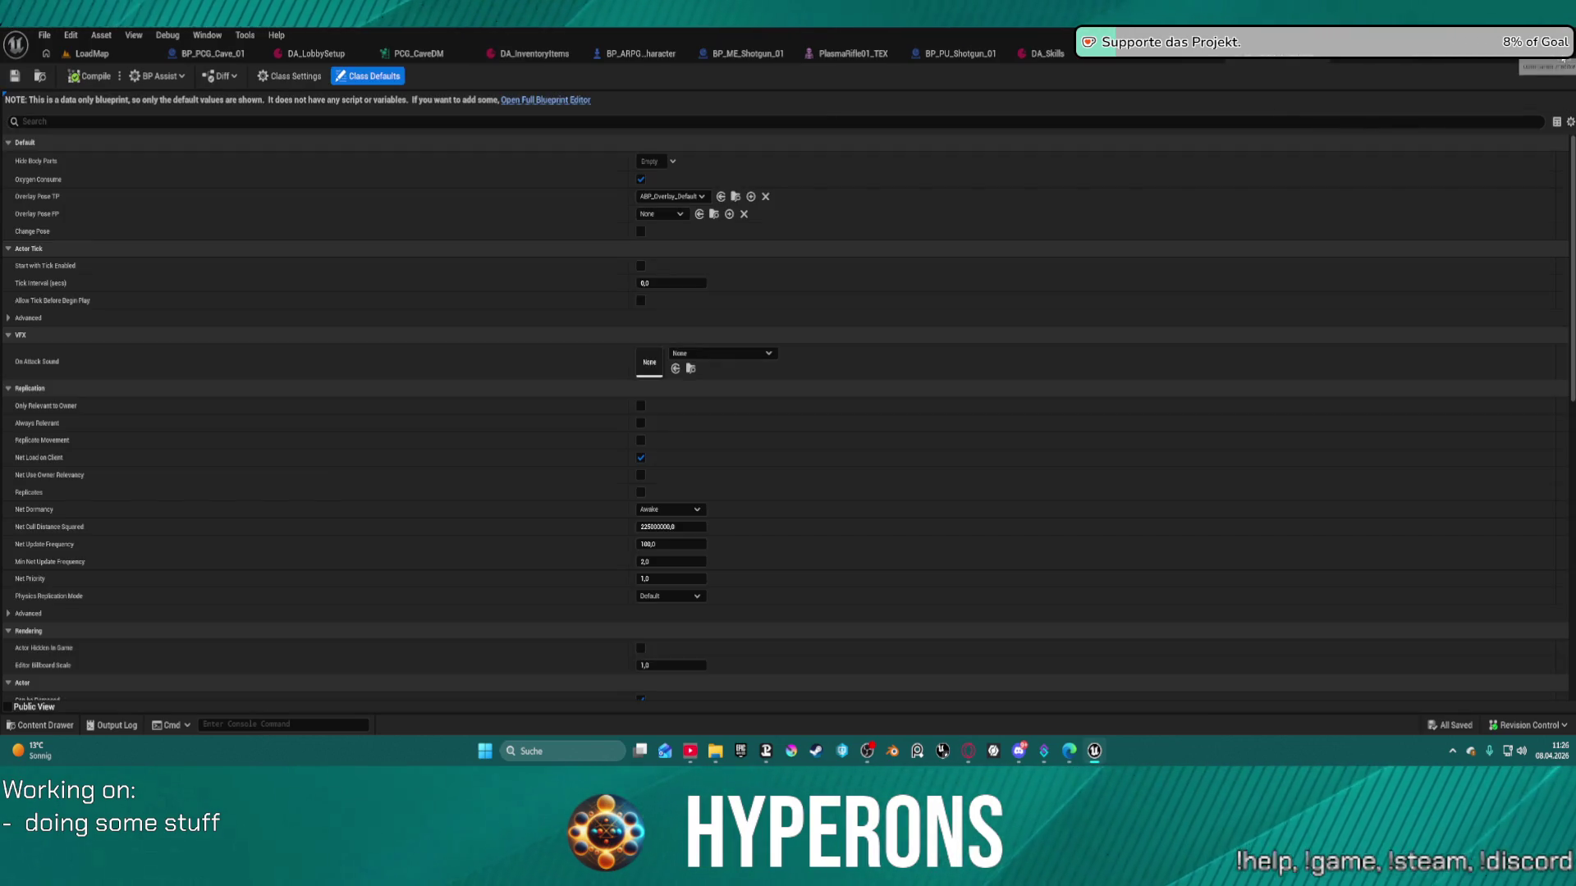
- Open the full Blueprint editor and select the MainMesh and MainSkelMesh components
left_click(561, 100)
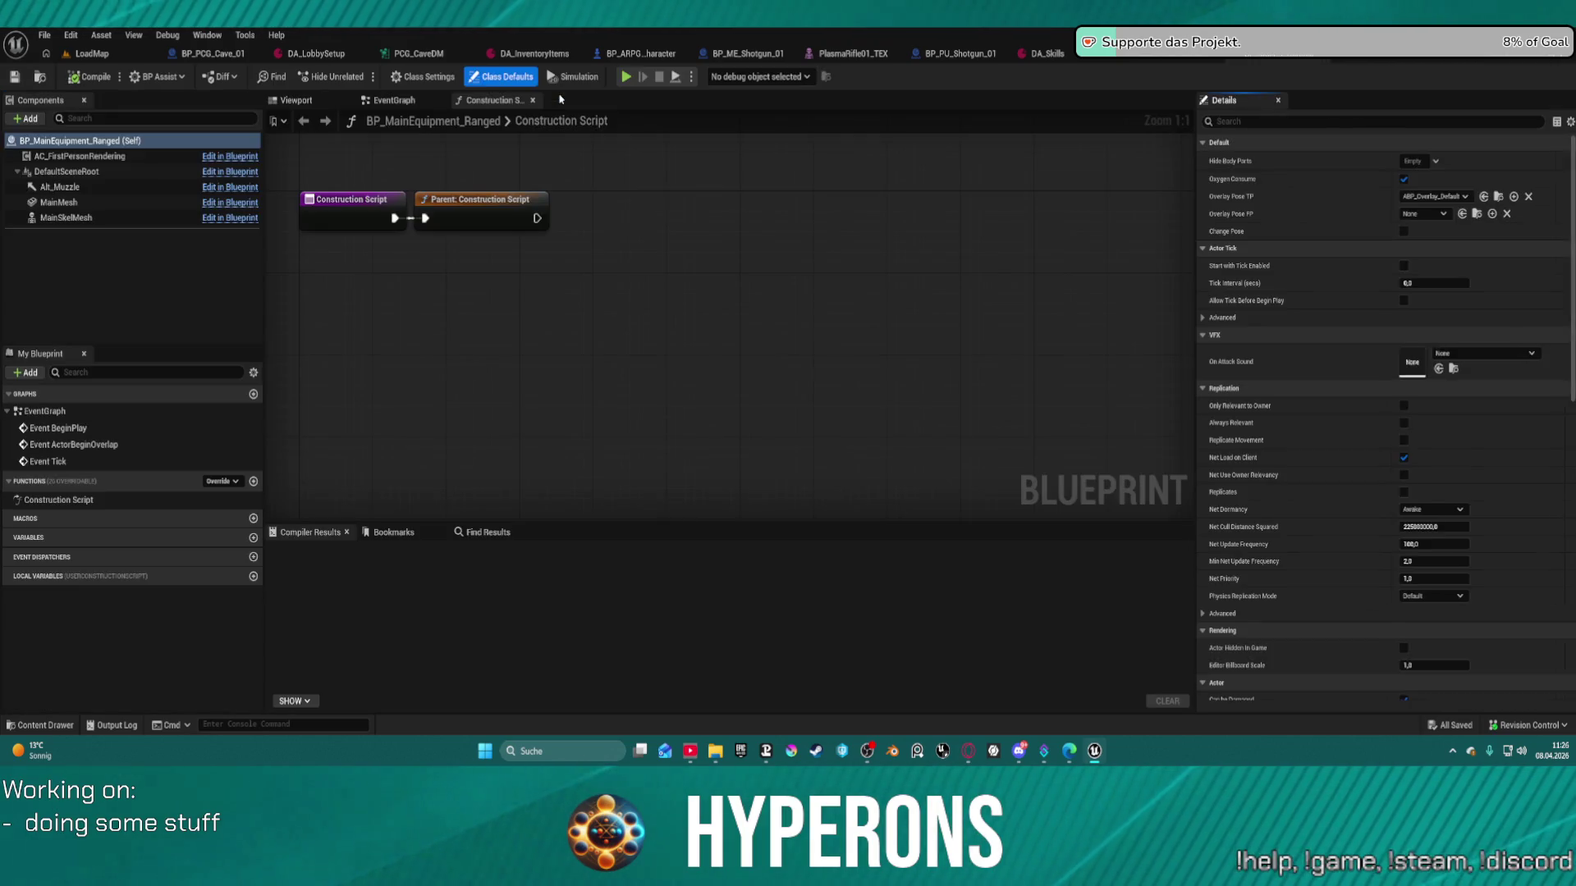
left_click(59, 202)
left_click(96, 218, "shift")
scroll(1394, 569, "down", 15)
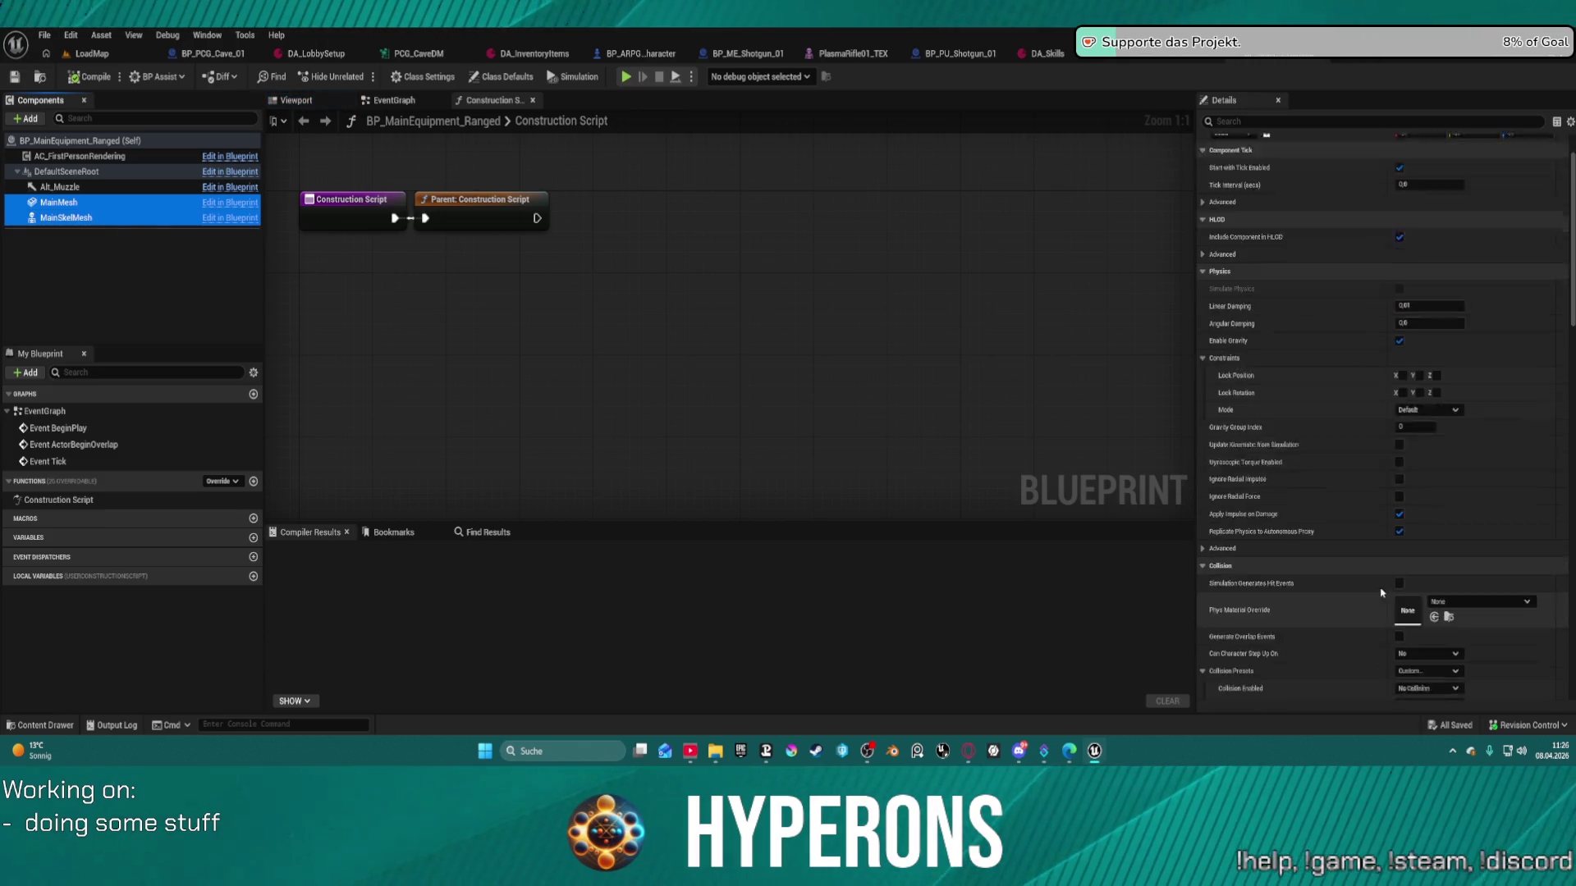
scroll(1394, 569, "down", 5)
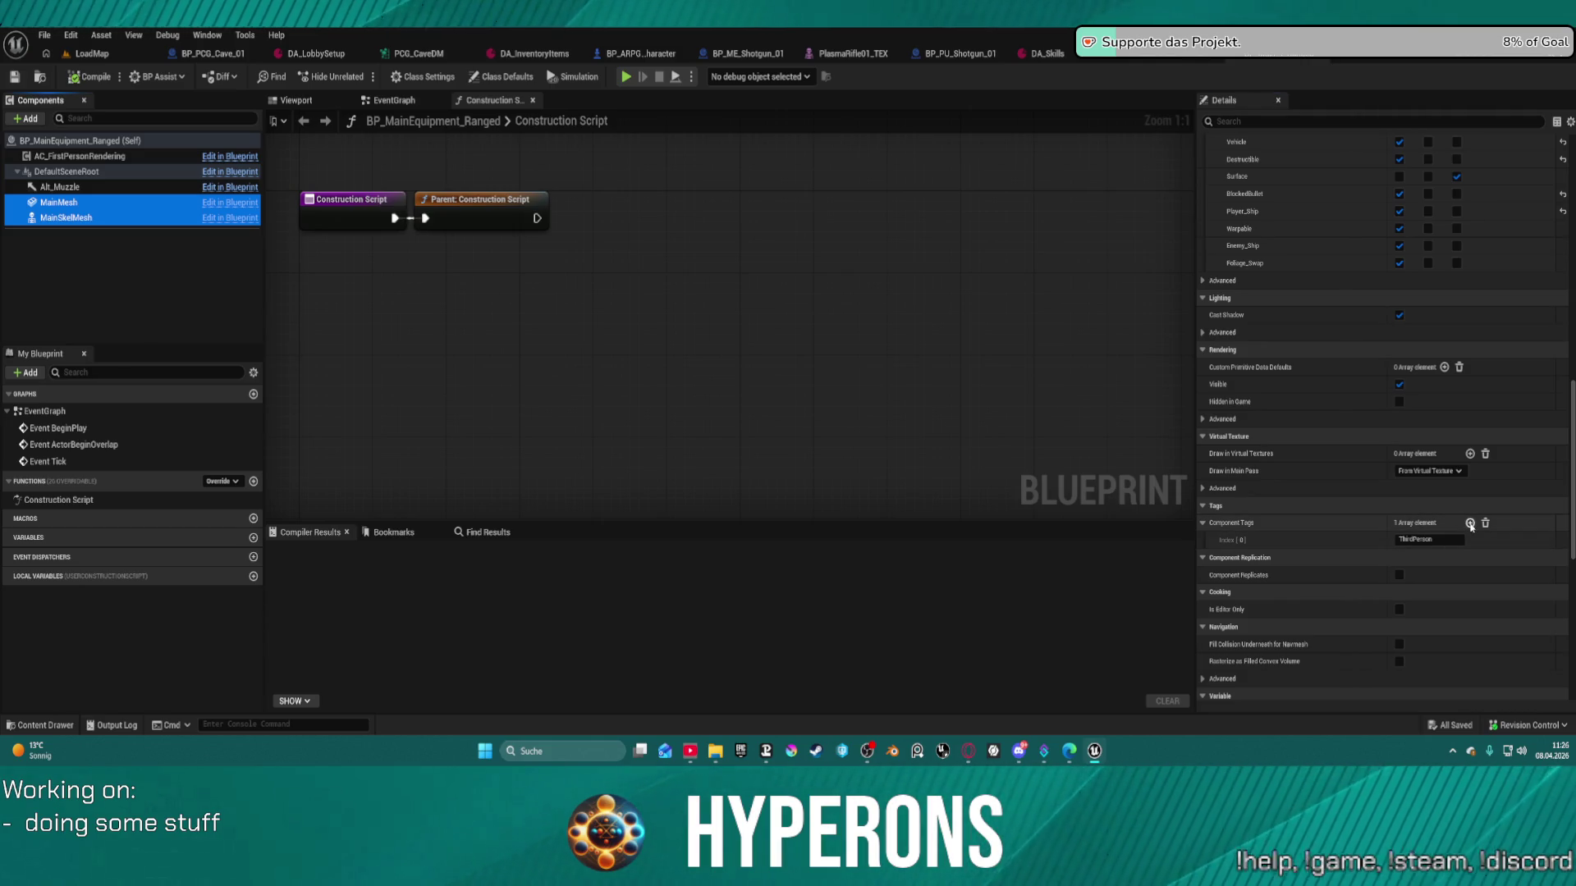
- Add a second component tag 'Pose', compile the Blueprint, and return to LoadMap
left_click(1470, 523)
left_click(1428, 558)
key("ctrl+v")
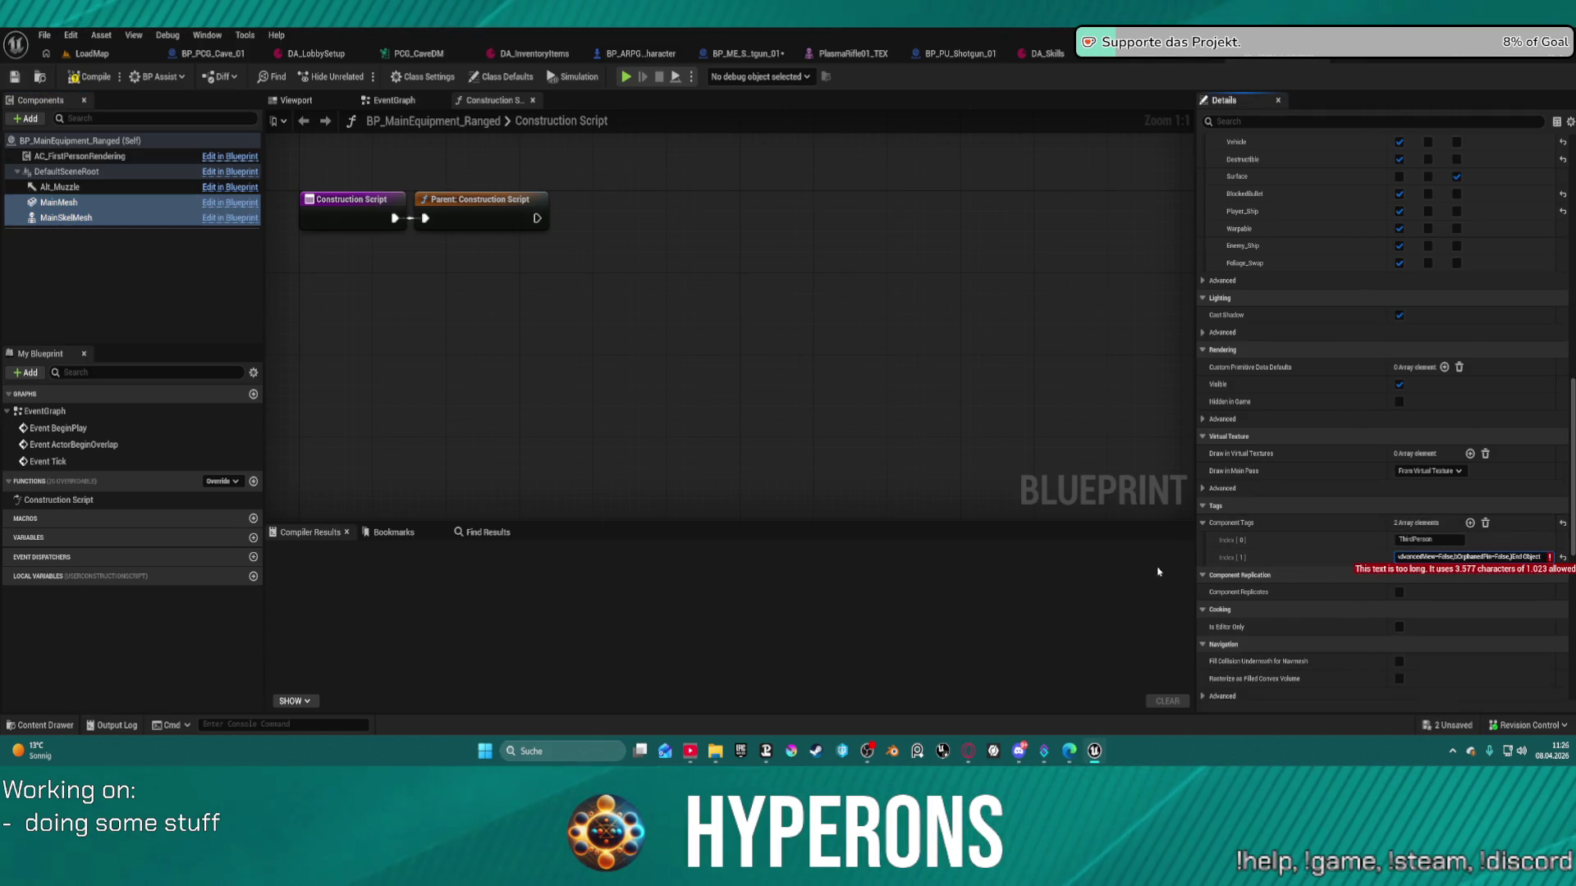
key("ctrl+a")
type("F")
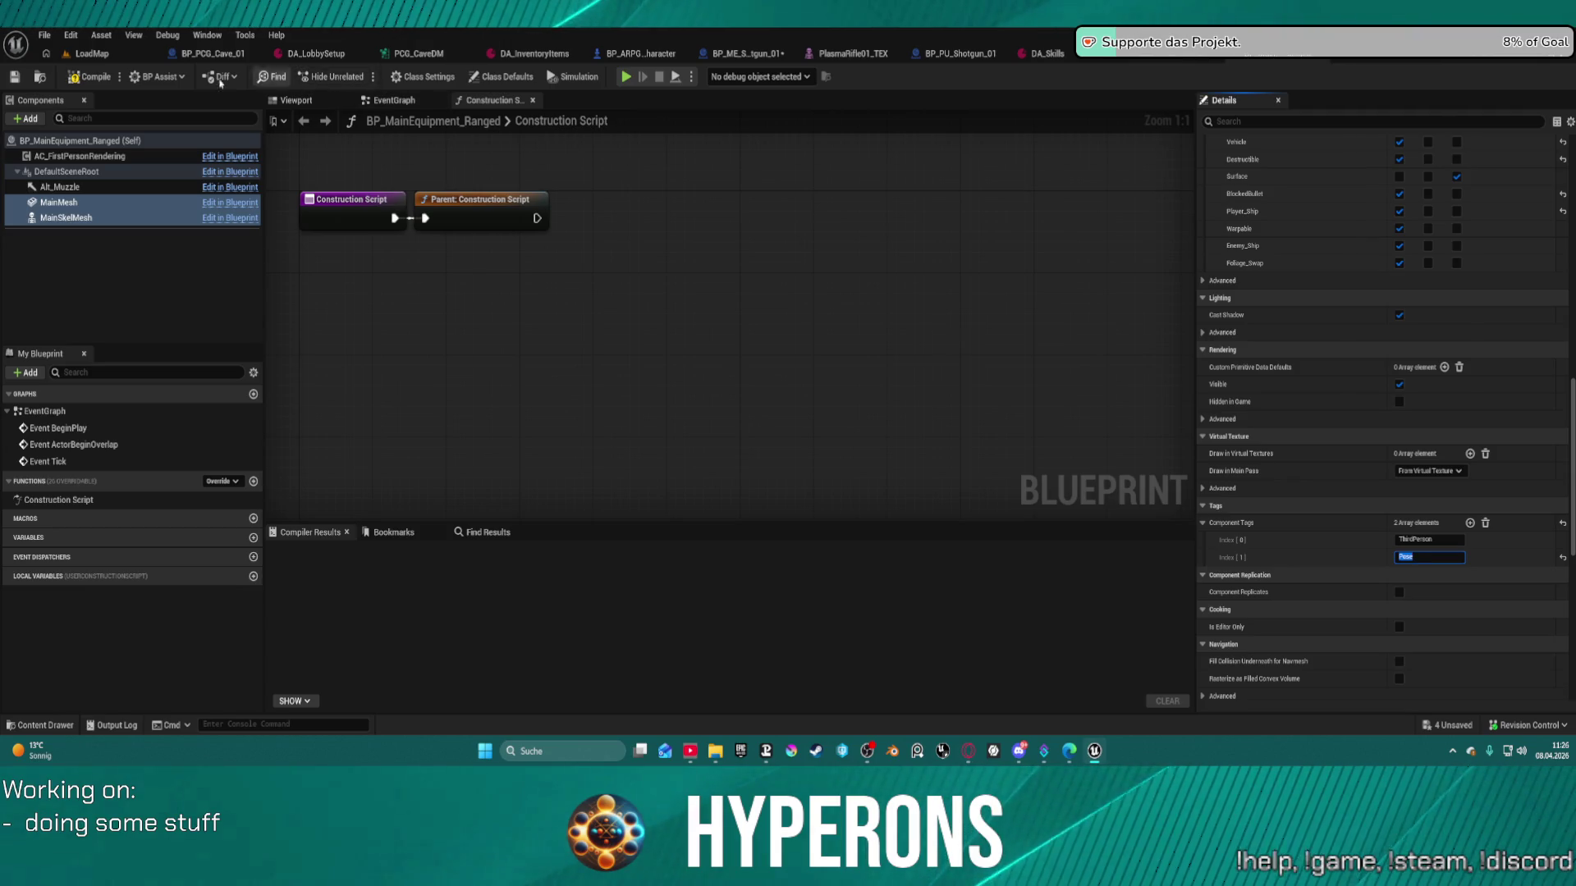
left_click(96, 80)
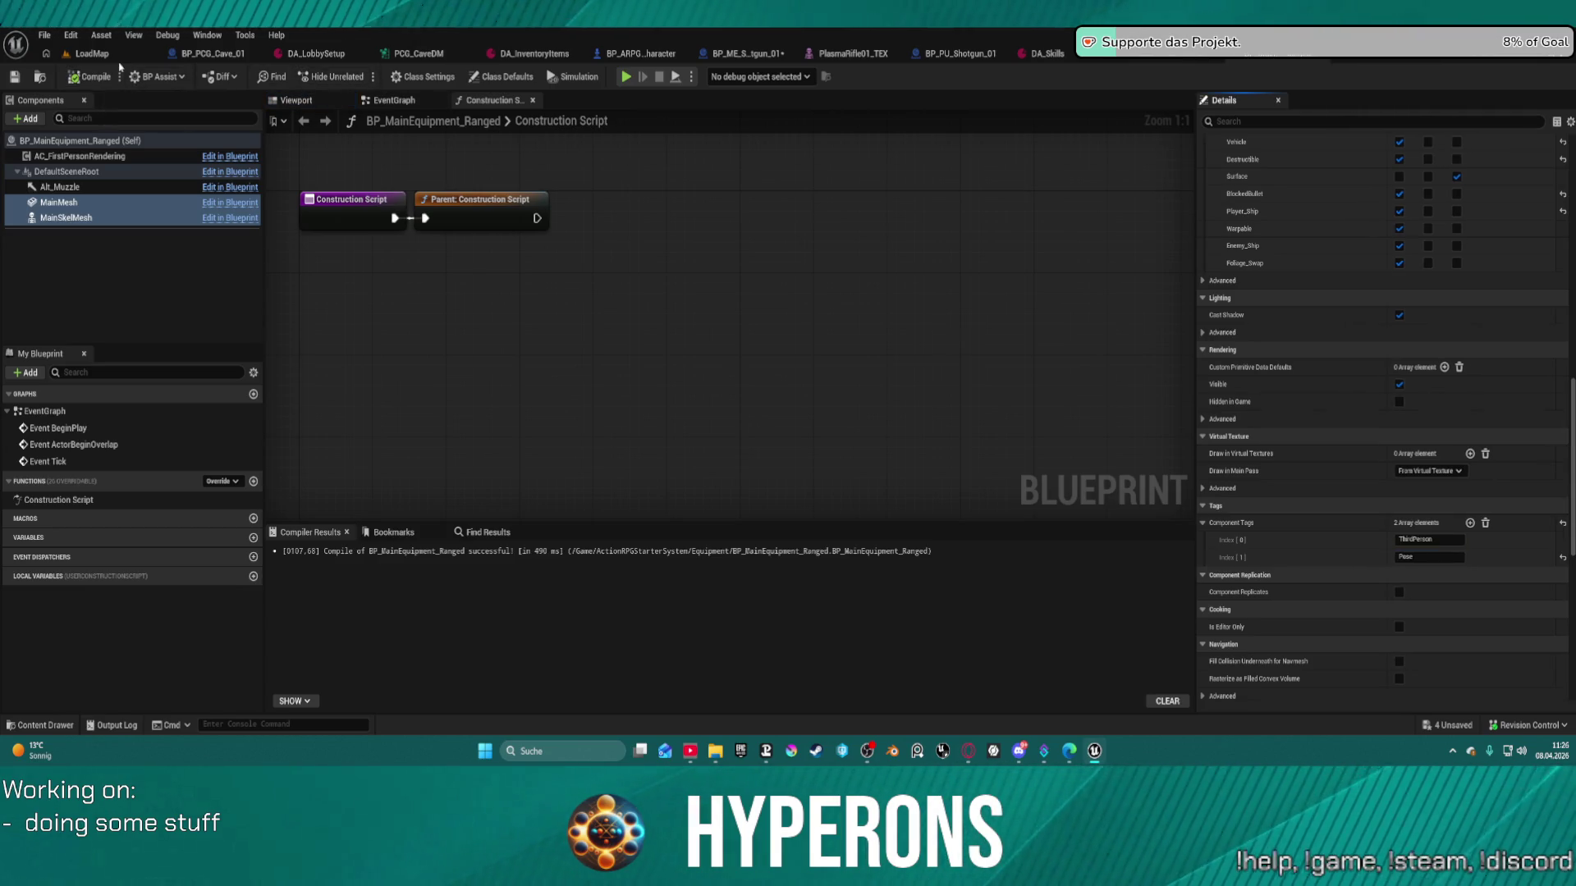
left_click(91, 54)
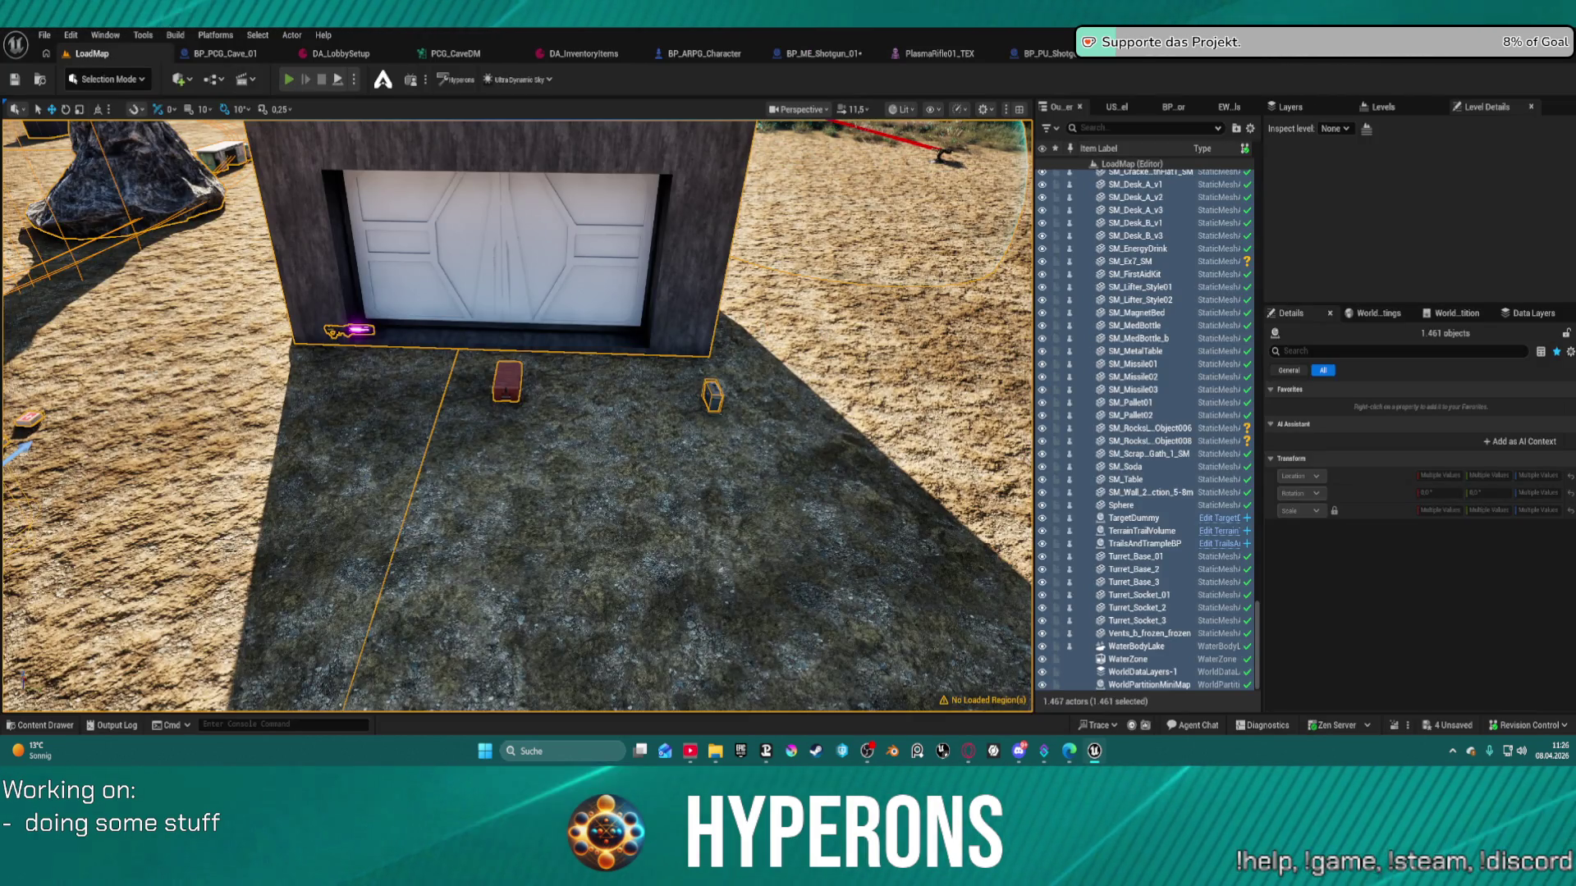
key("alt+p")
key("w")
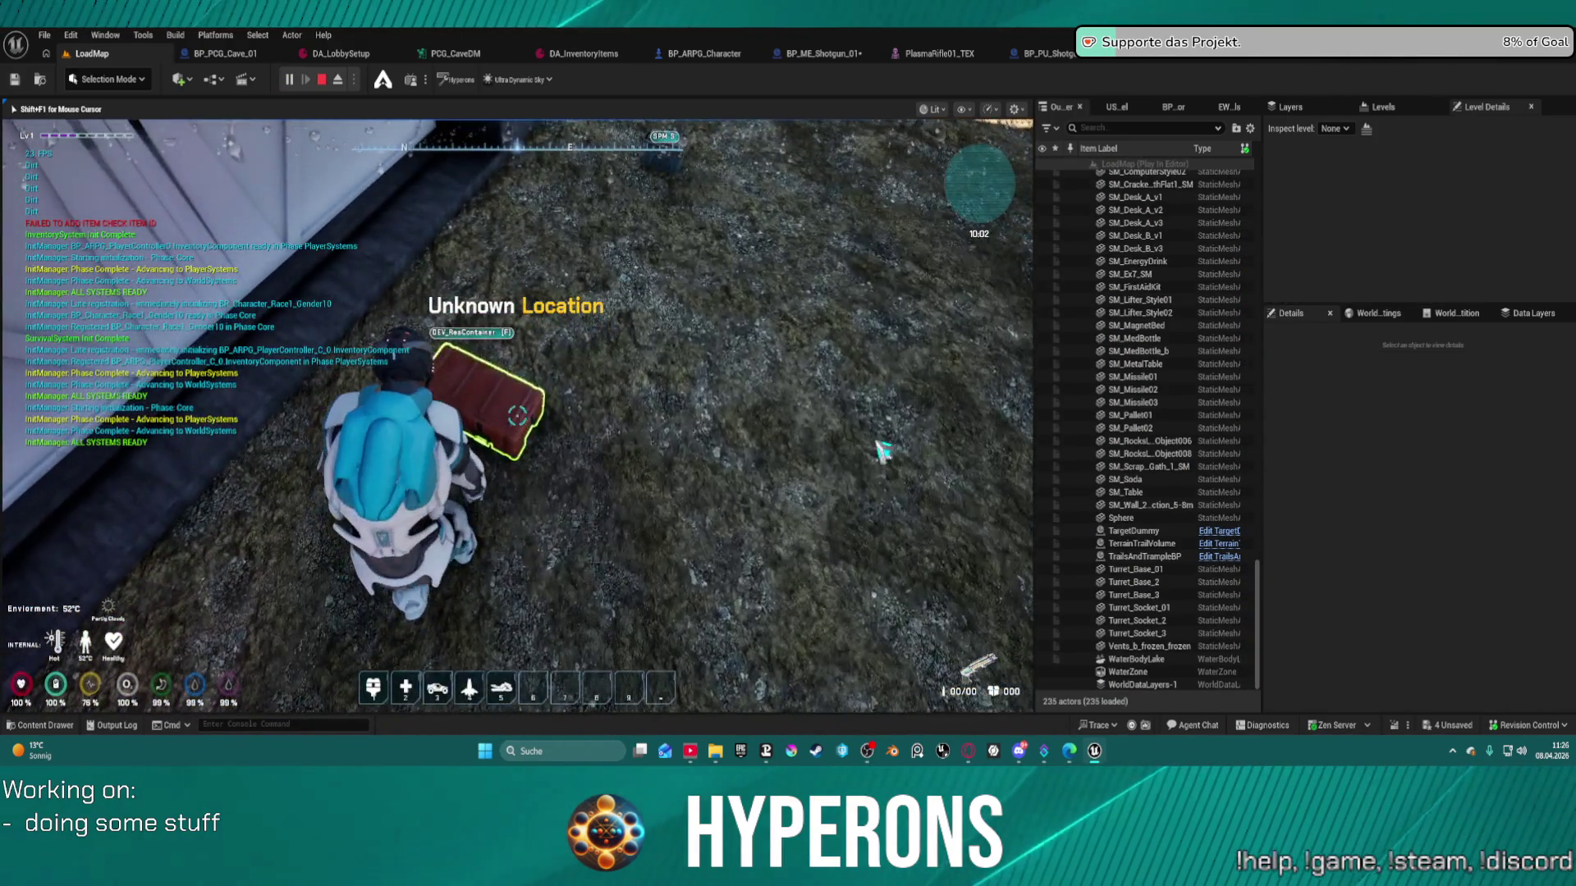
key("e")
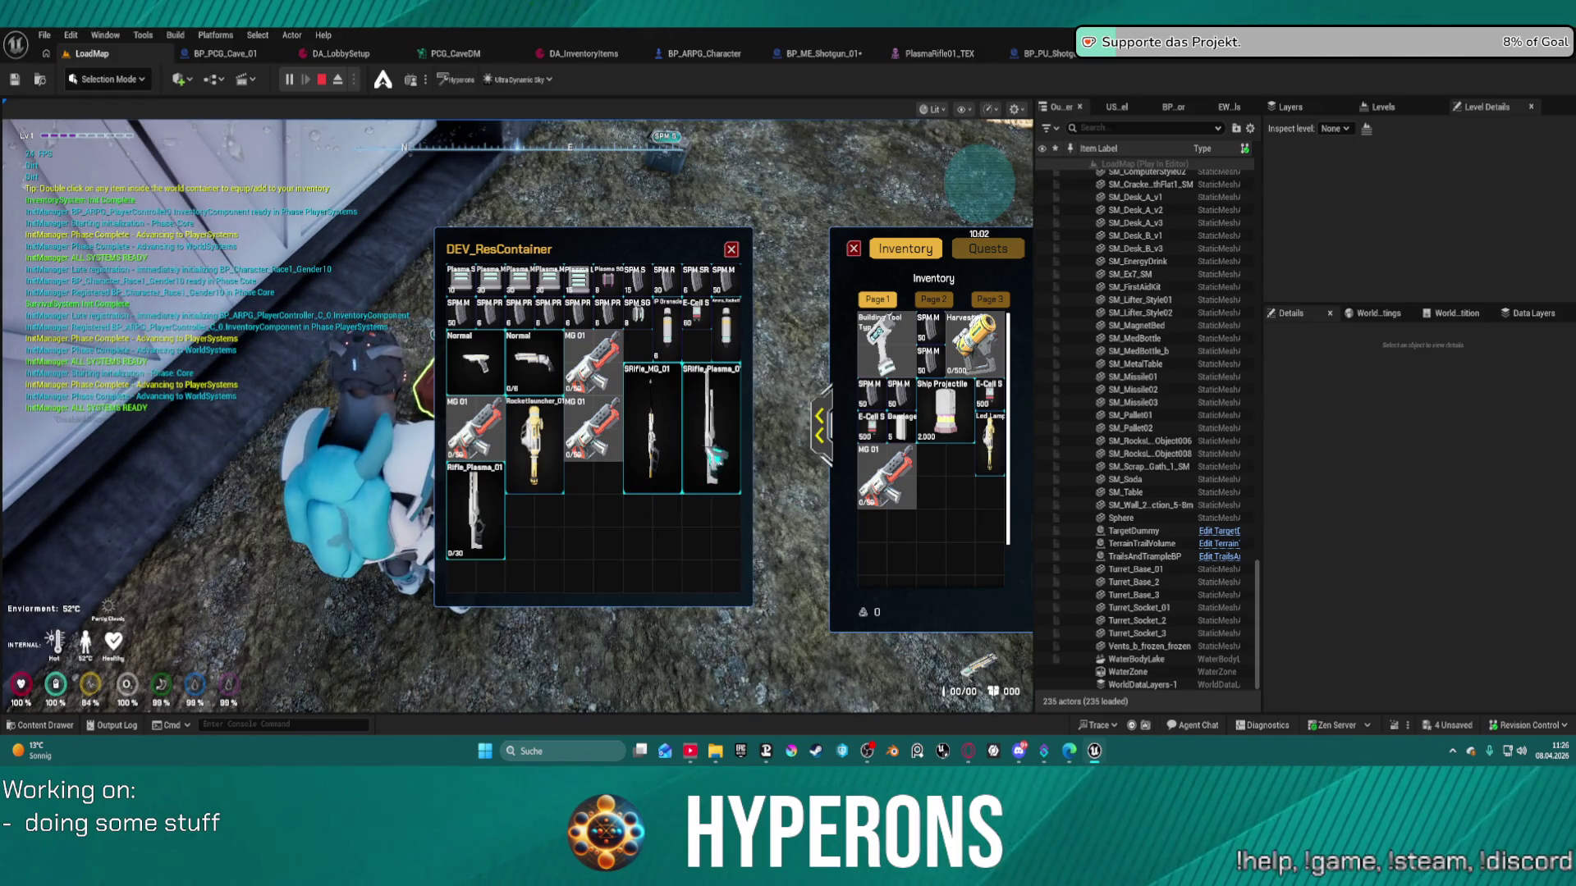
mouse_move(736, 397)
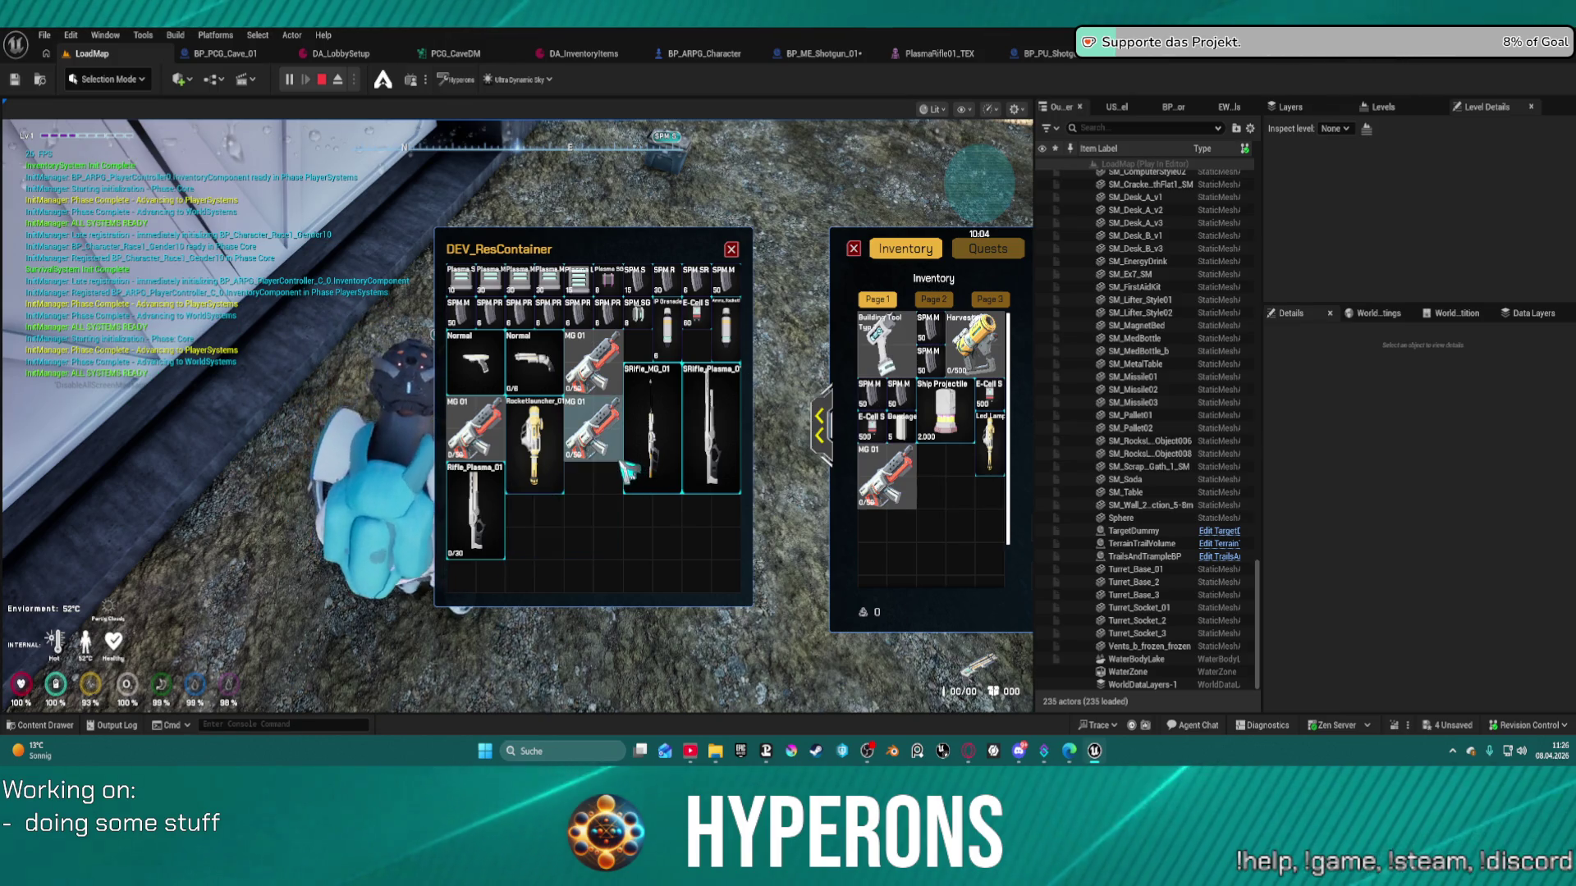
mouse_move(617, 458)
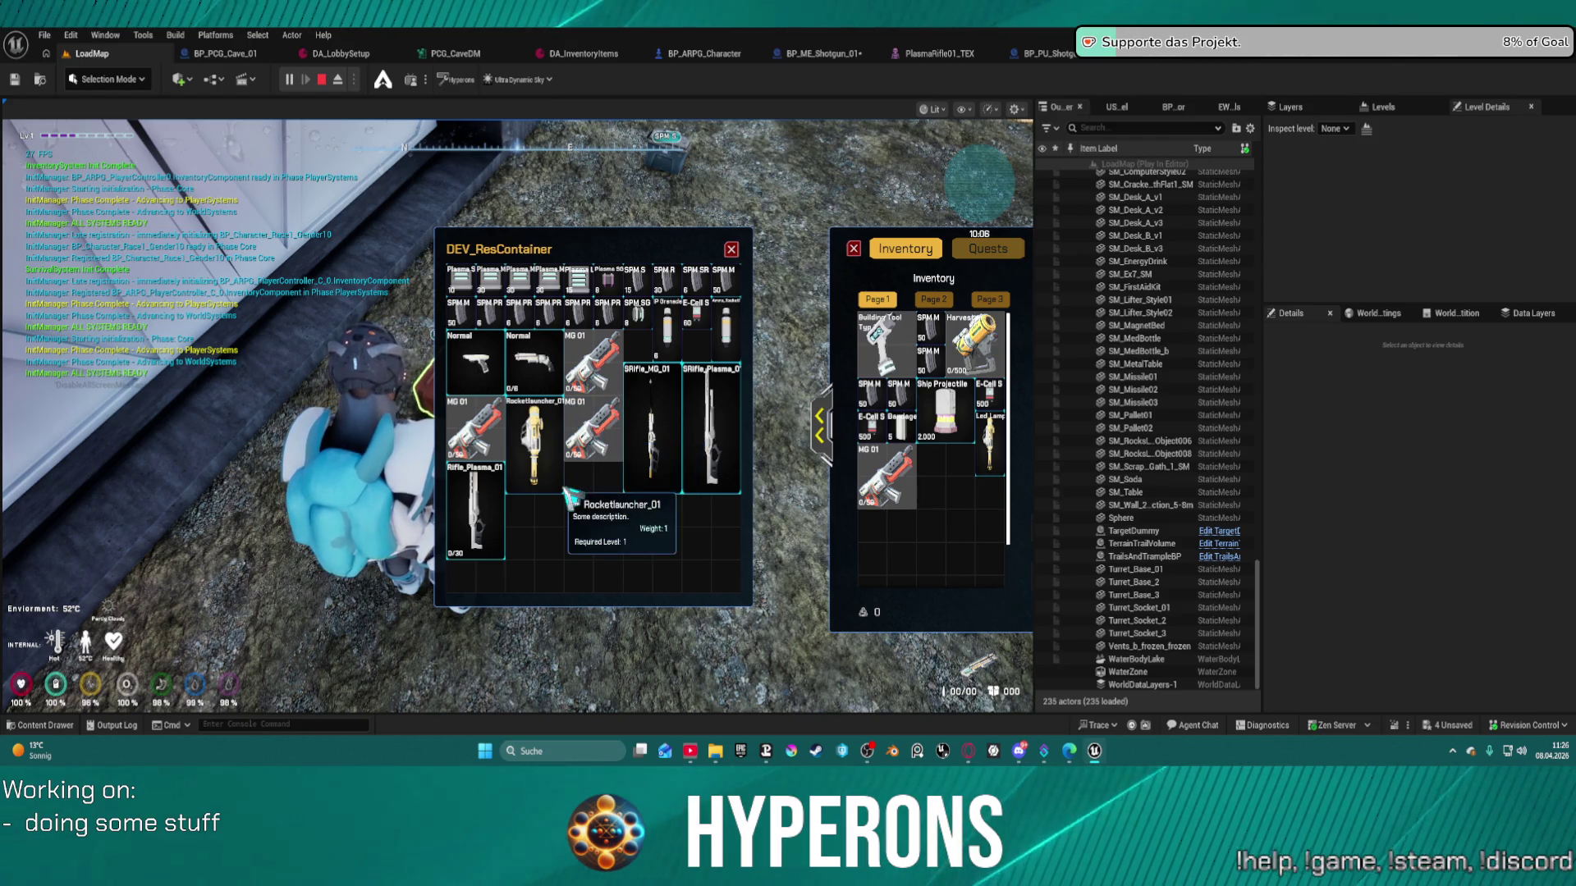
mouse_move(678, 446)
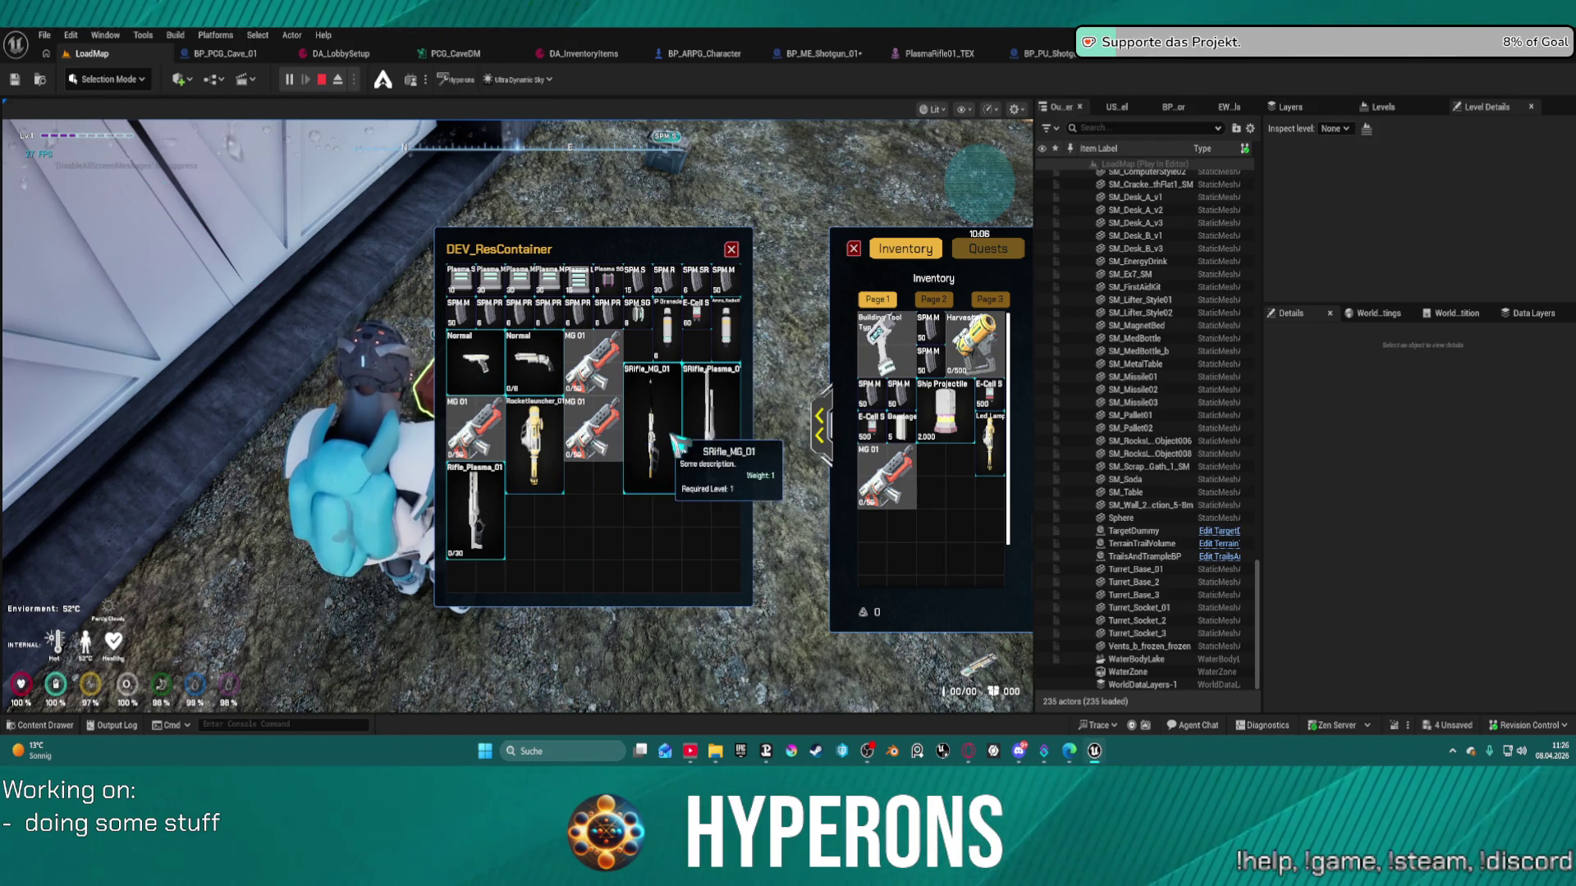
key("Escape")
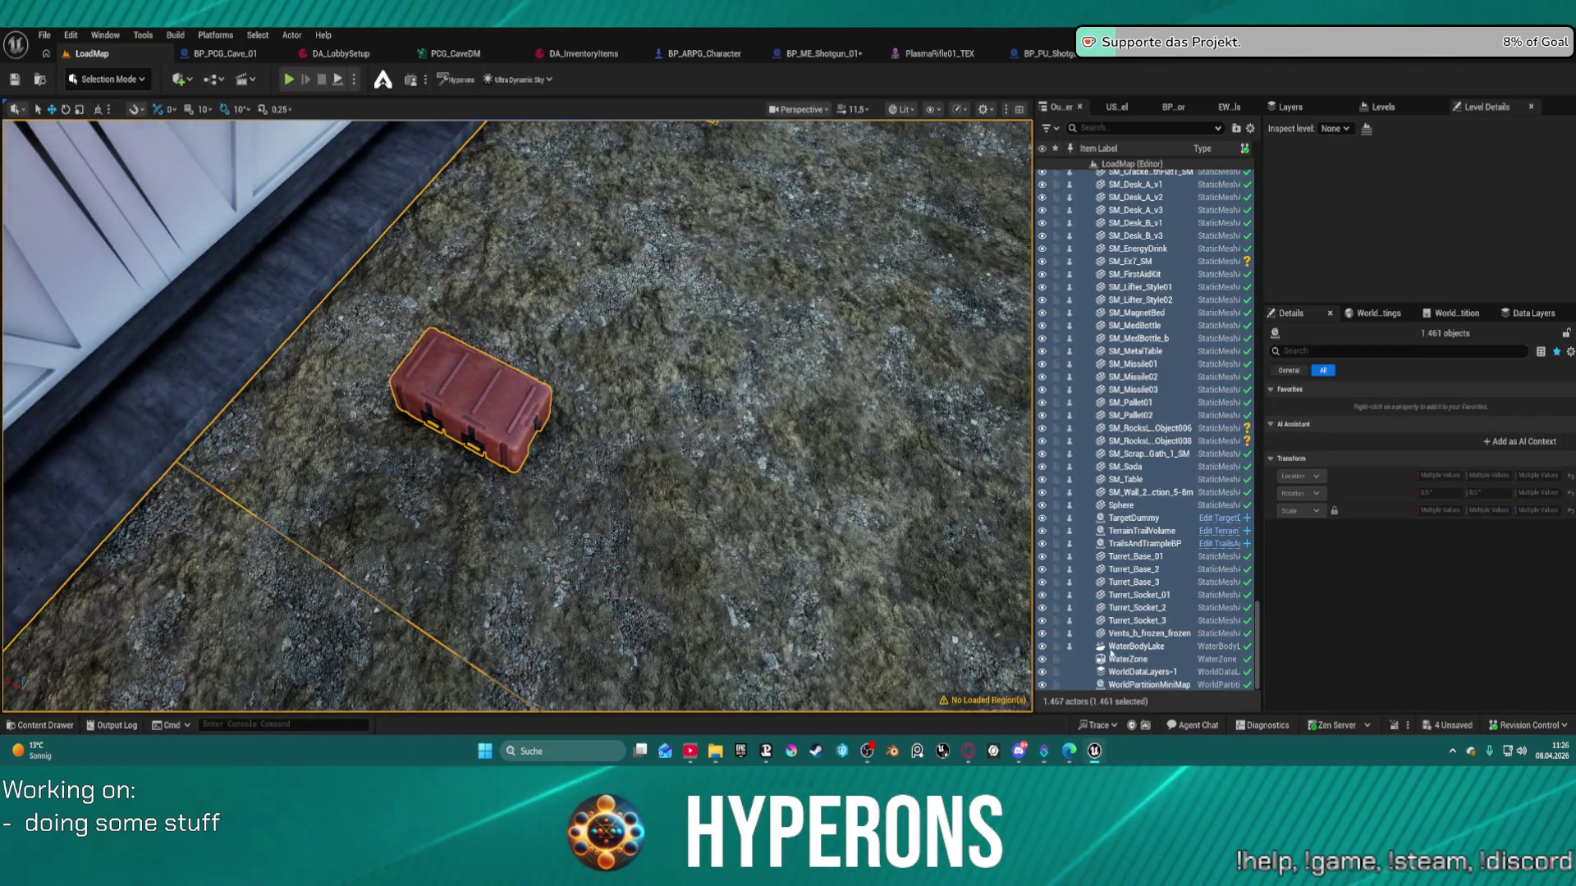
- Select the red MP_WorldContainer_Chest_Fill_Ammo chest in the level
scroll(1154, 407, "up", 15)
scroll(1155, 407, "up", 10)
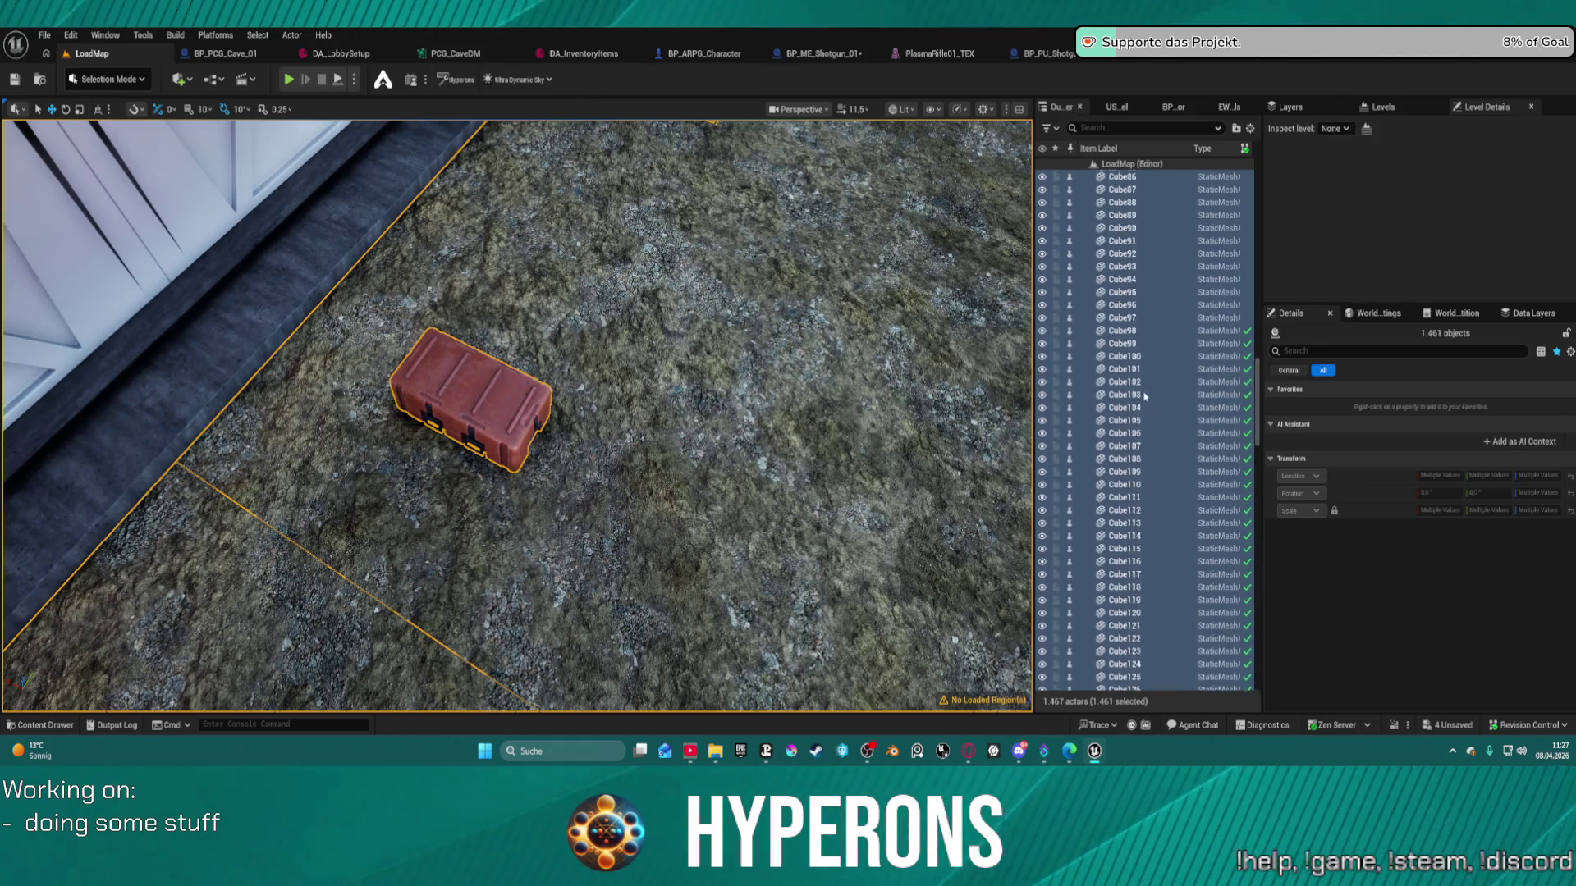
scroll(462, 368, "down", 3)
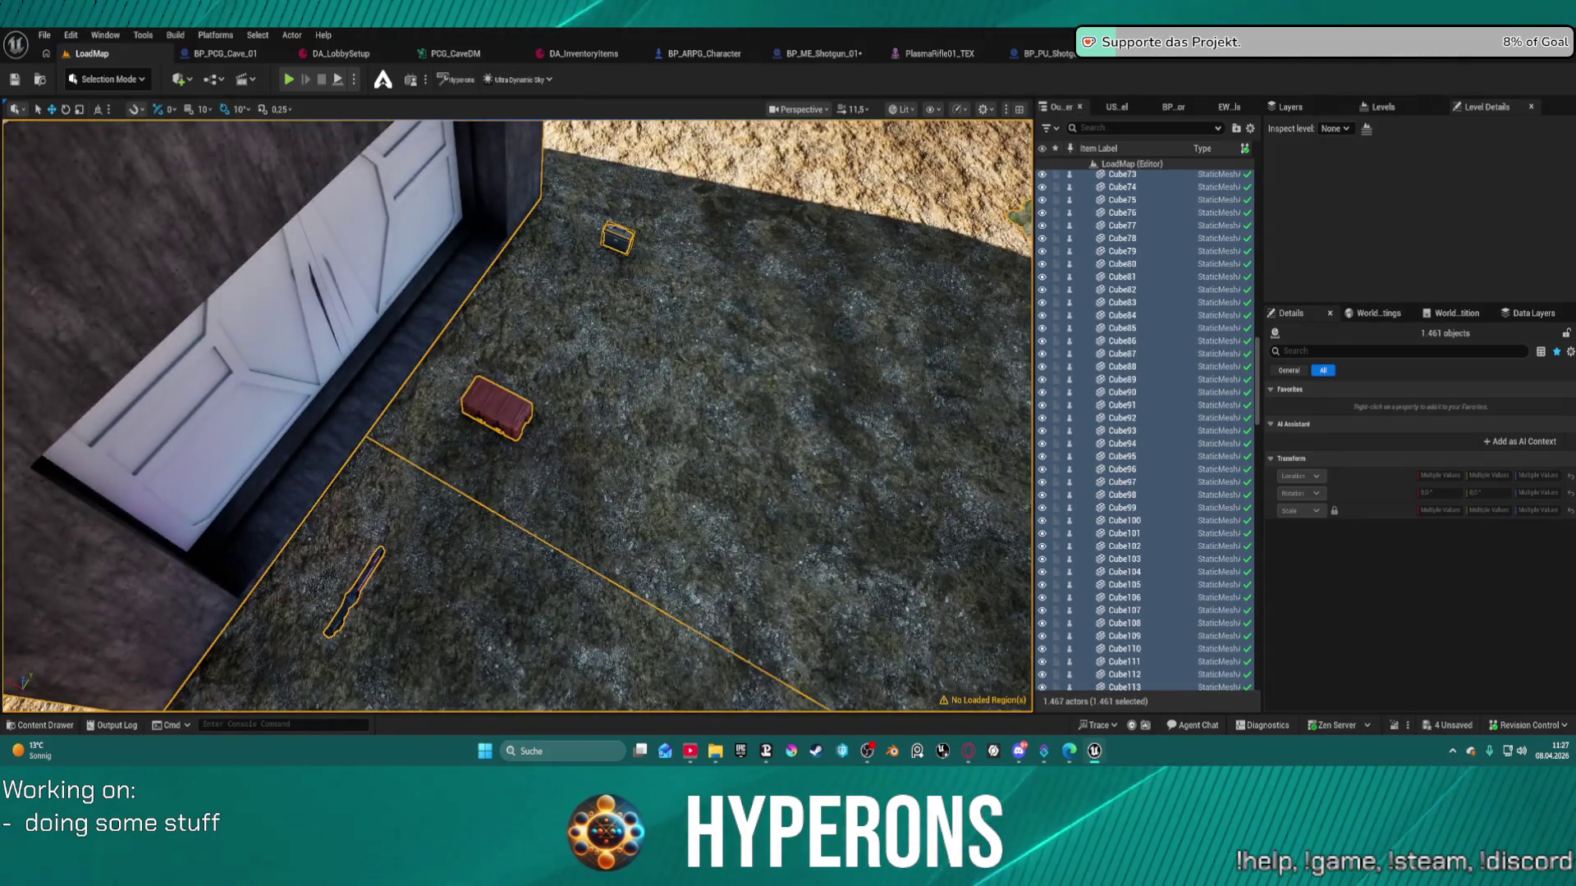
left_click(494, 406)
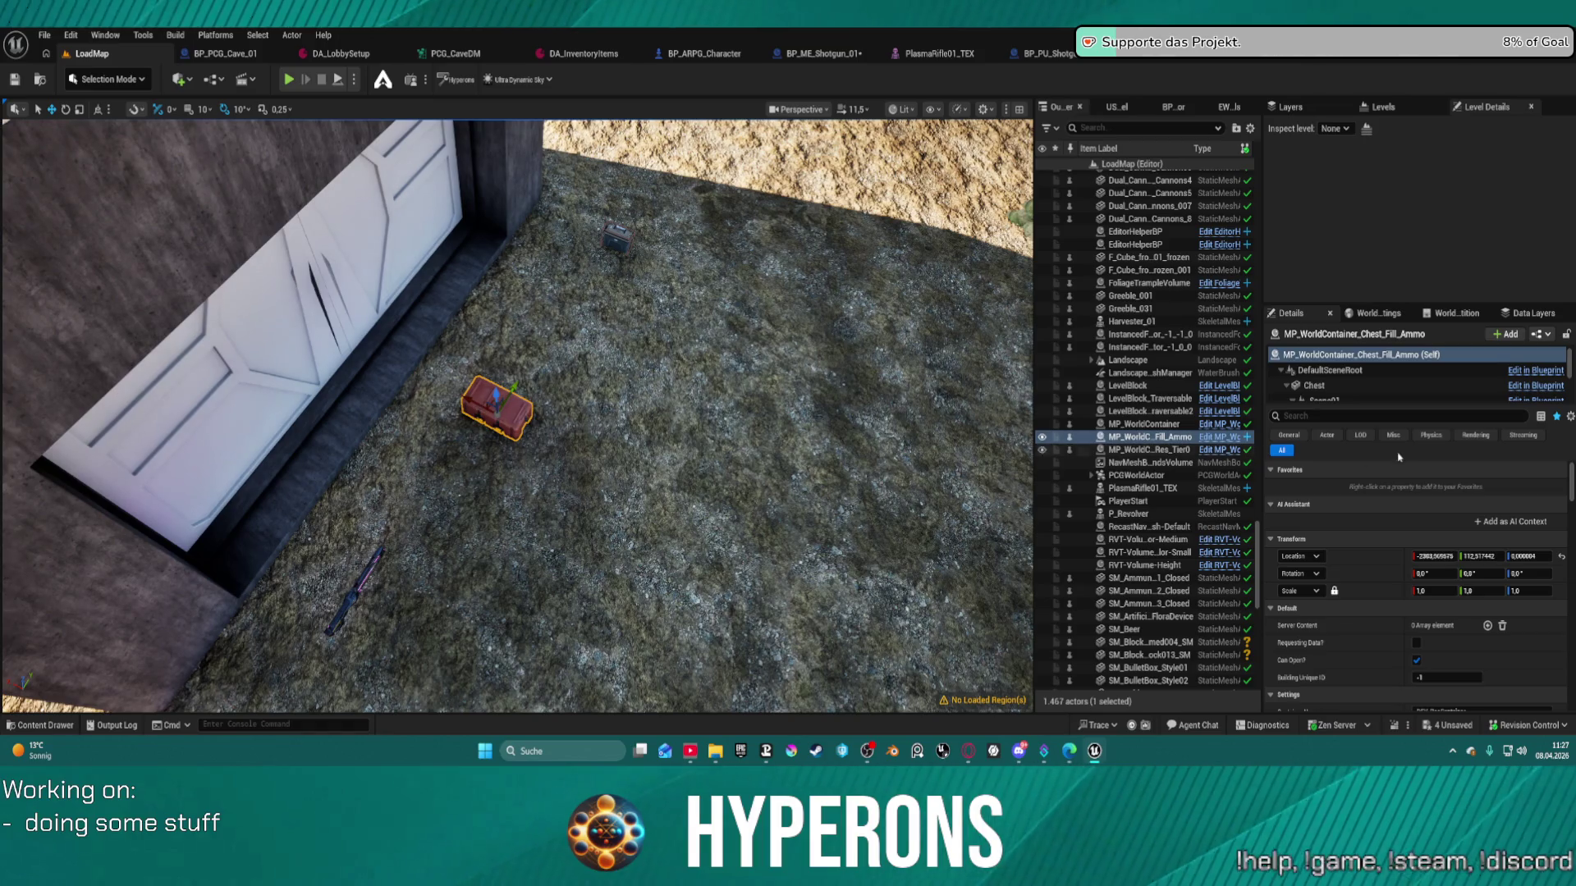
- Duplicate the Index[33] content entry and change the new Index[34] ItemID to Shotgun_01
scroll(1406, 508, "down", 15)
scroll(1421, 575, "down", 15)
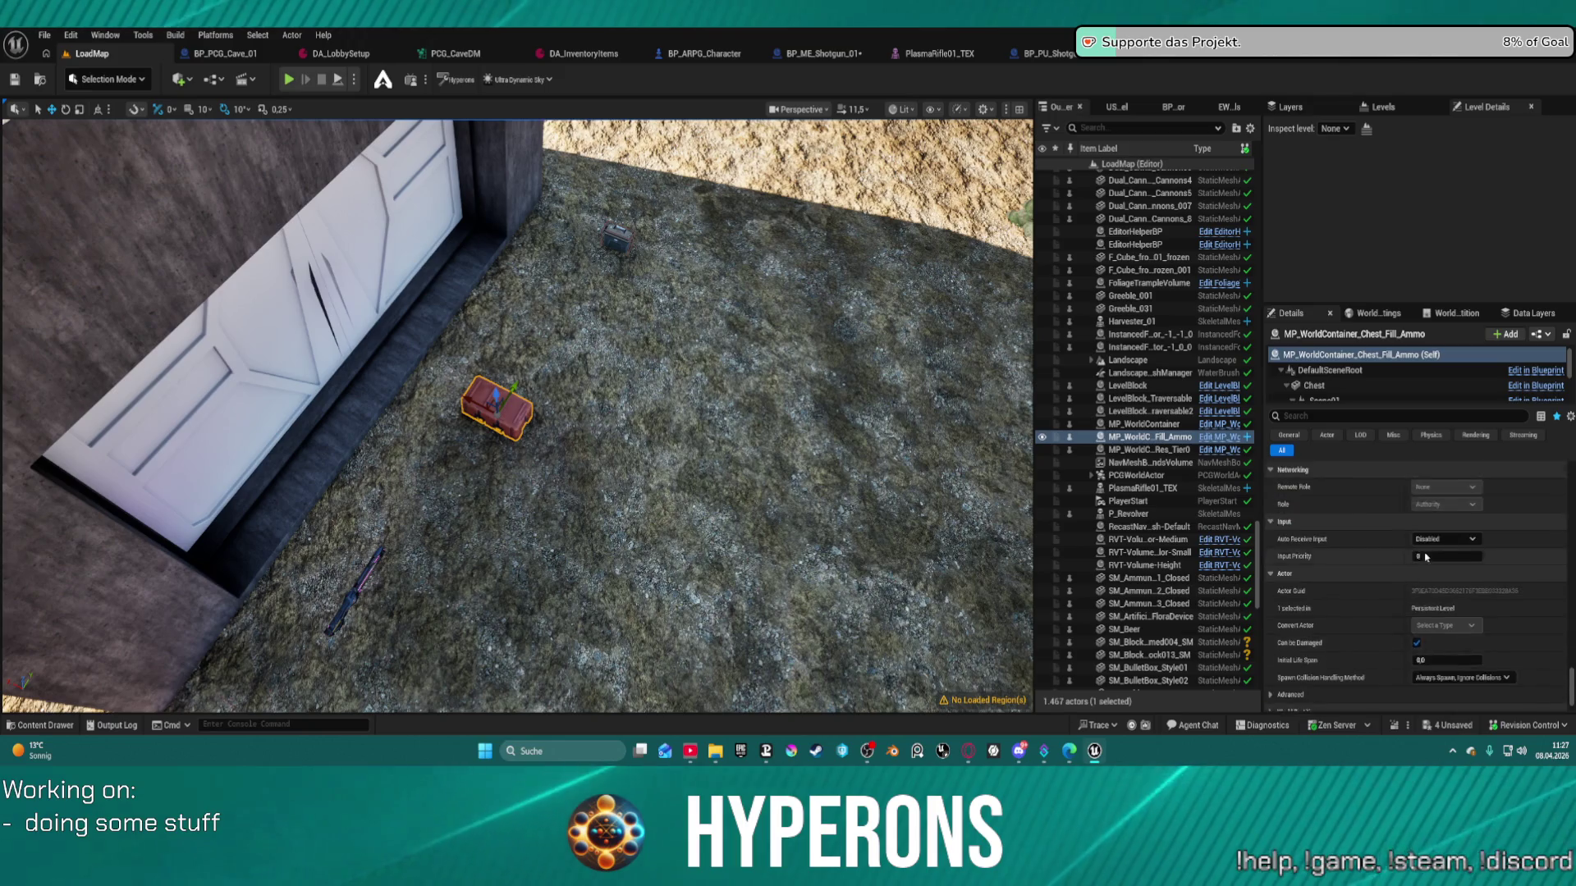
scroll(1445, 550, "up", 10)
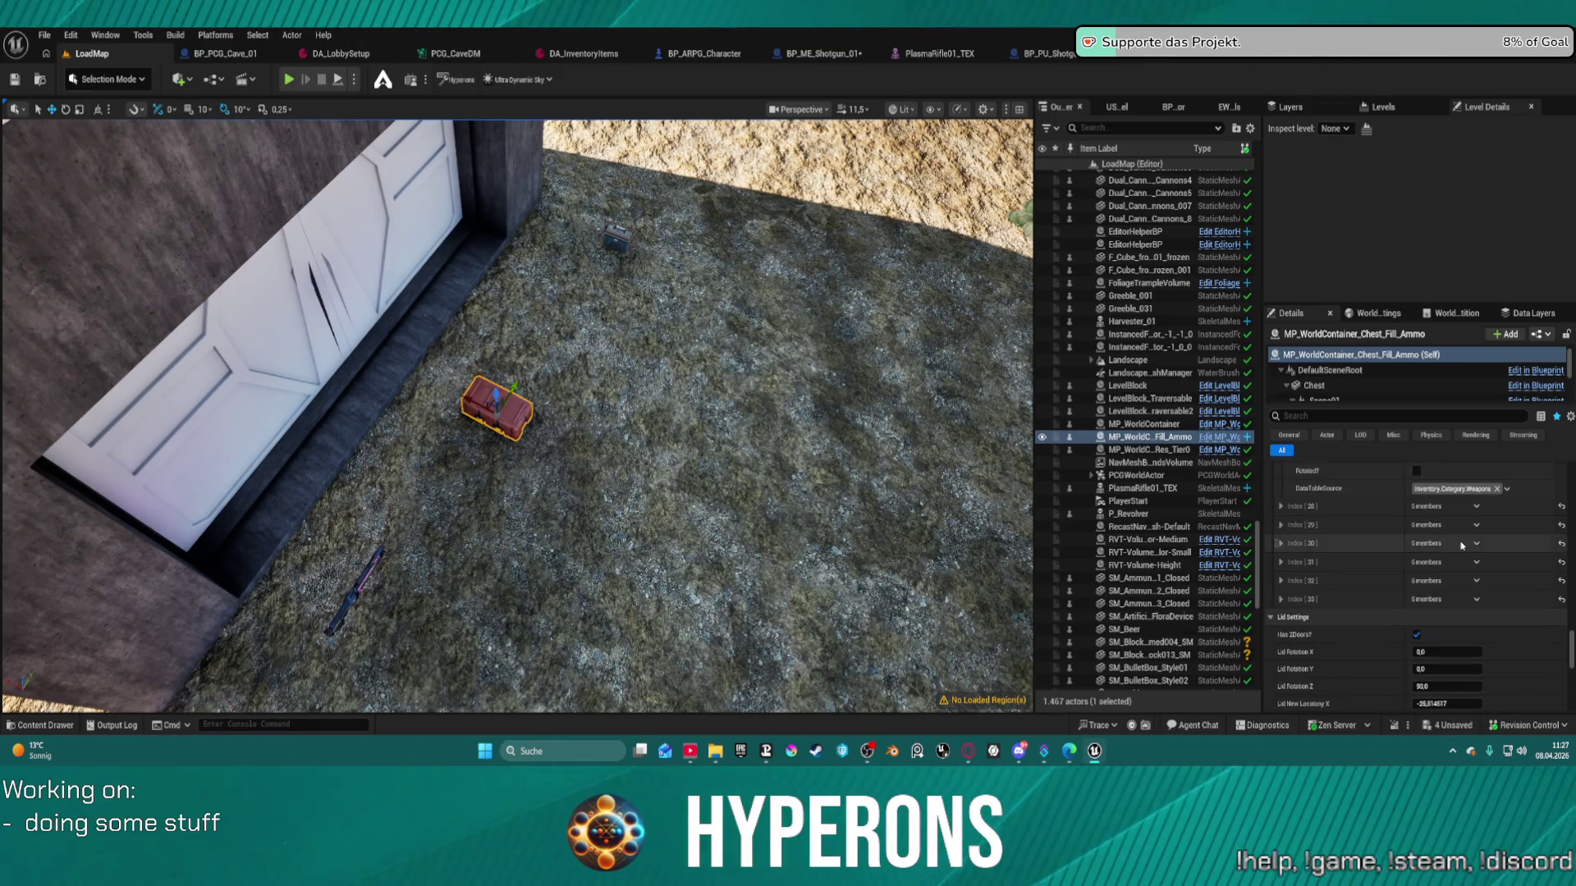
scroll(1461, 545, "up", 2)
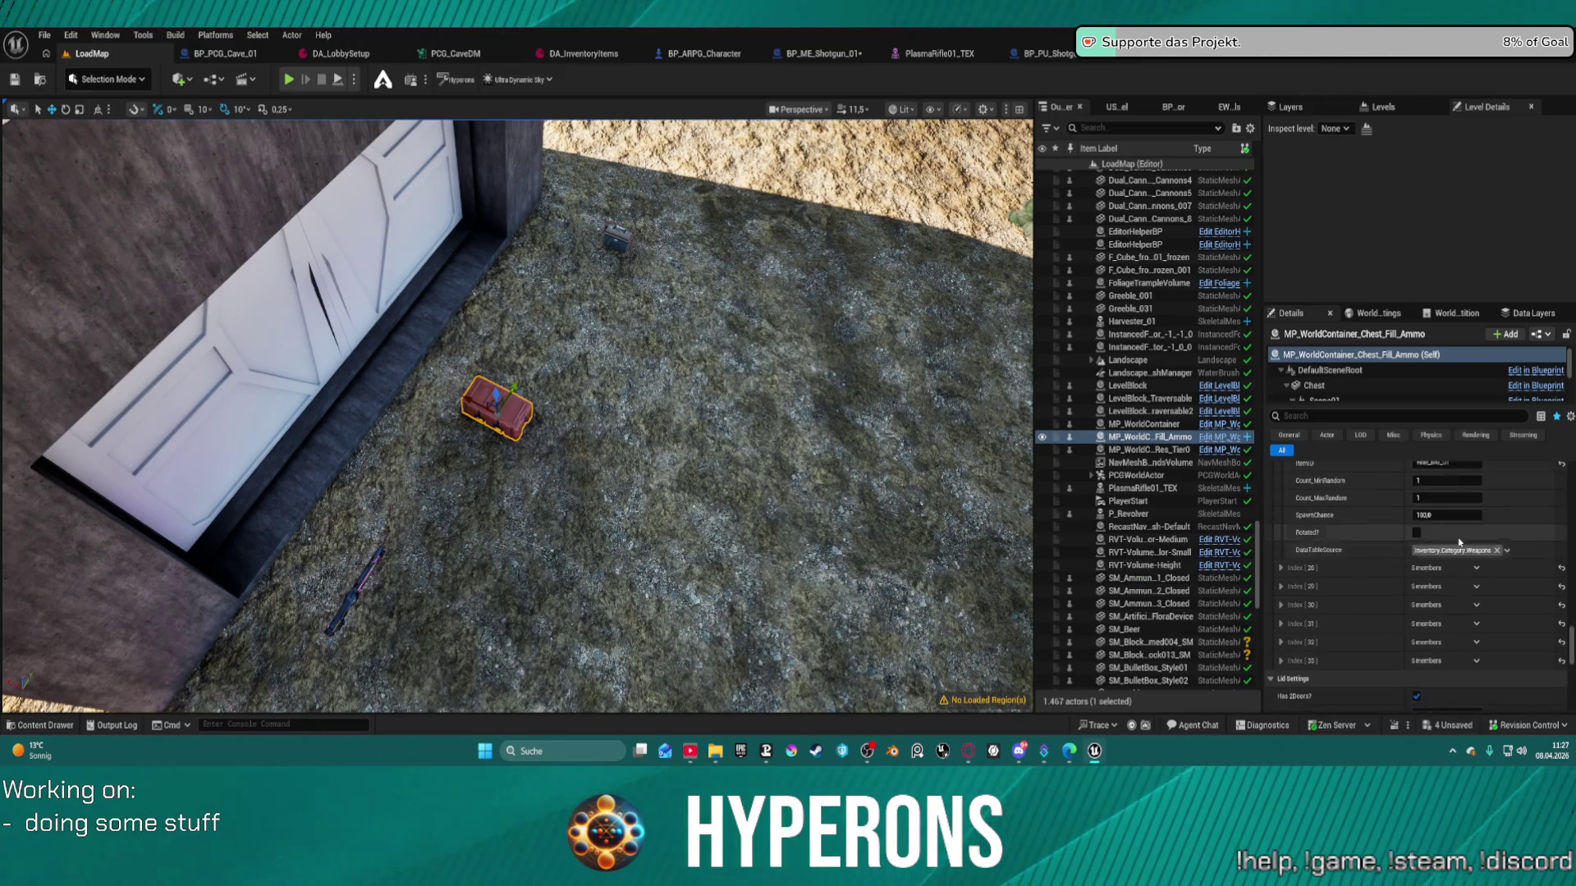
left_click(1281, 661)
scroll(1487, 600, "down", 2)
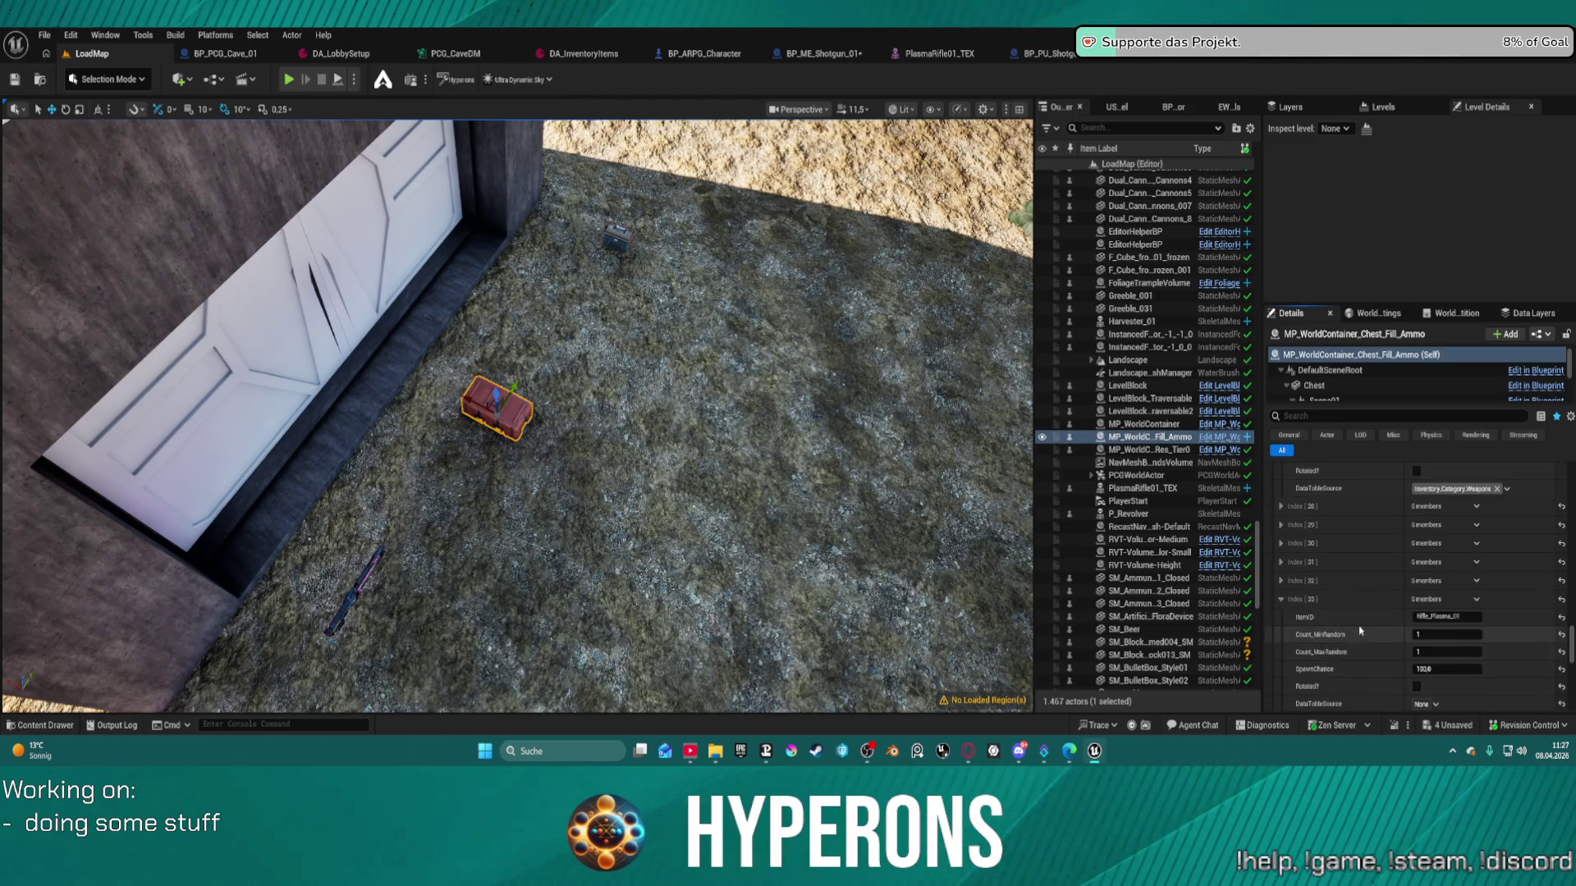
left_click(1477, 599)
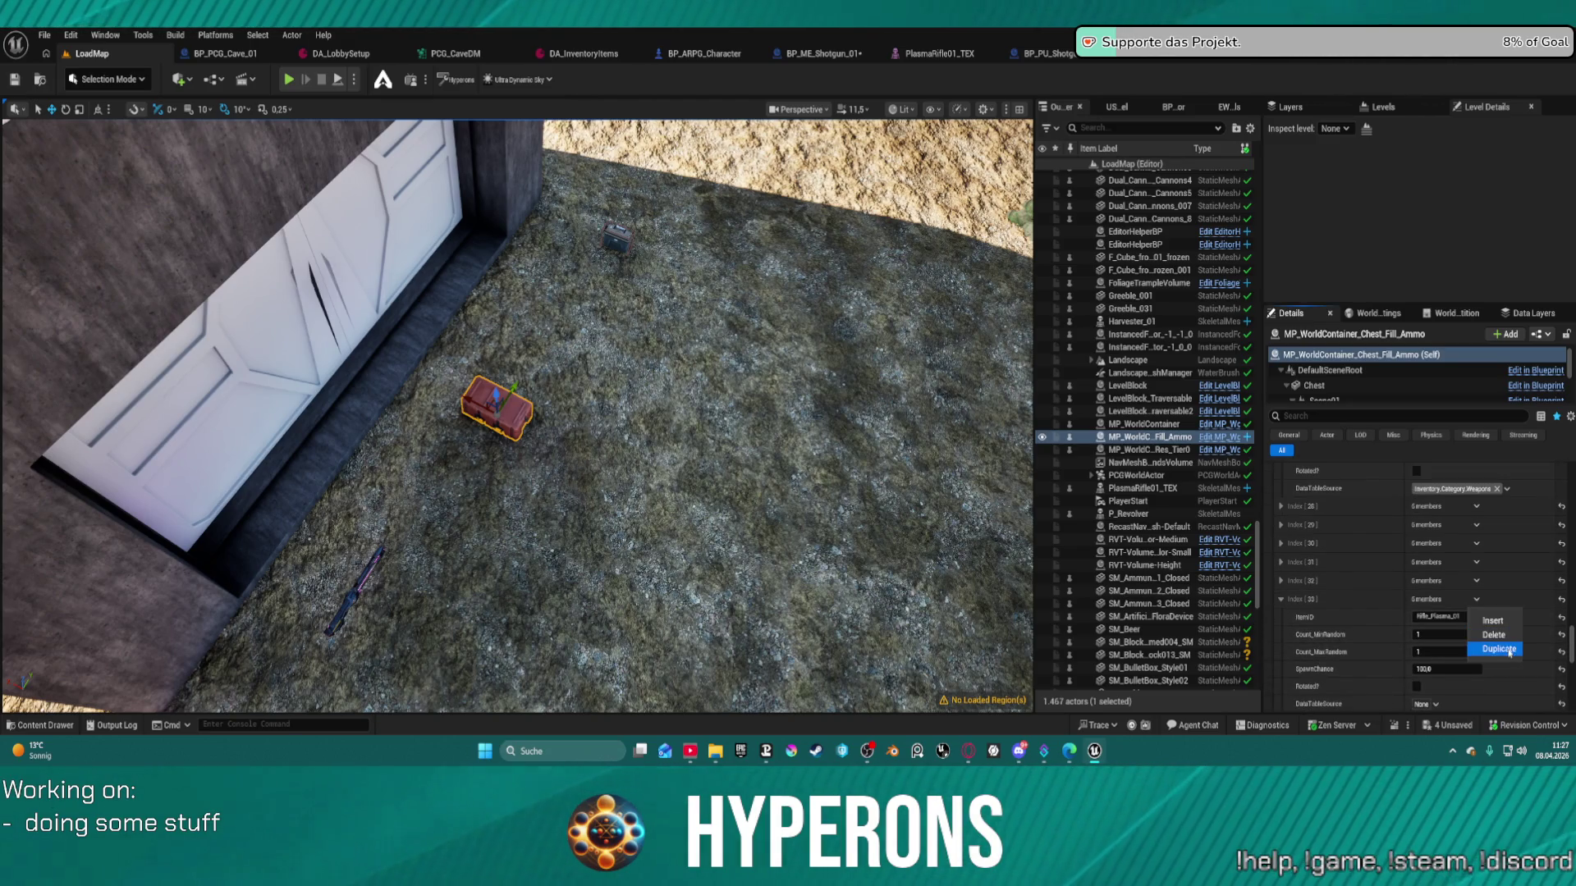
left_click(1499, 650)
scroll(1305, 583, "down", 5)
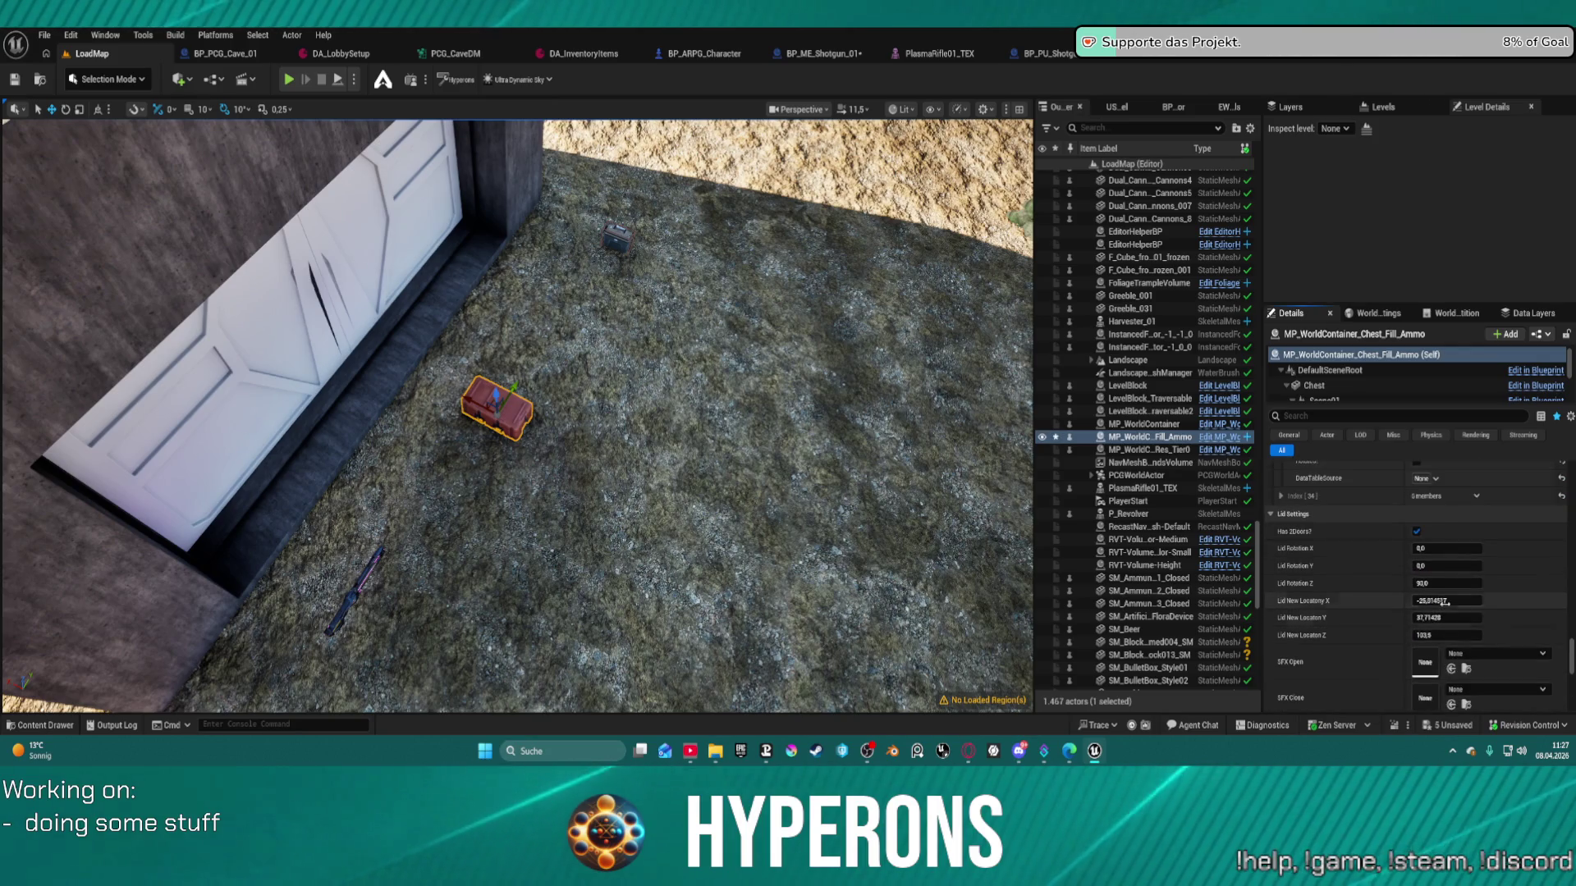
left_click(1280, 557)
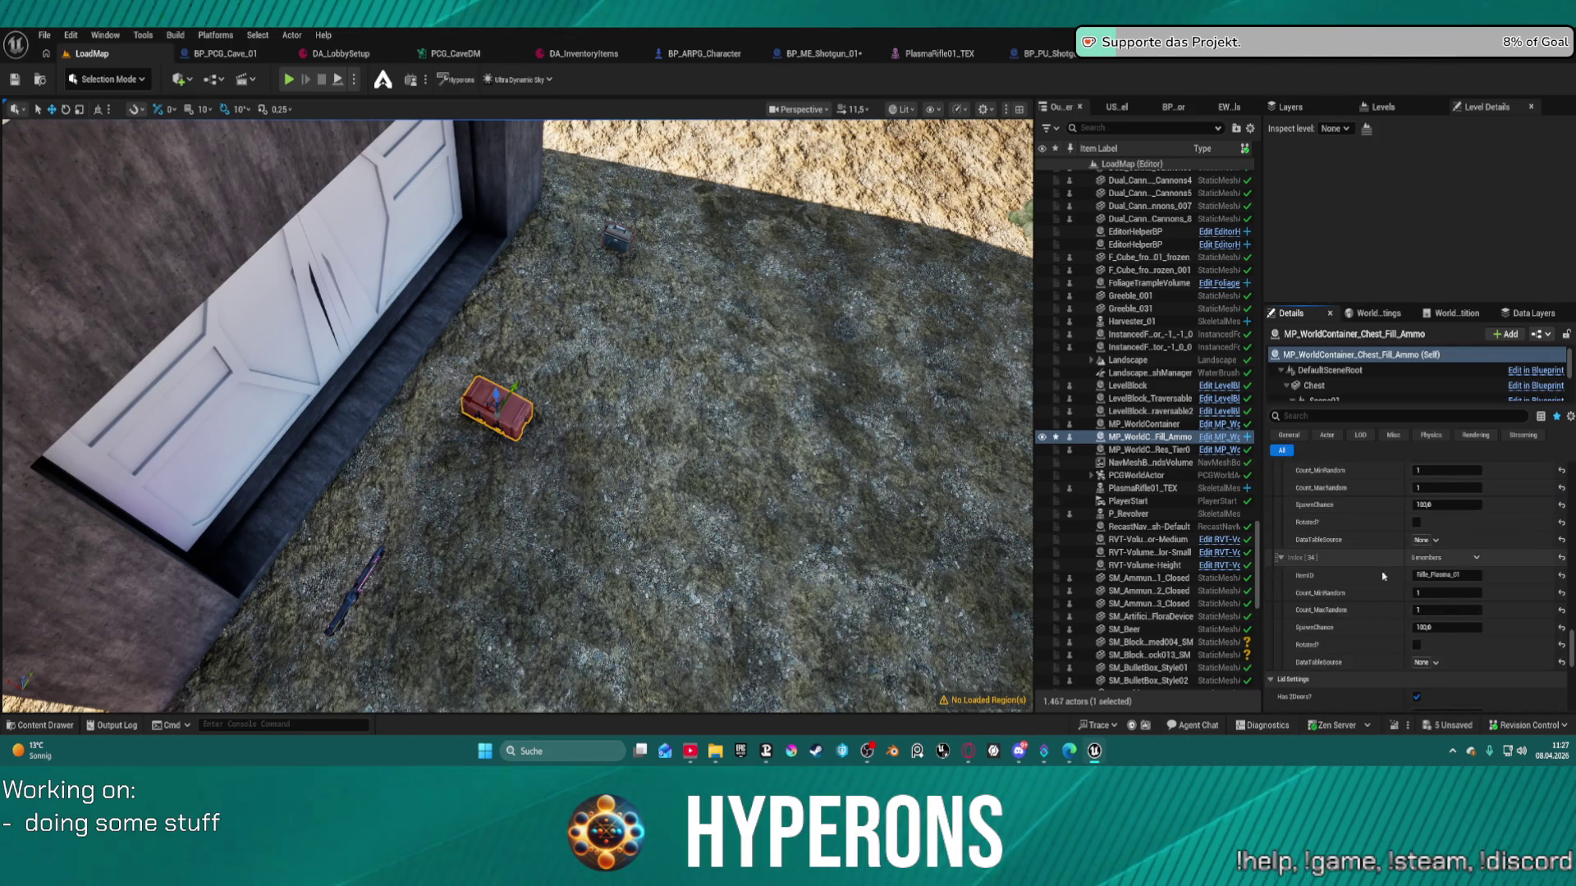
left_click(1452, 575)
type("Shotgun")
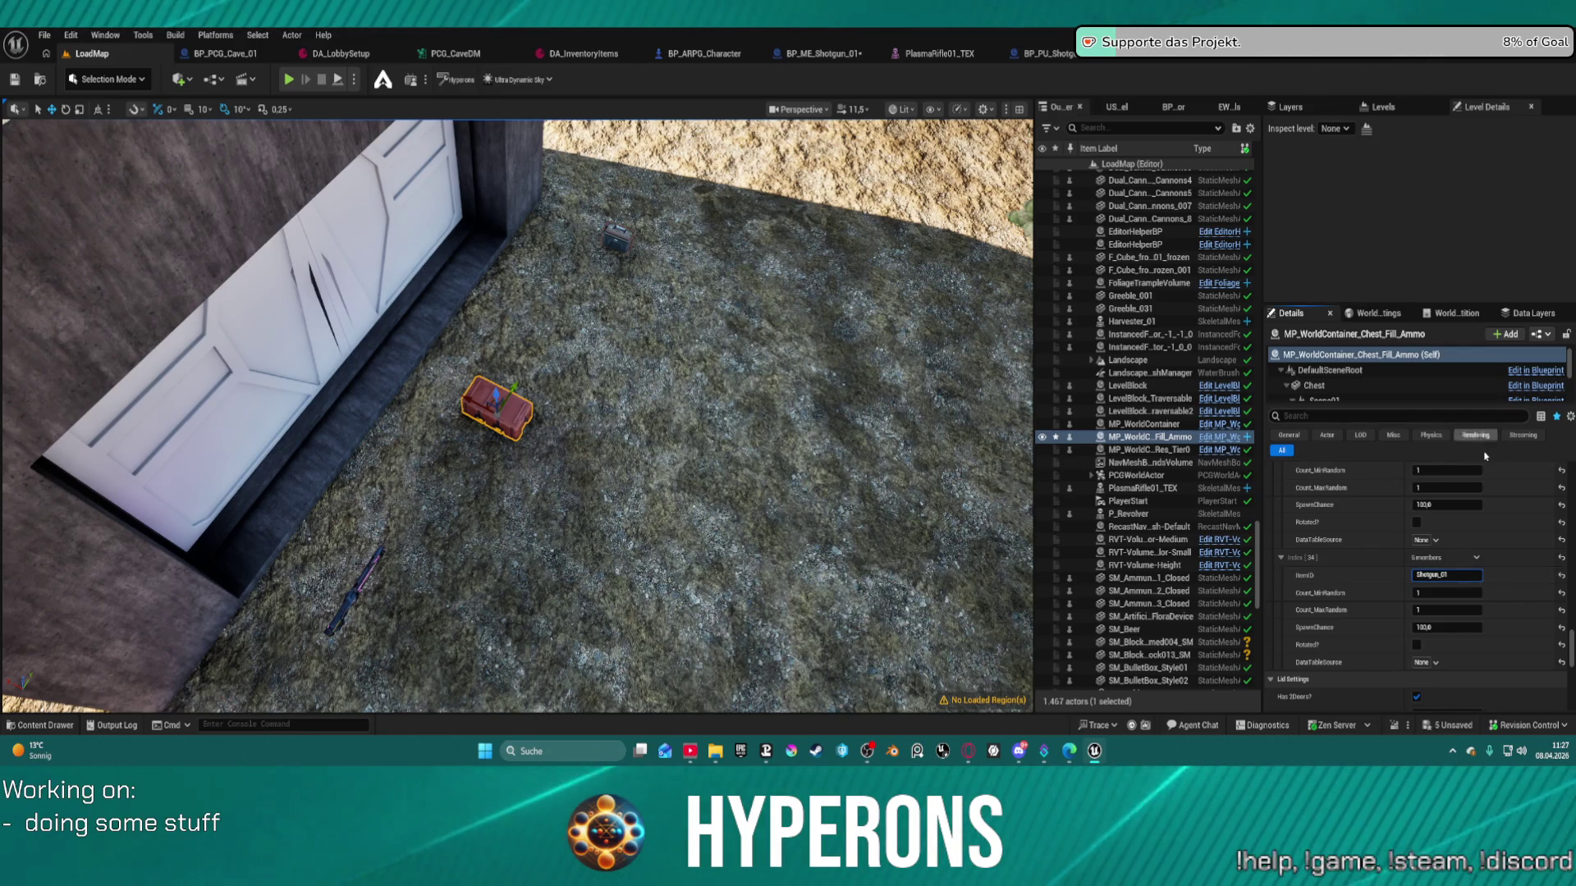
- Check the items in Index[30] and Index[32], then collapse those entries and Index[33]
scroll(1527, 500, "up", 5)
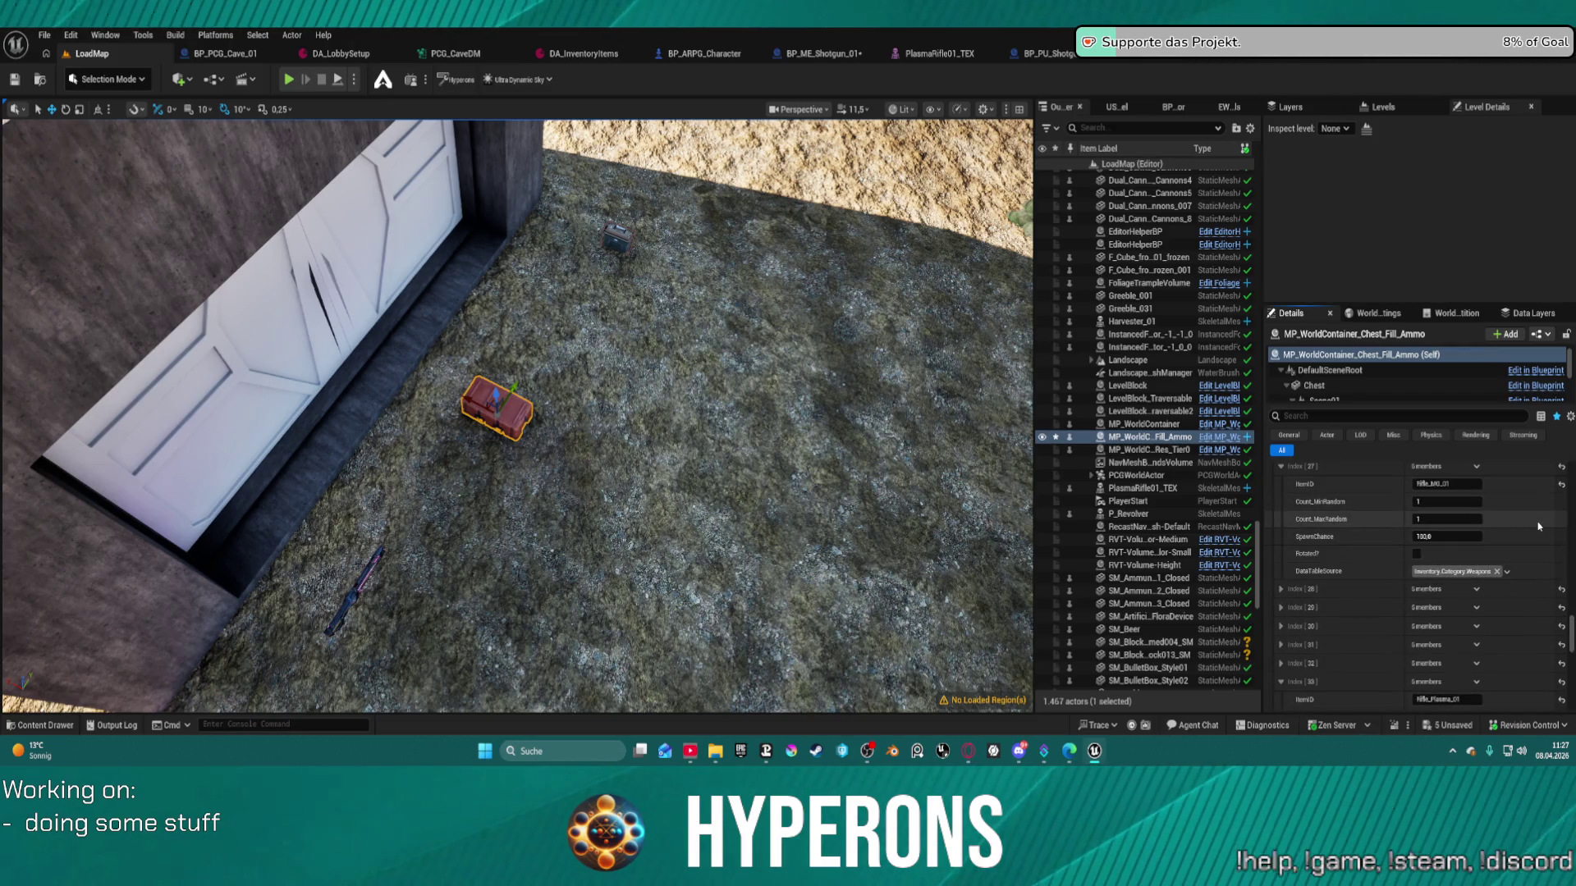
scroll(1539, 526, "up", 5)
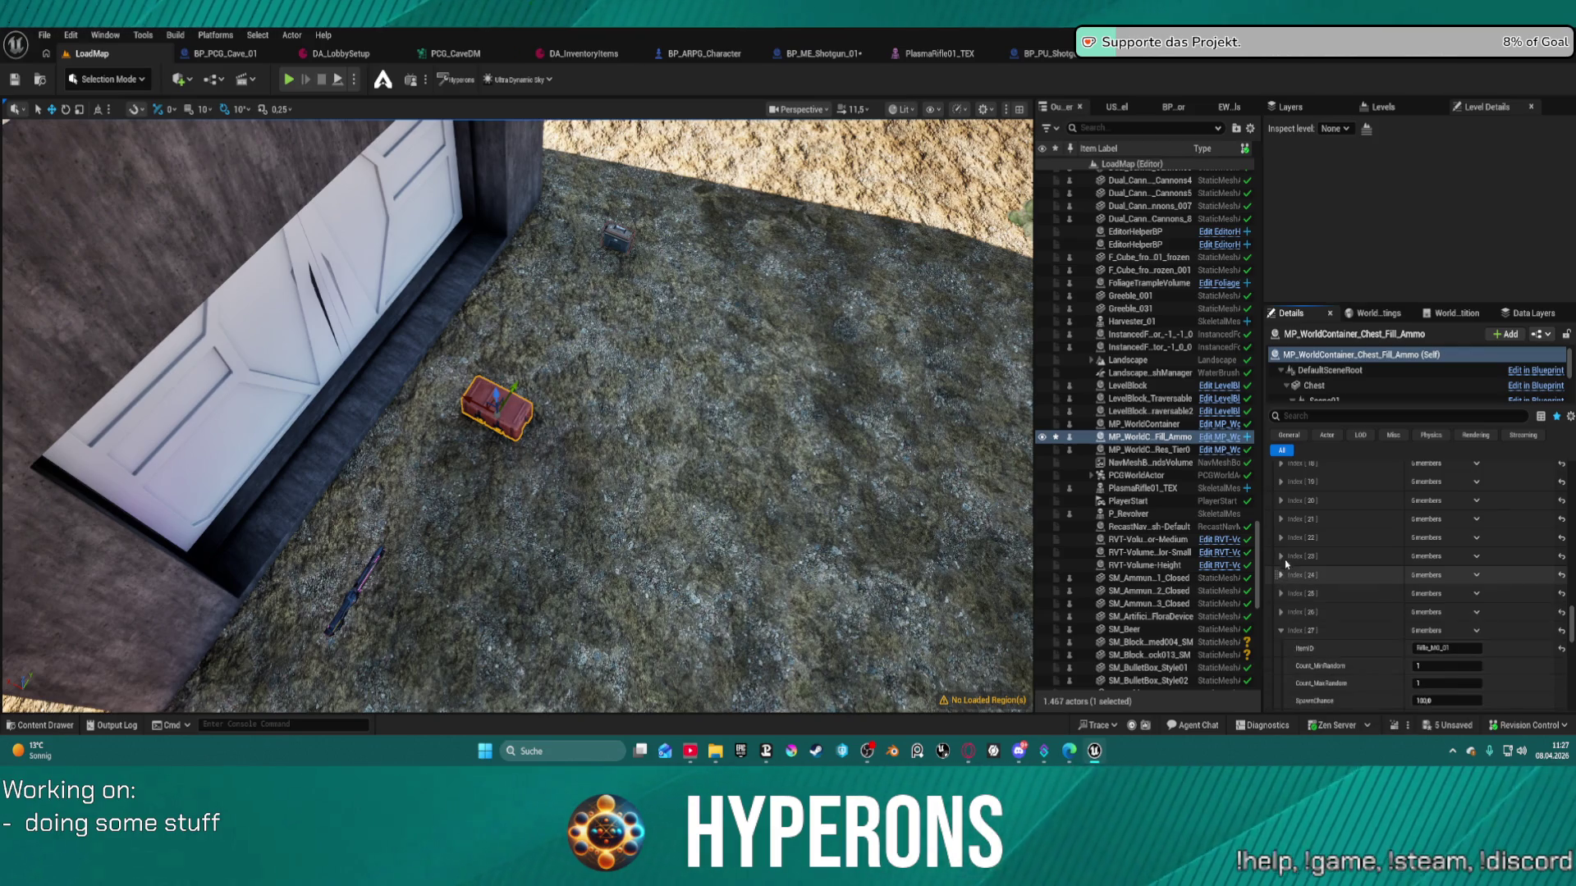
scroll(1285, 550, "down", 7)
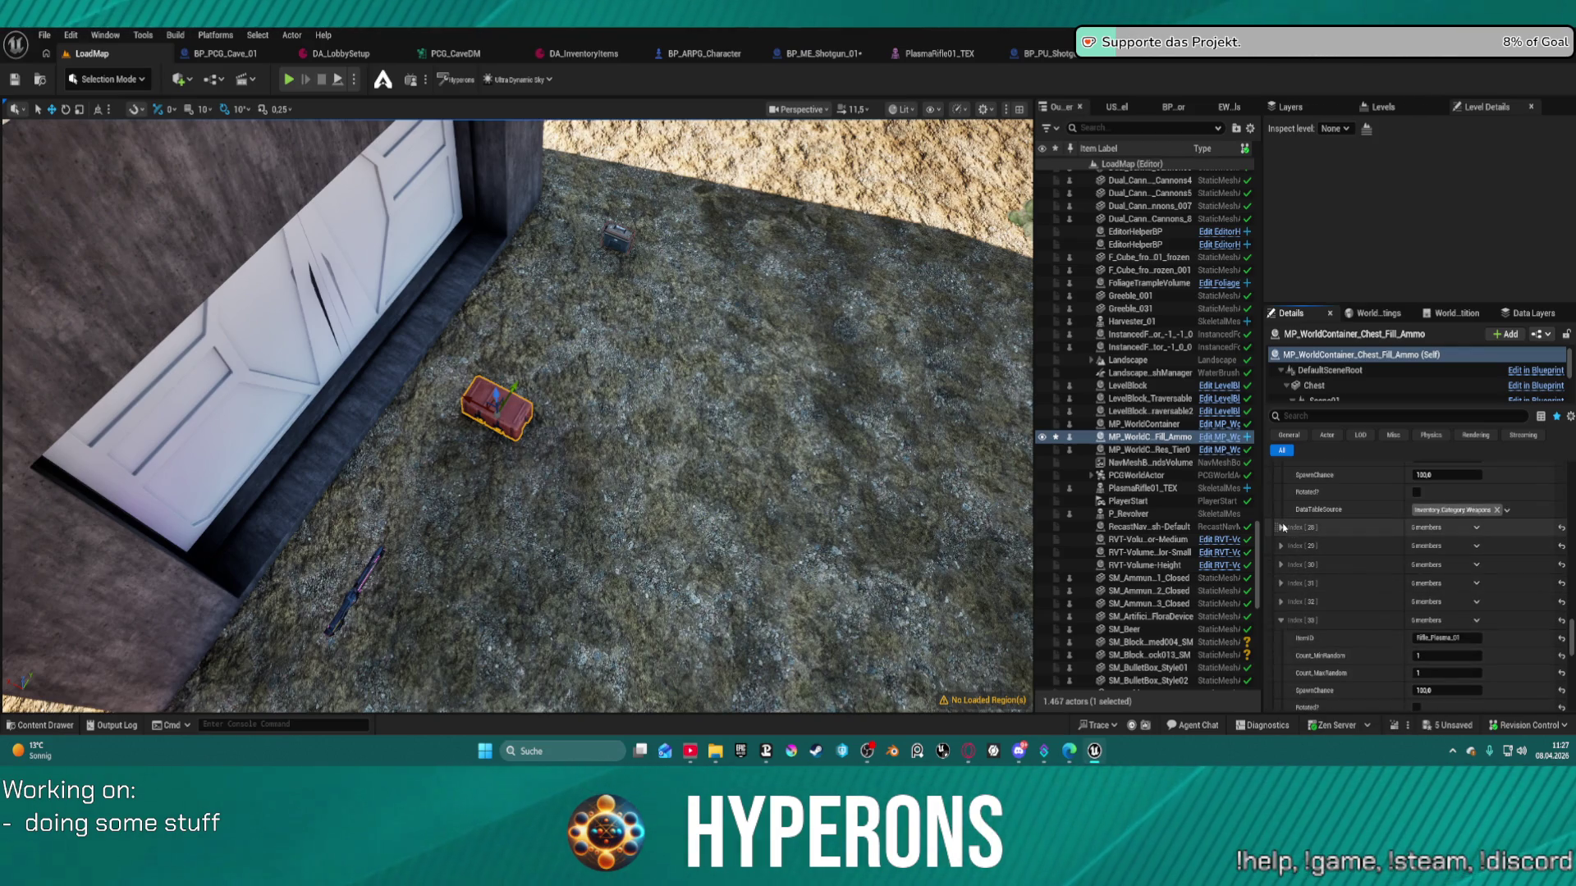
left_click(1281, 565)
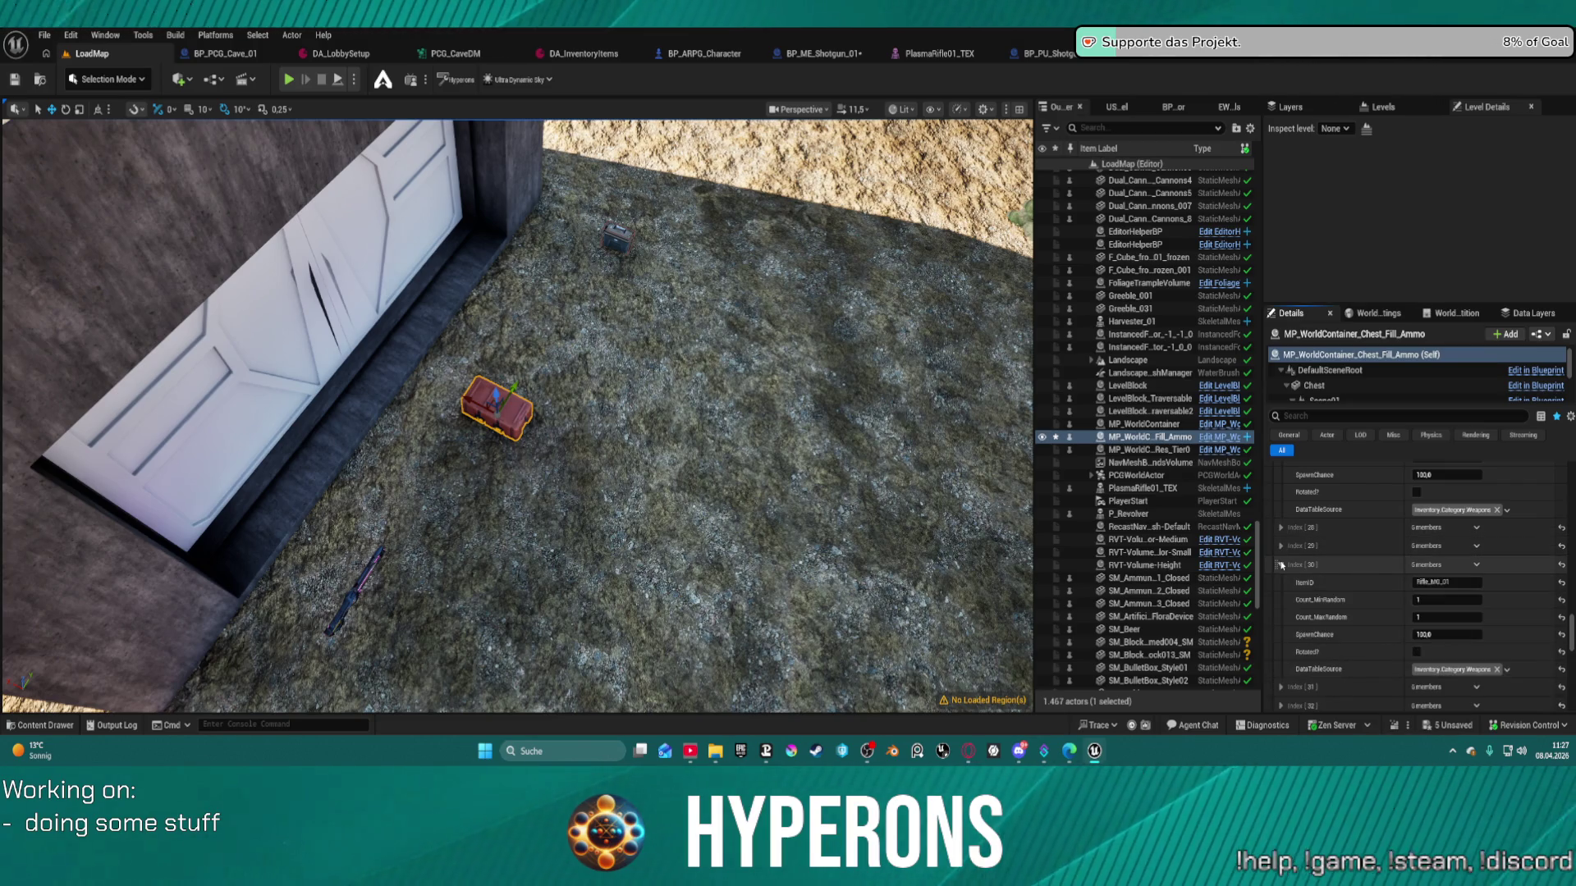
left_click(1281, 564)
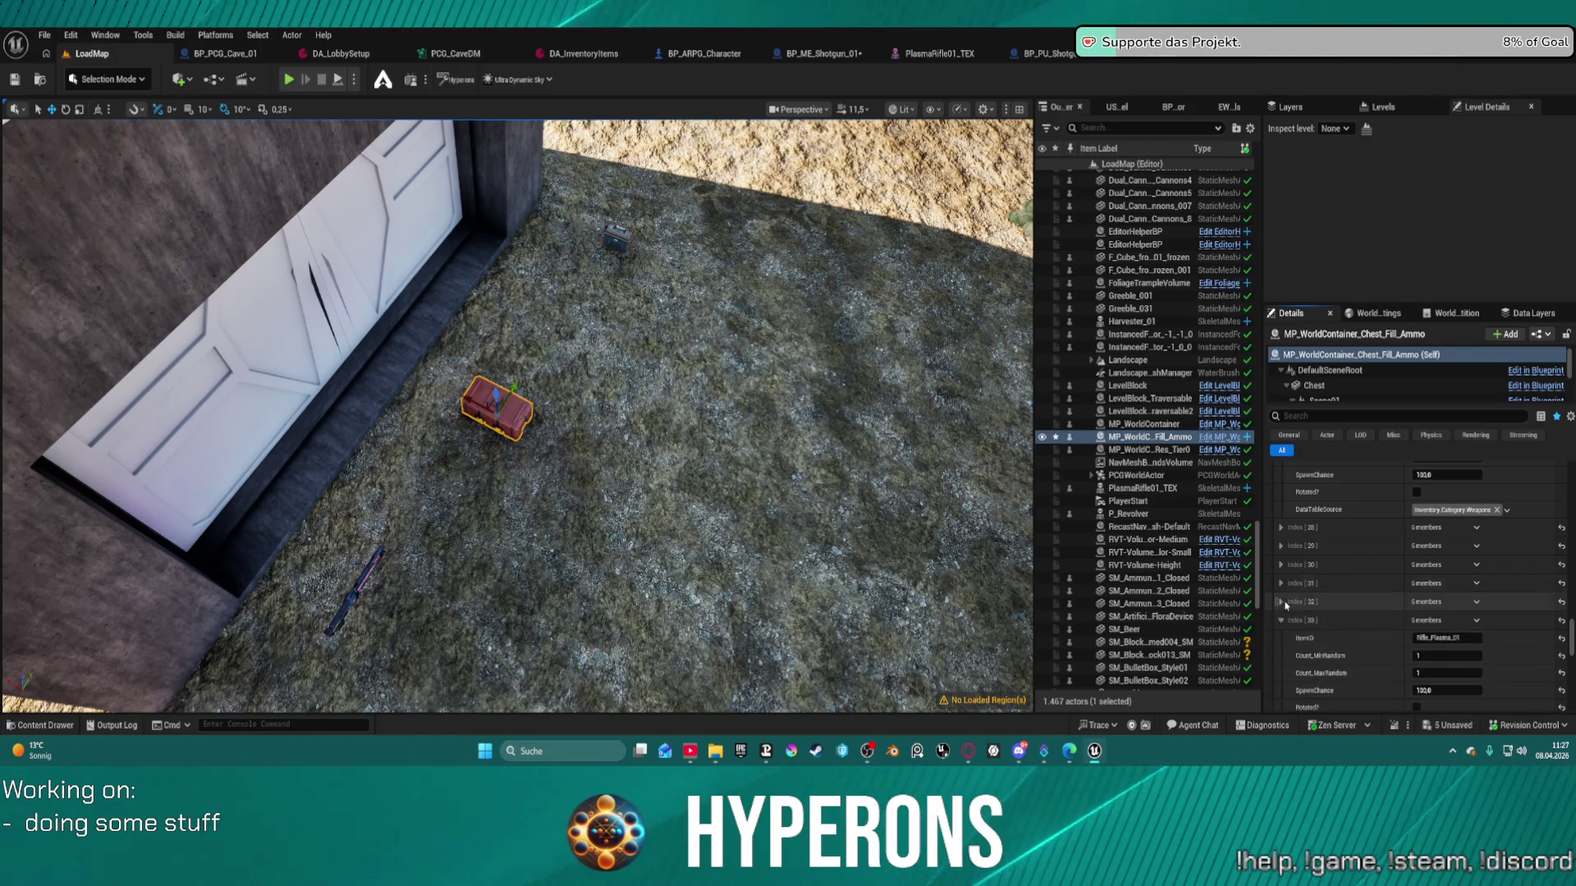
left_click(1281, 602)
left_click(1282, 604)
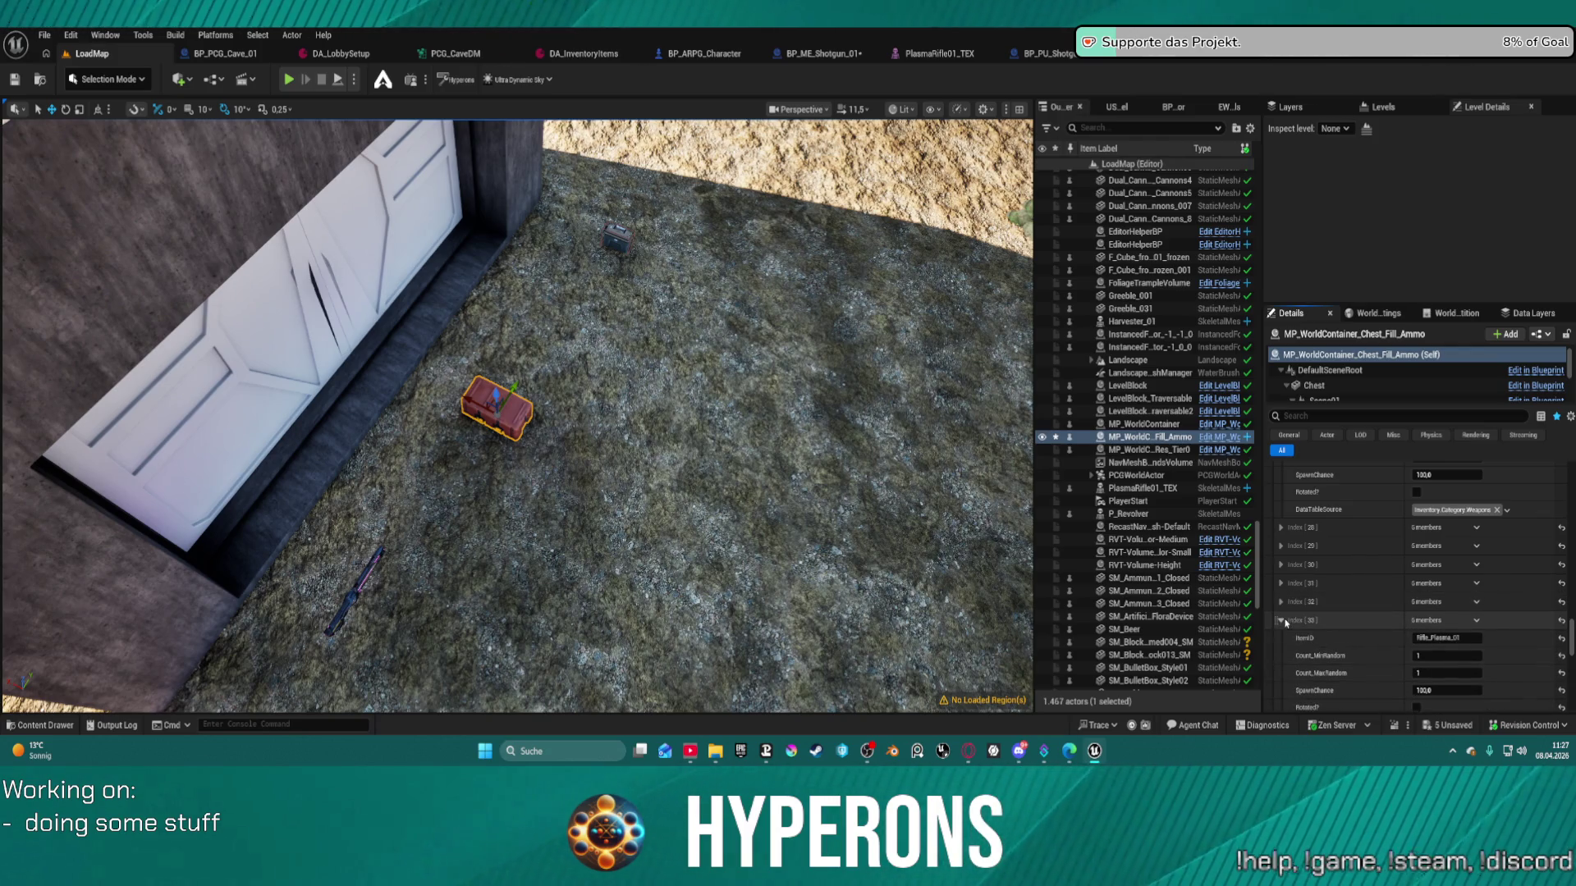
left_click(1283, 622)
- Duplicate the Ammo_Projectile_Shotgun entry at Index[16]
scroll(1280, 587, "up", 5)
left_click(1280, 550)
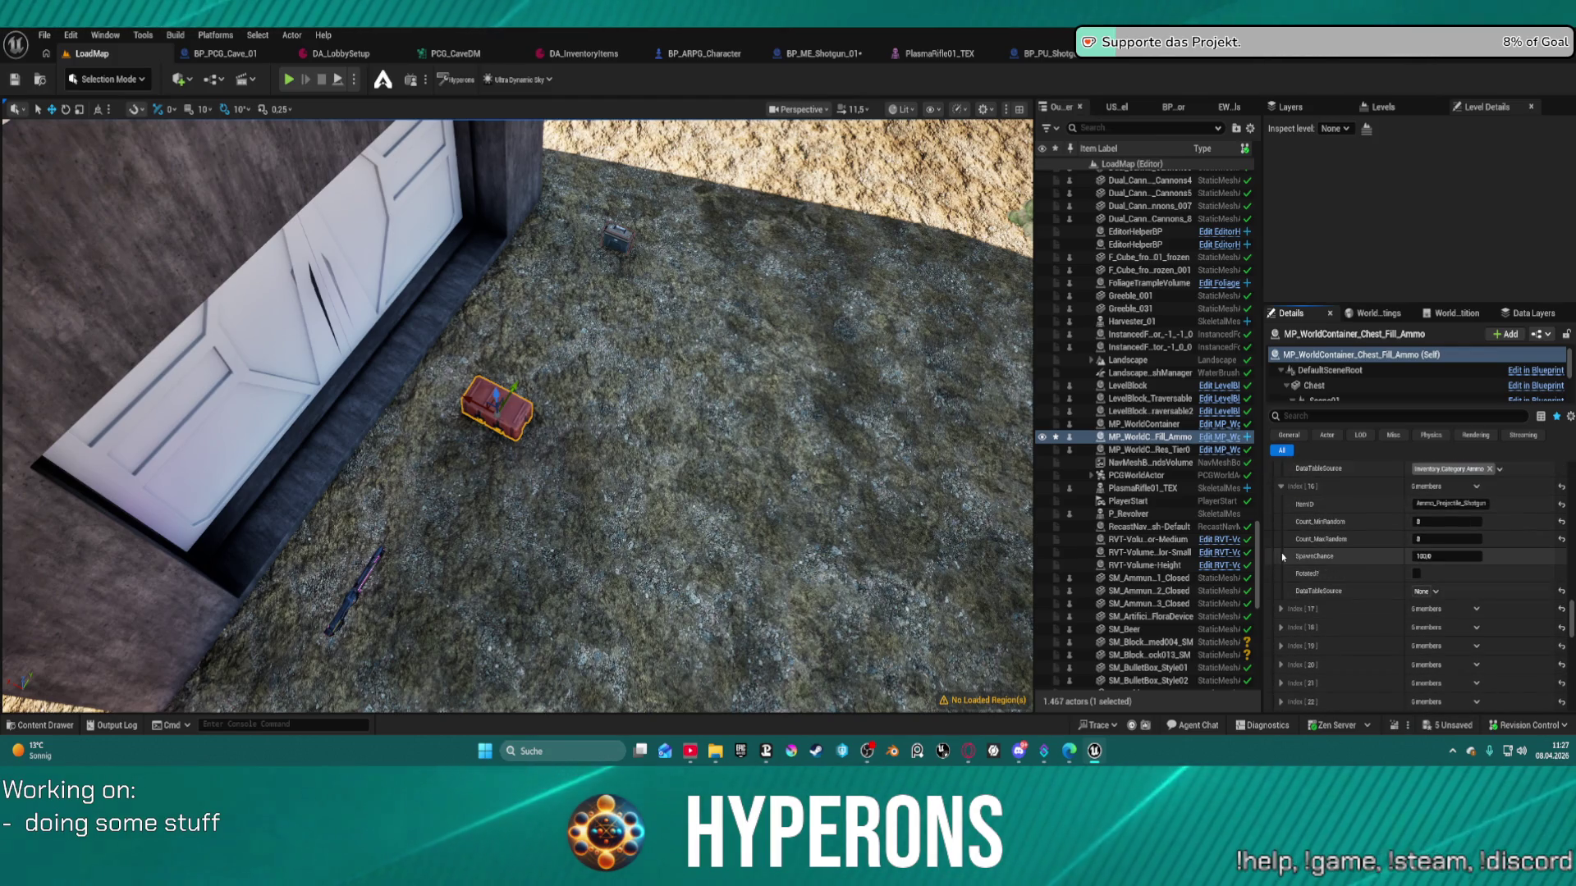
scroll(1356, 550, "down", 1)
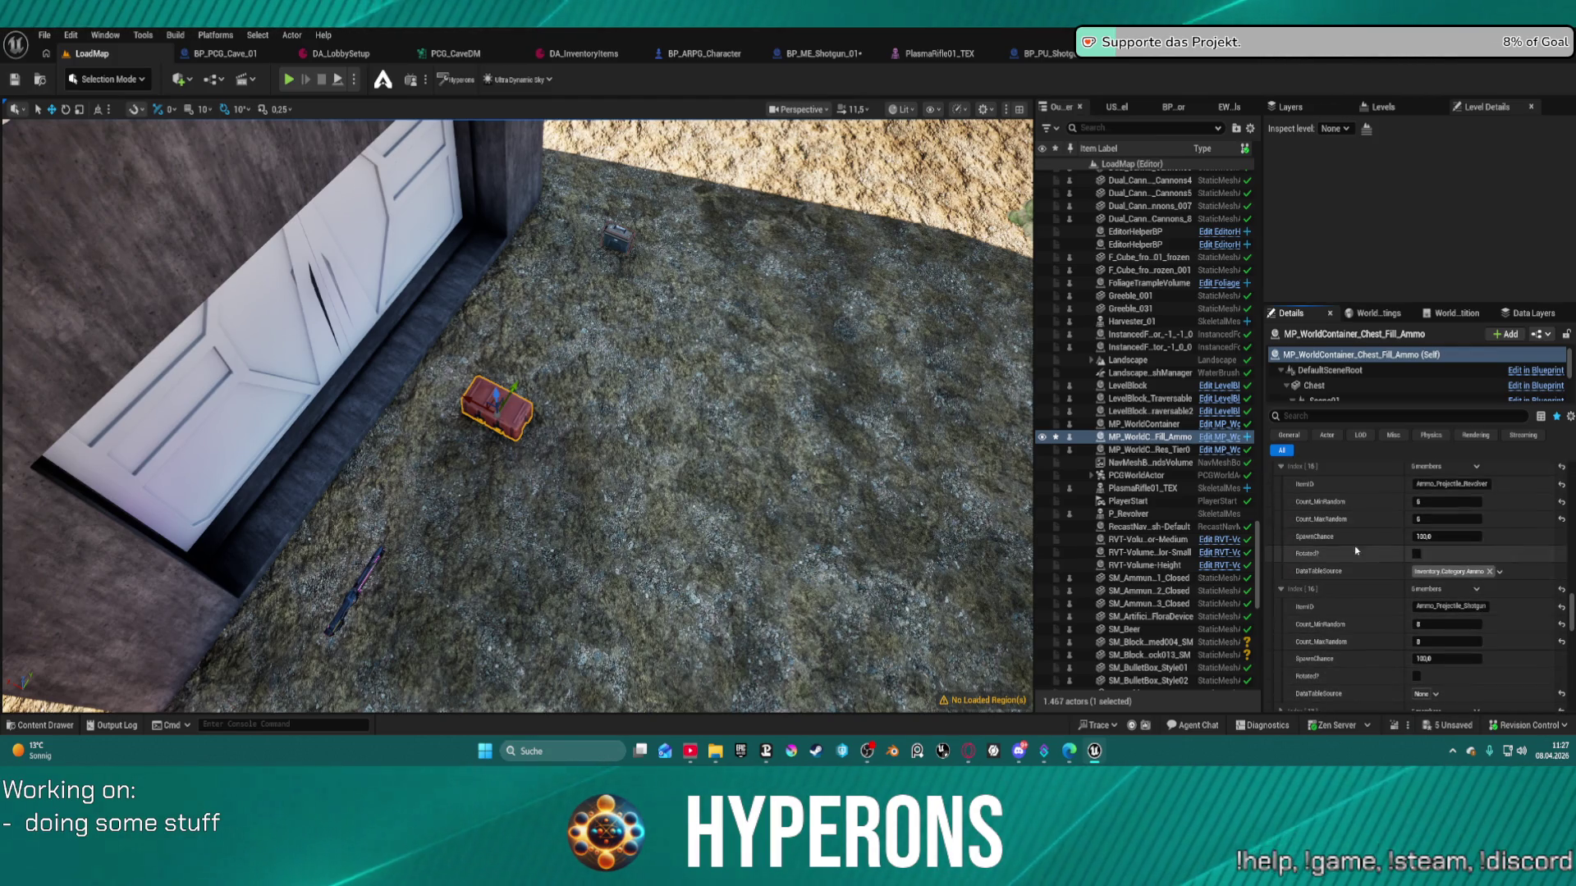
left_click(1477, 589)
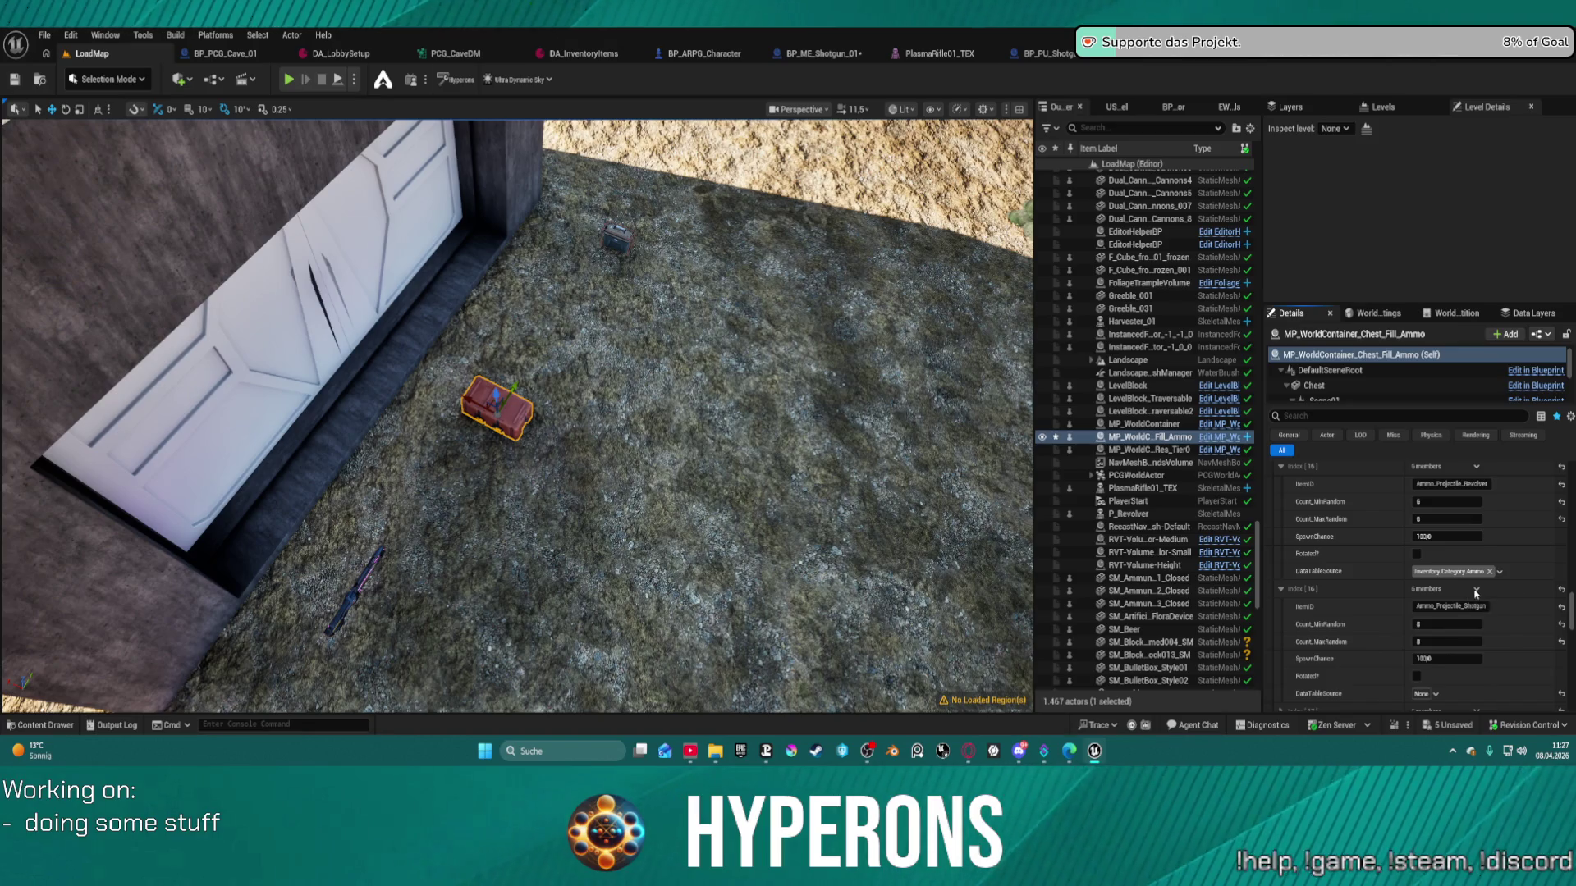
left_click(1499, 640)
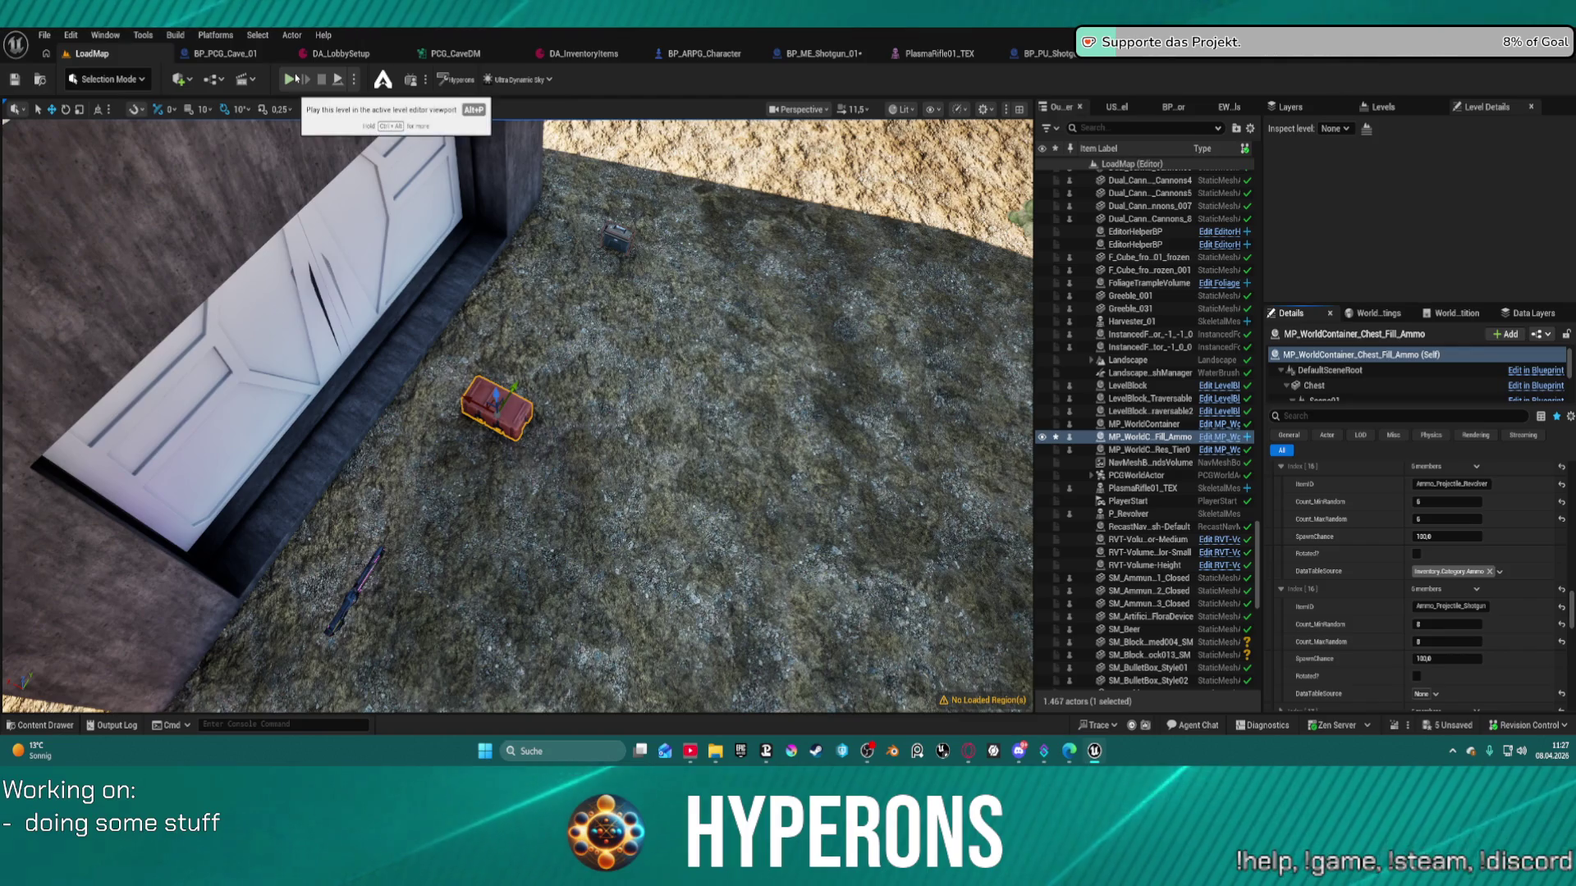
- Save all changes, dismissing the save error and the Packages Failed To Save notice
key("ctrl+s")
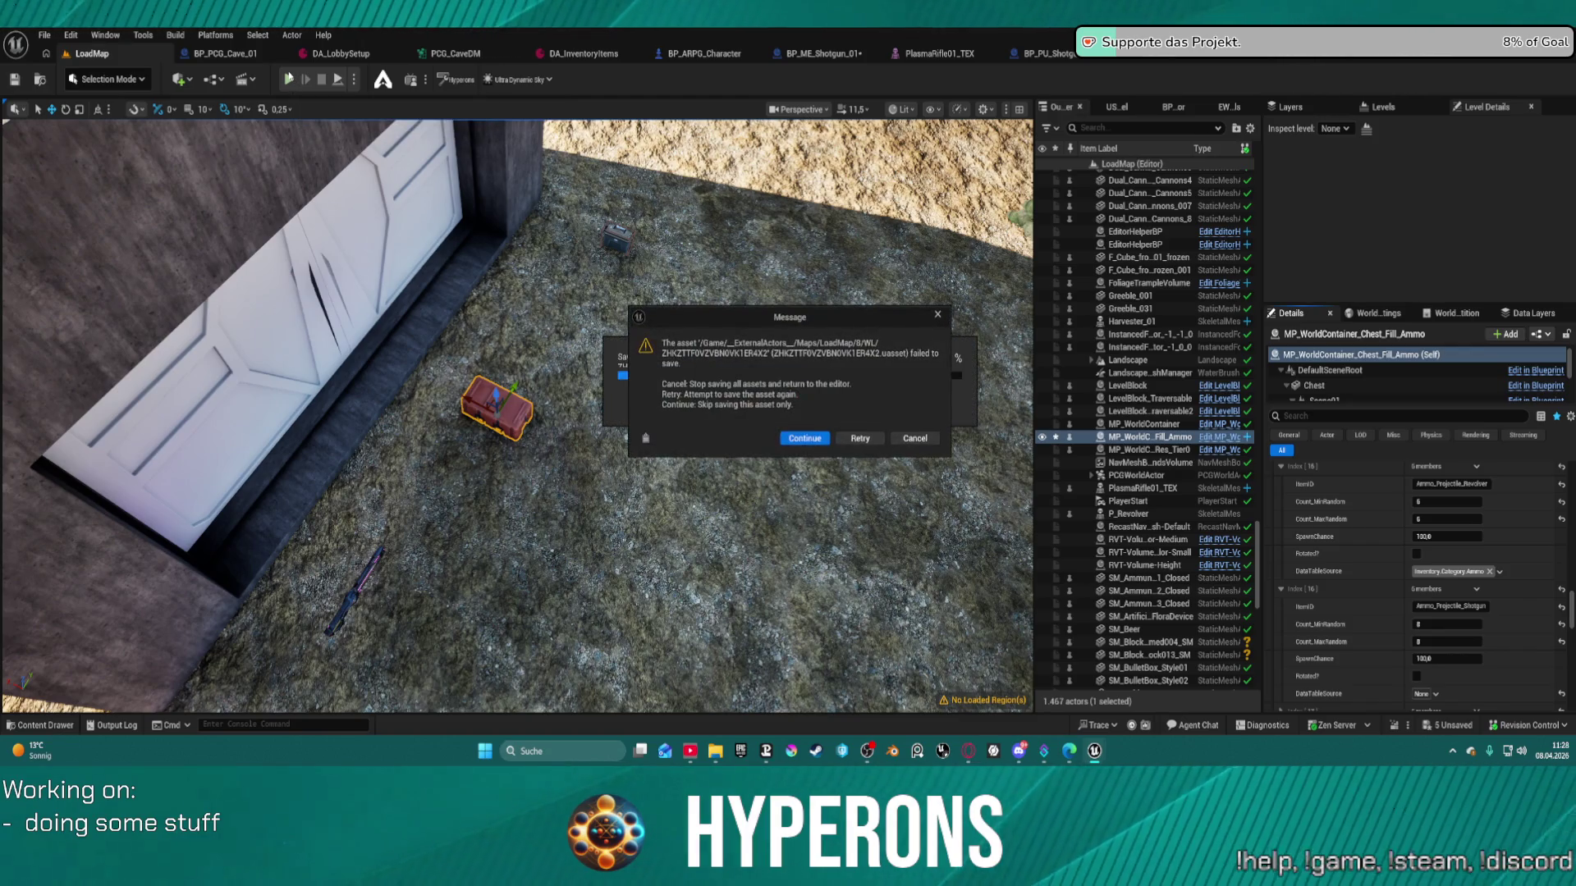
left_click(795, 439)
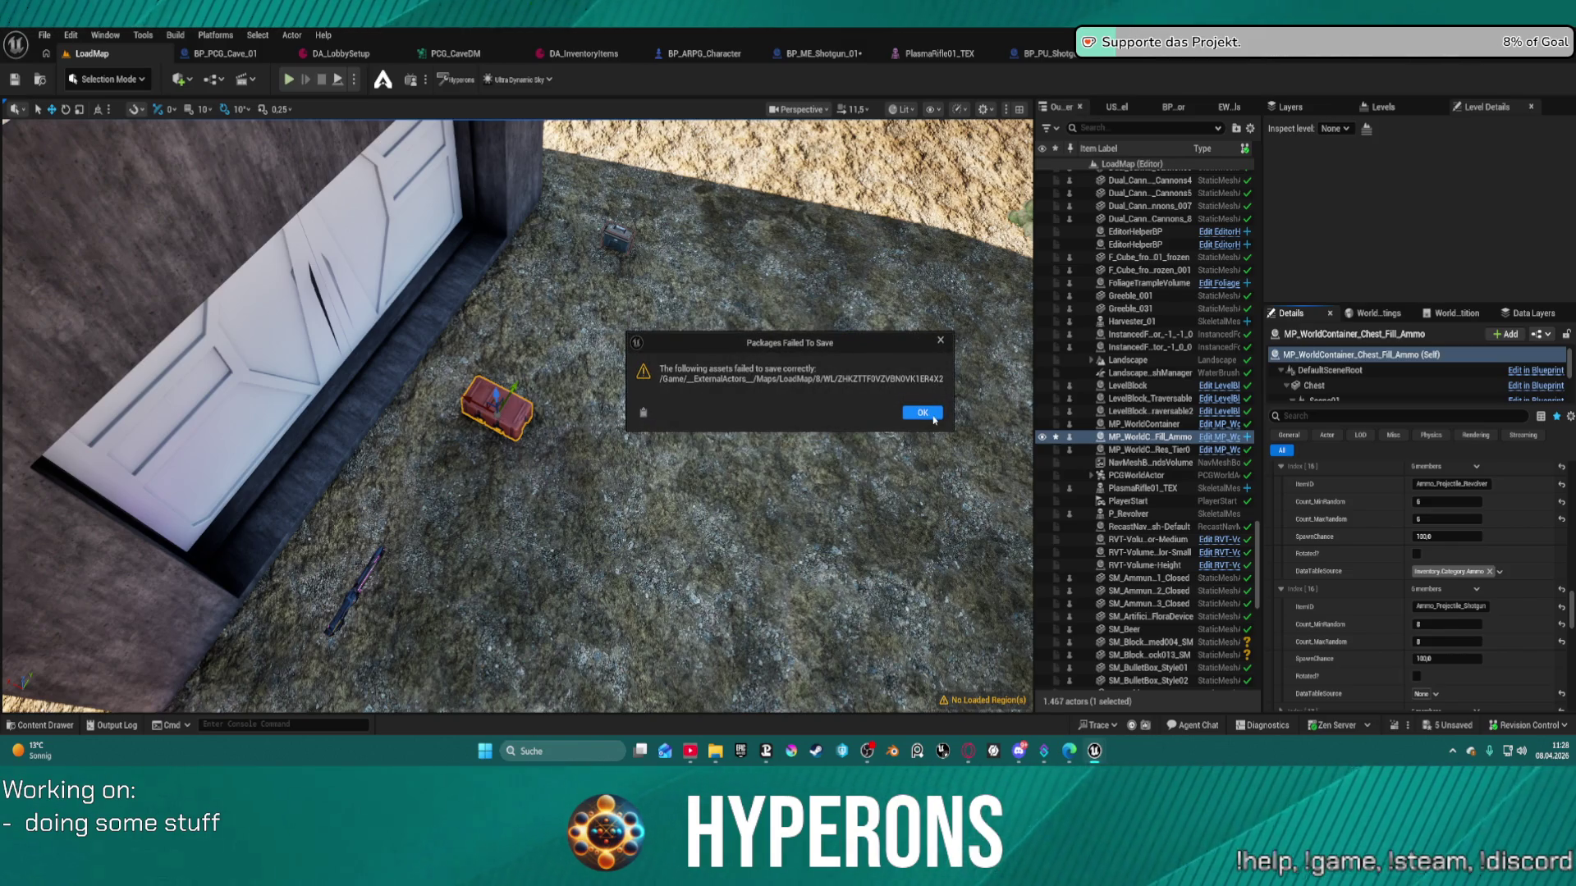
left_click(932, 416)
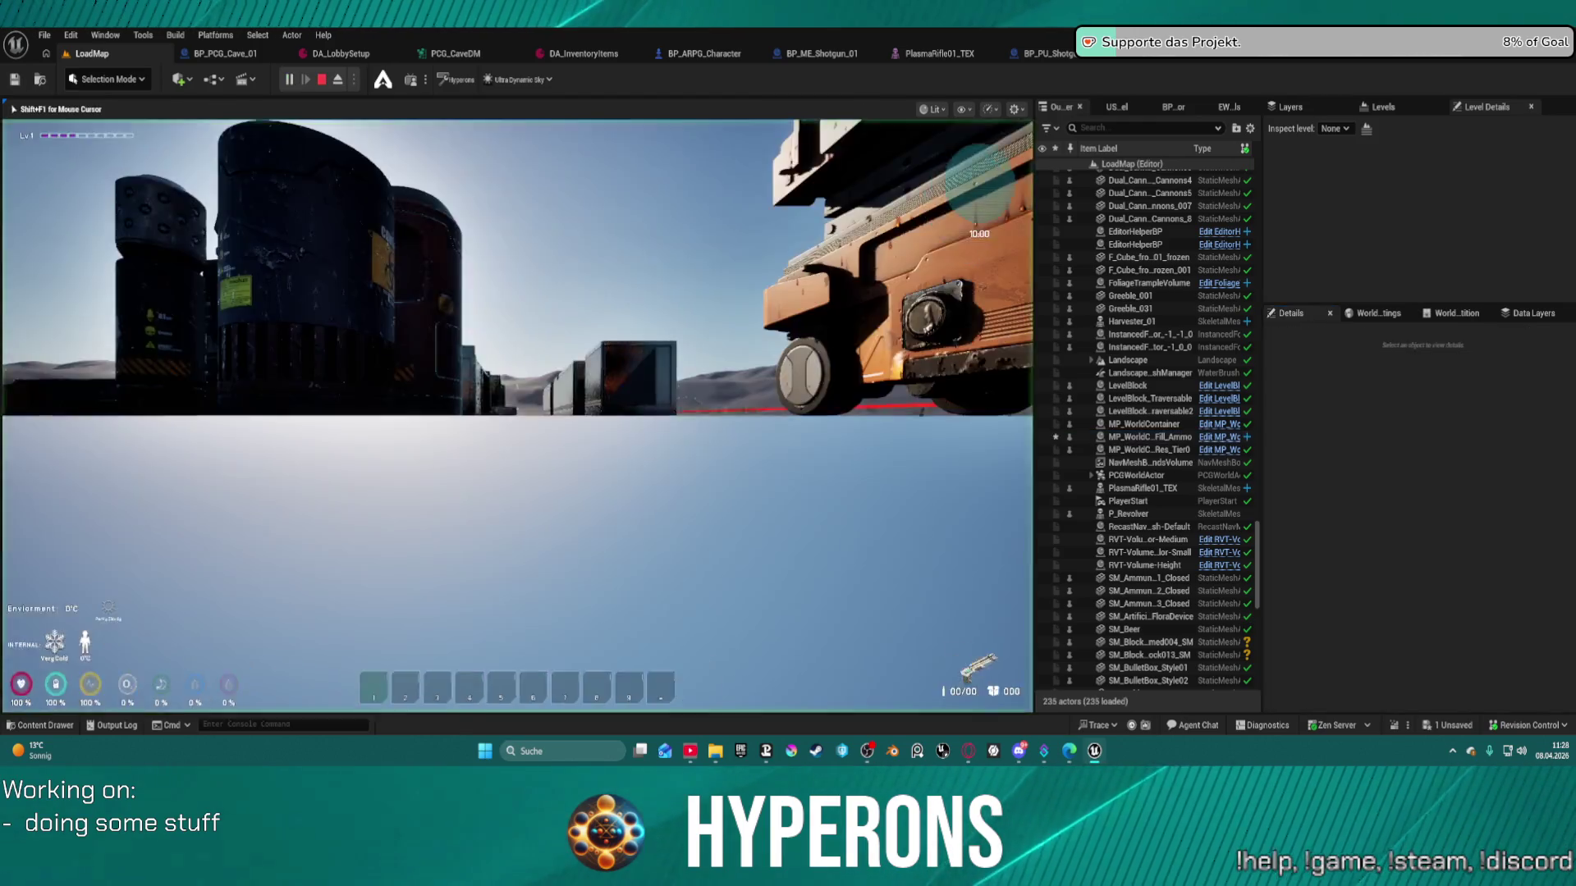
- At the DEV_ResContainer crate, take Shotgun 01 and all four SPM SG magazines
key("w")
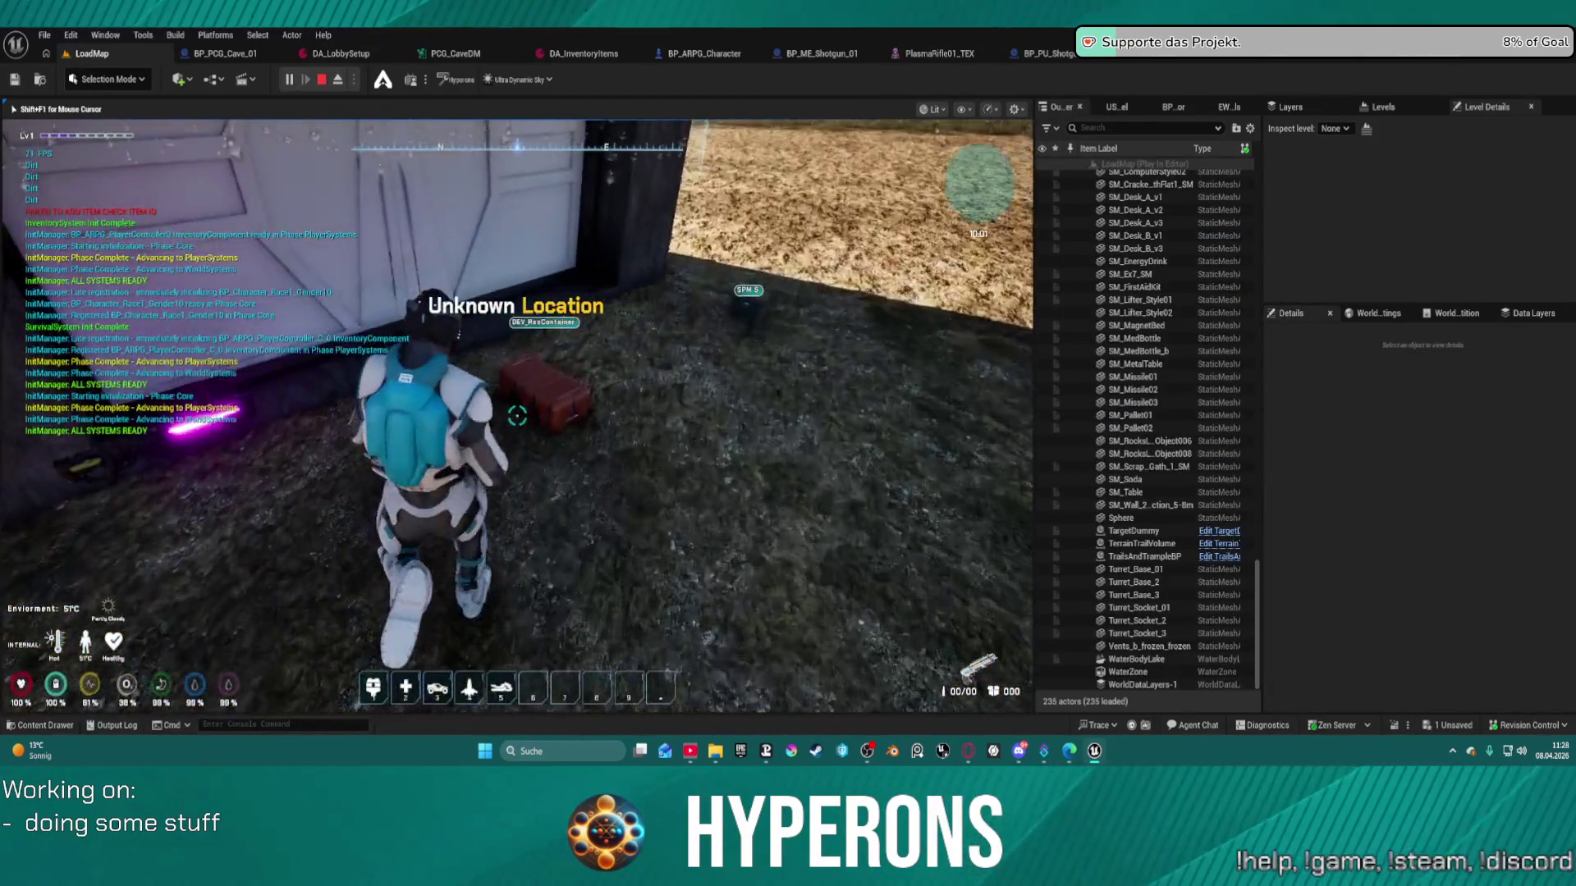
key("e")
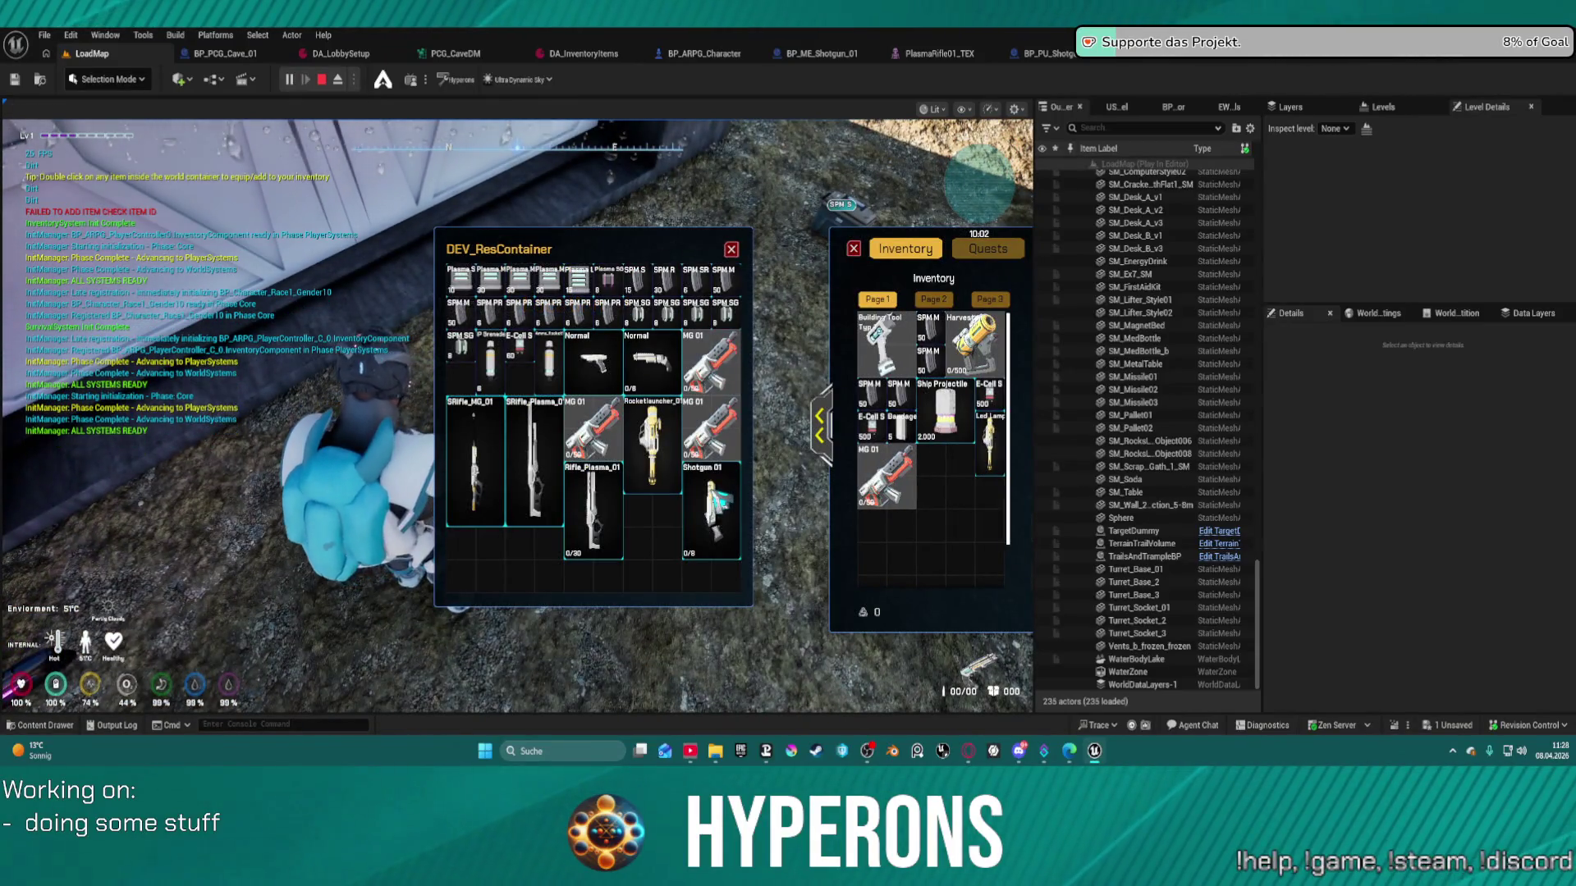
double_click(711, 509)
double_click(649, 316)
double_click(668, 316)
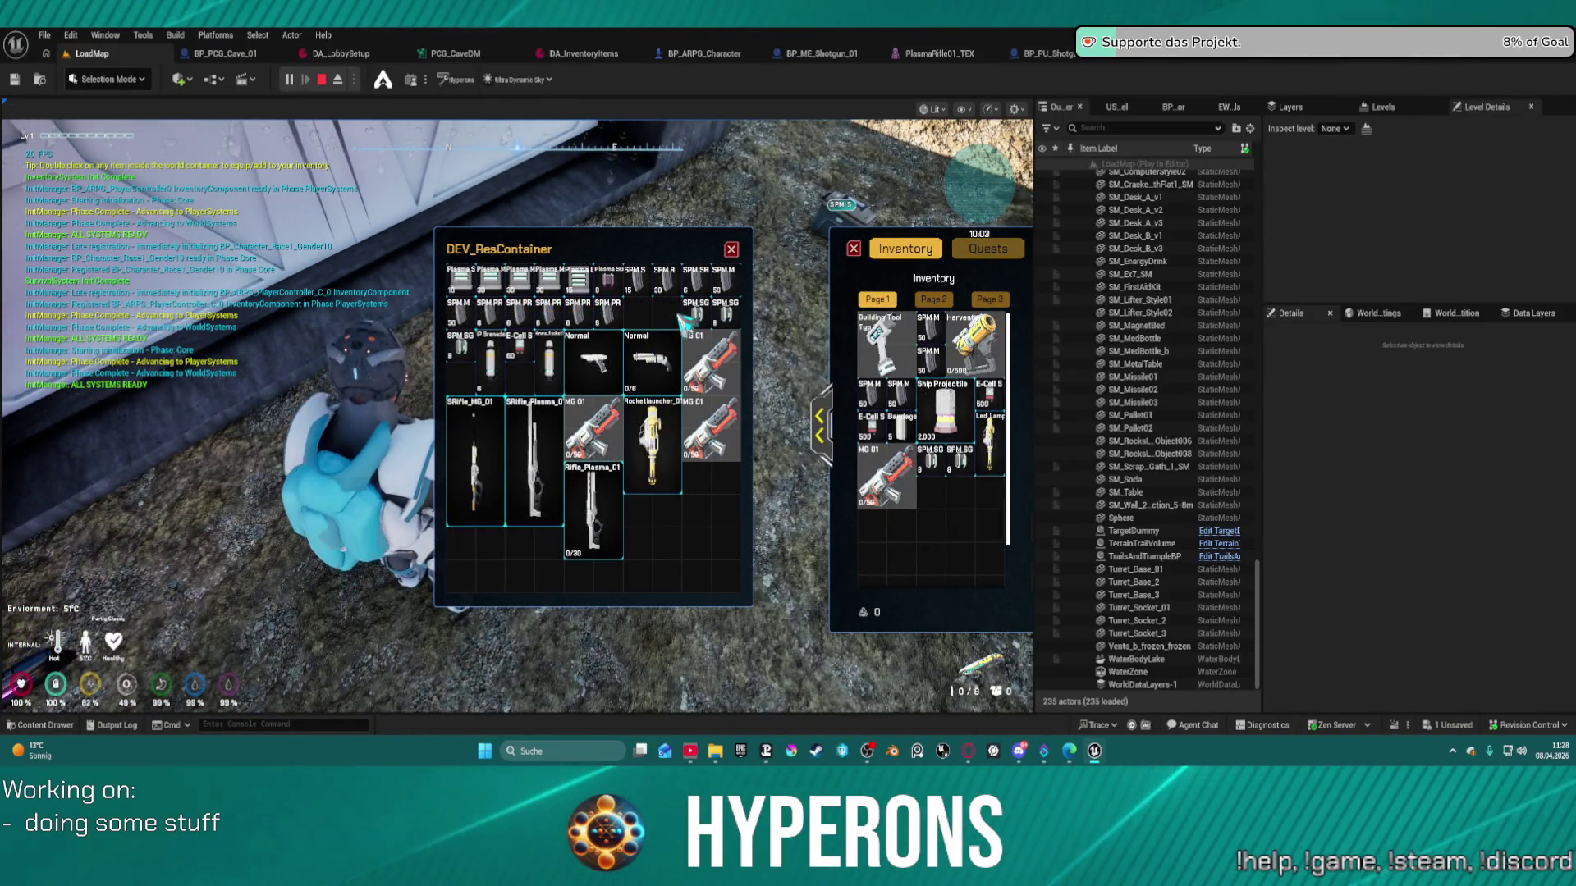
double_click(697, 316)
double_click(726, 319)
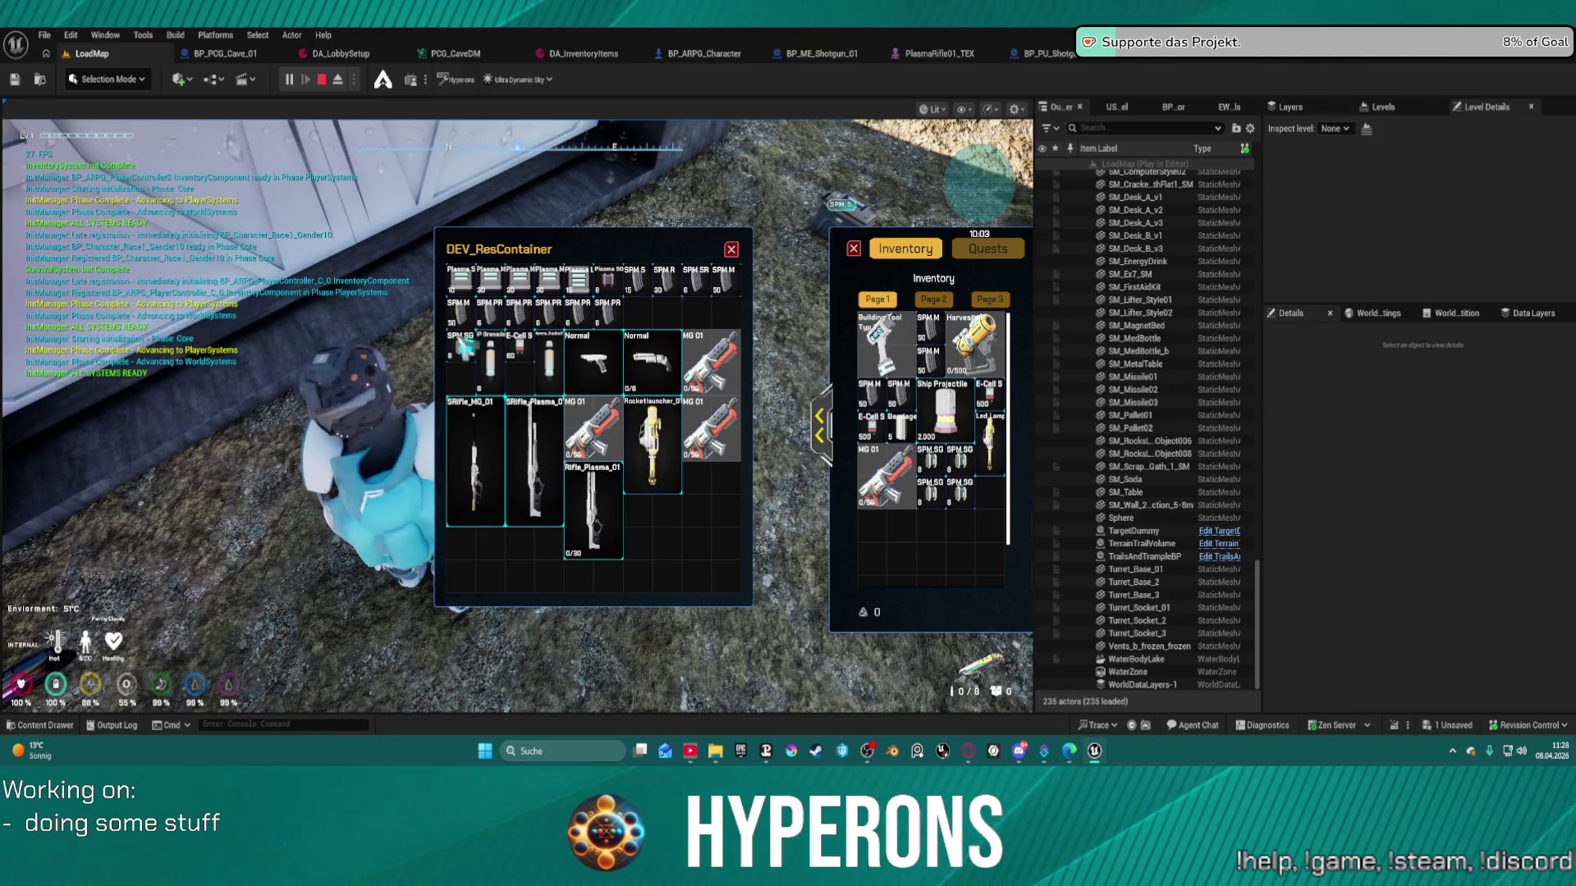
- Close the loot windows, review the inventory and equipment view, then resume play
left_click(731, 250)
key("i")
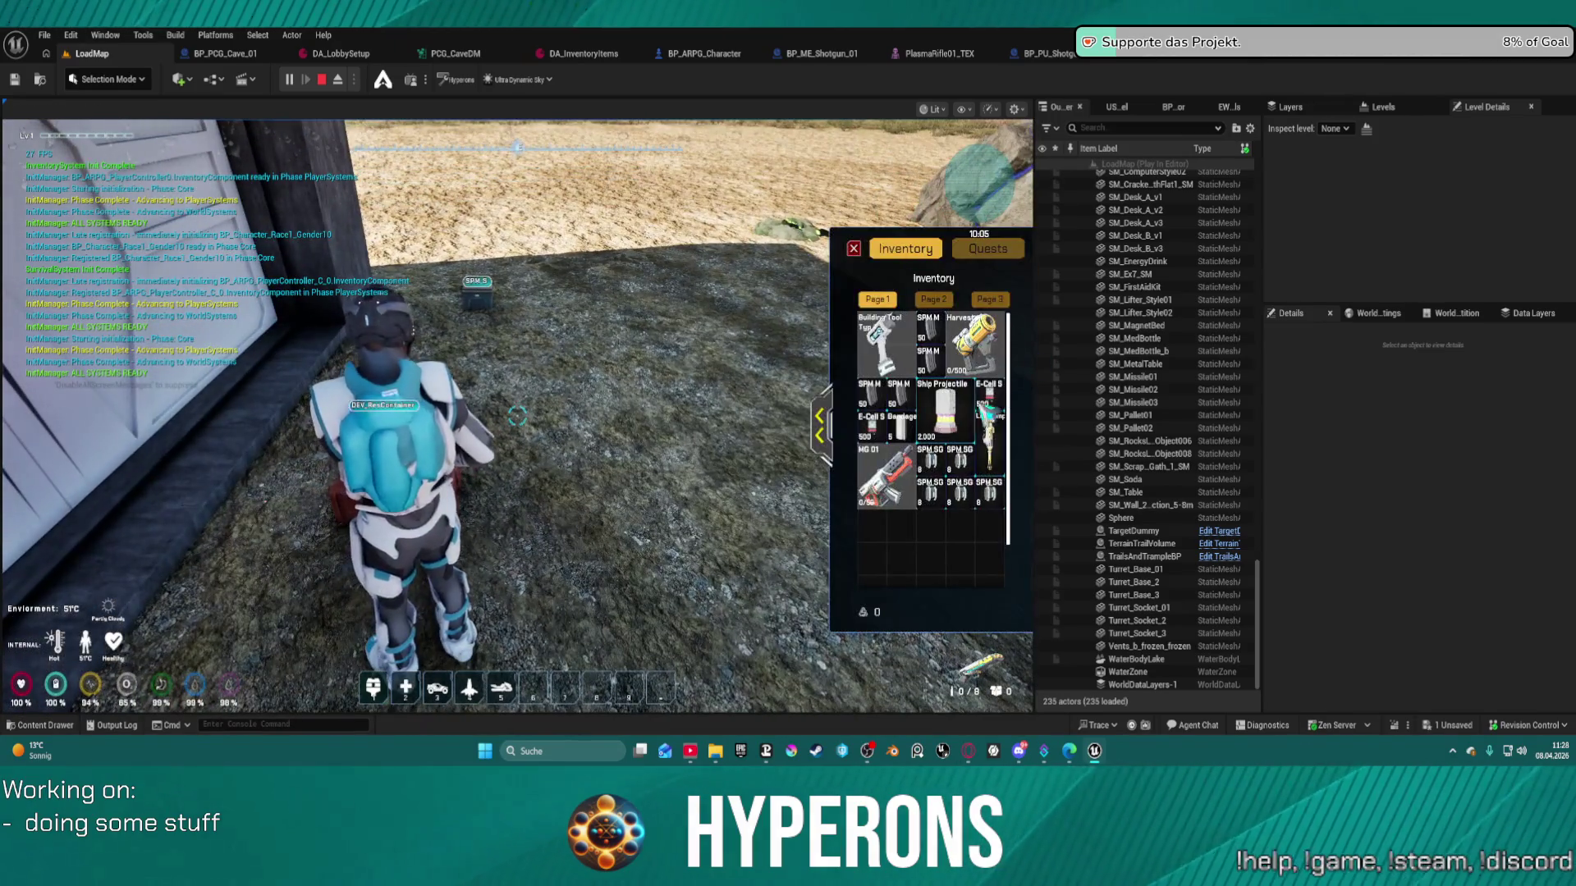
left_click_drag(614, 259, 532, 468)
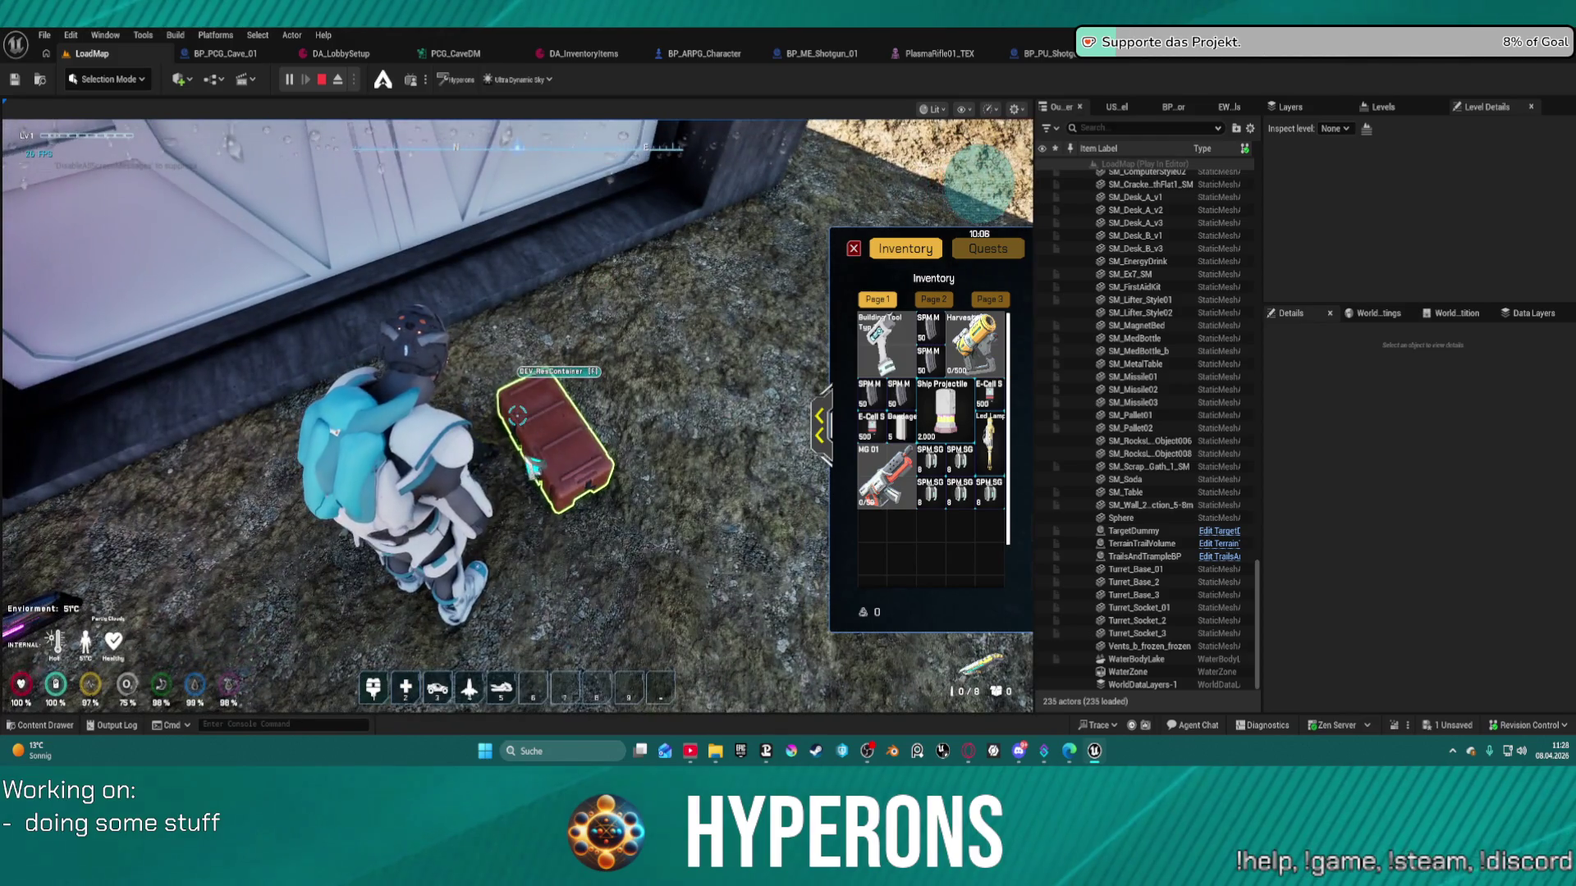
left_click(815, 415)
left_click(510, 419)
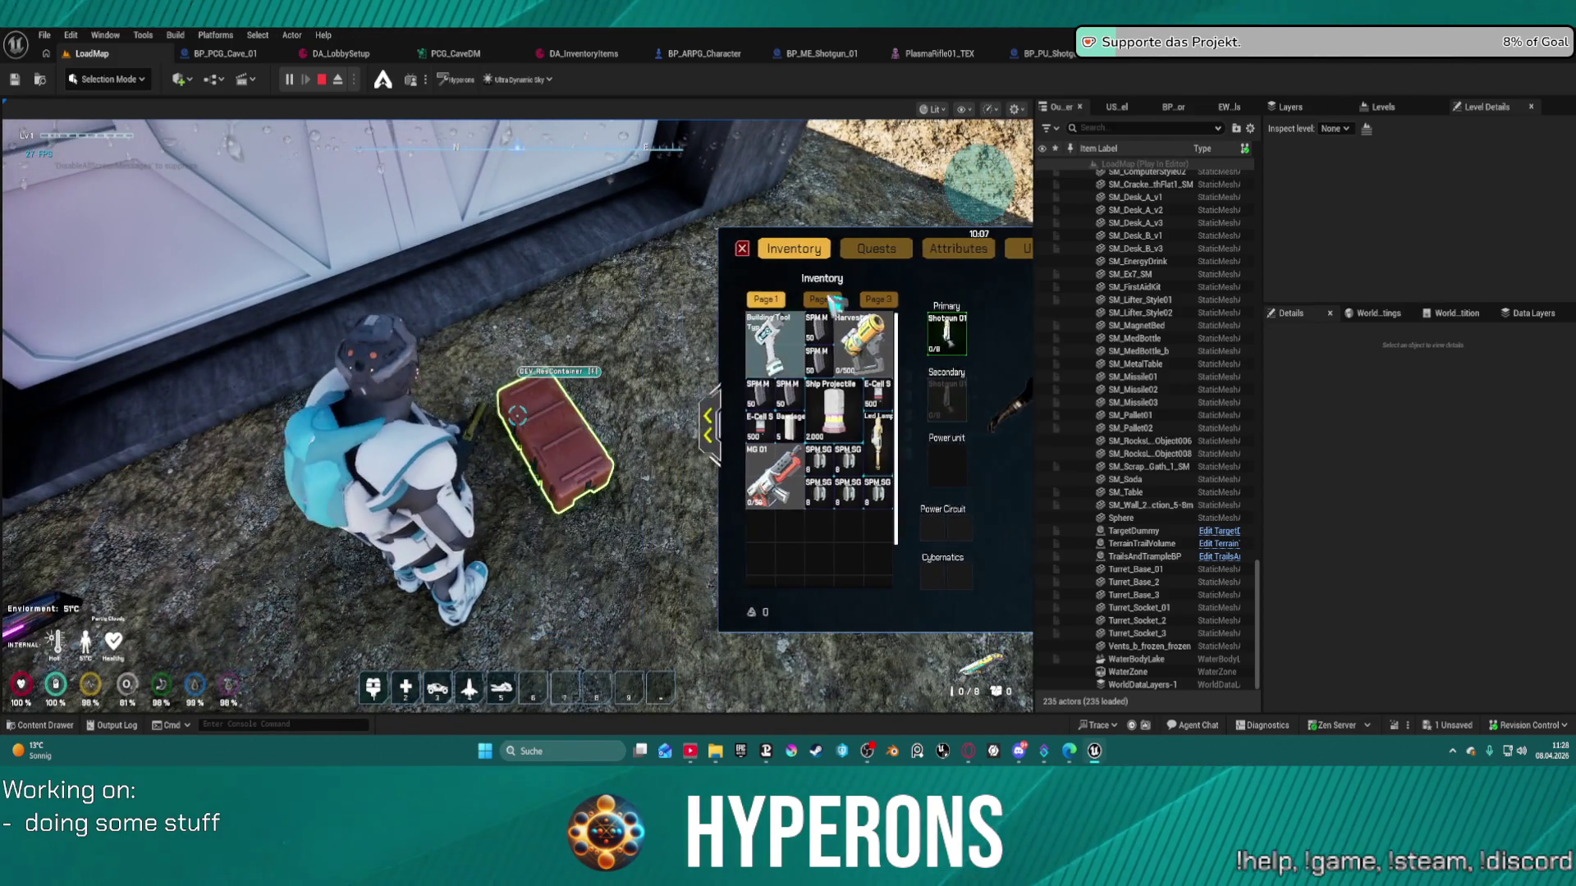
left_click(859, 247)
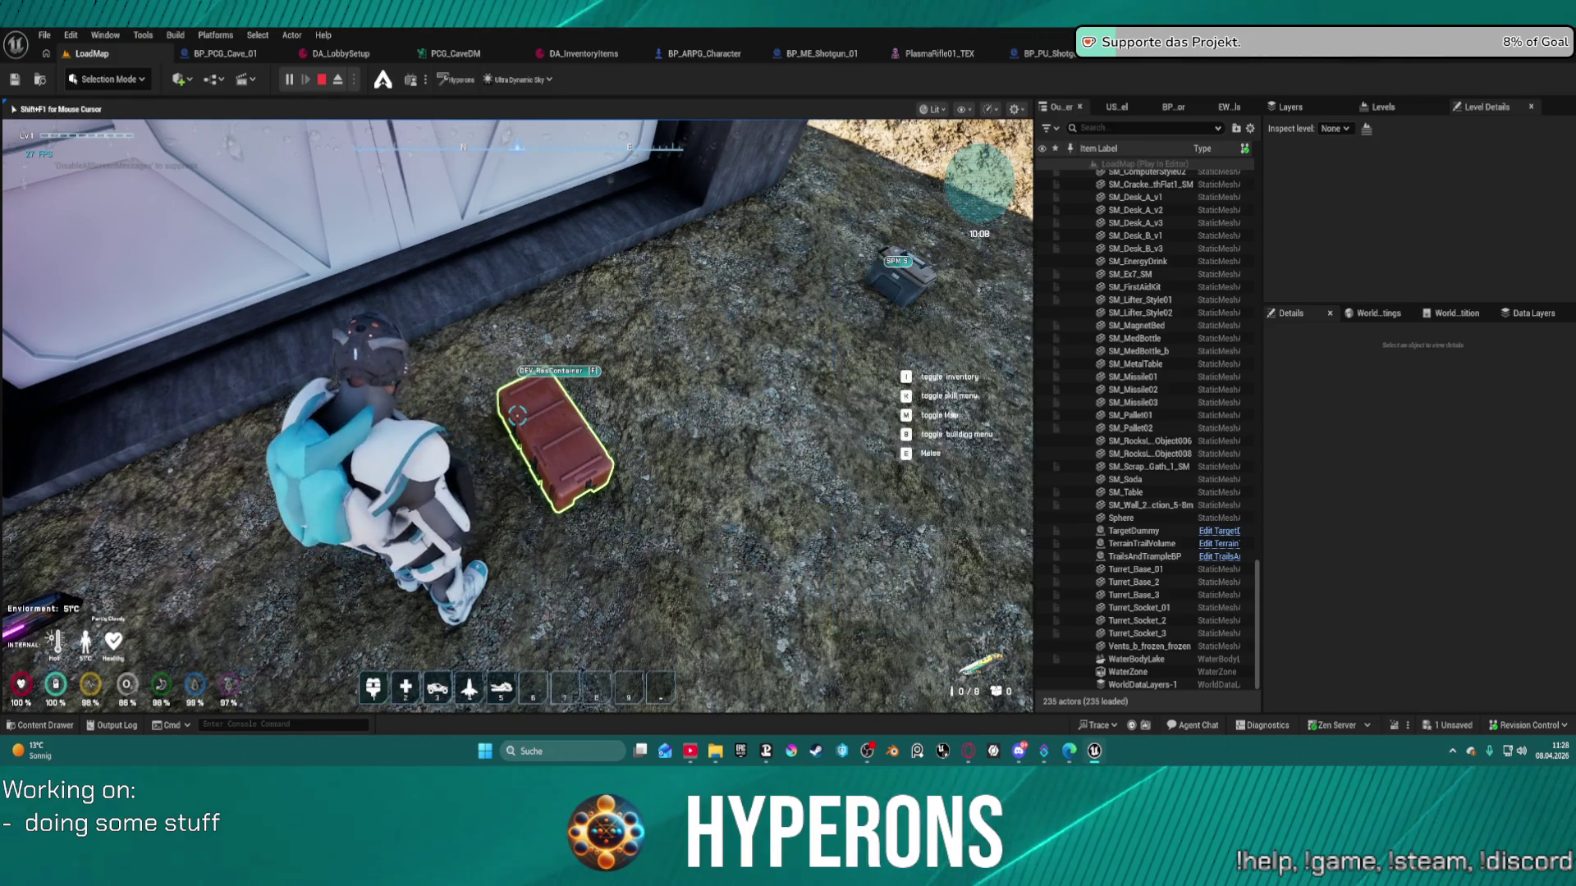
key("w")
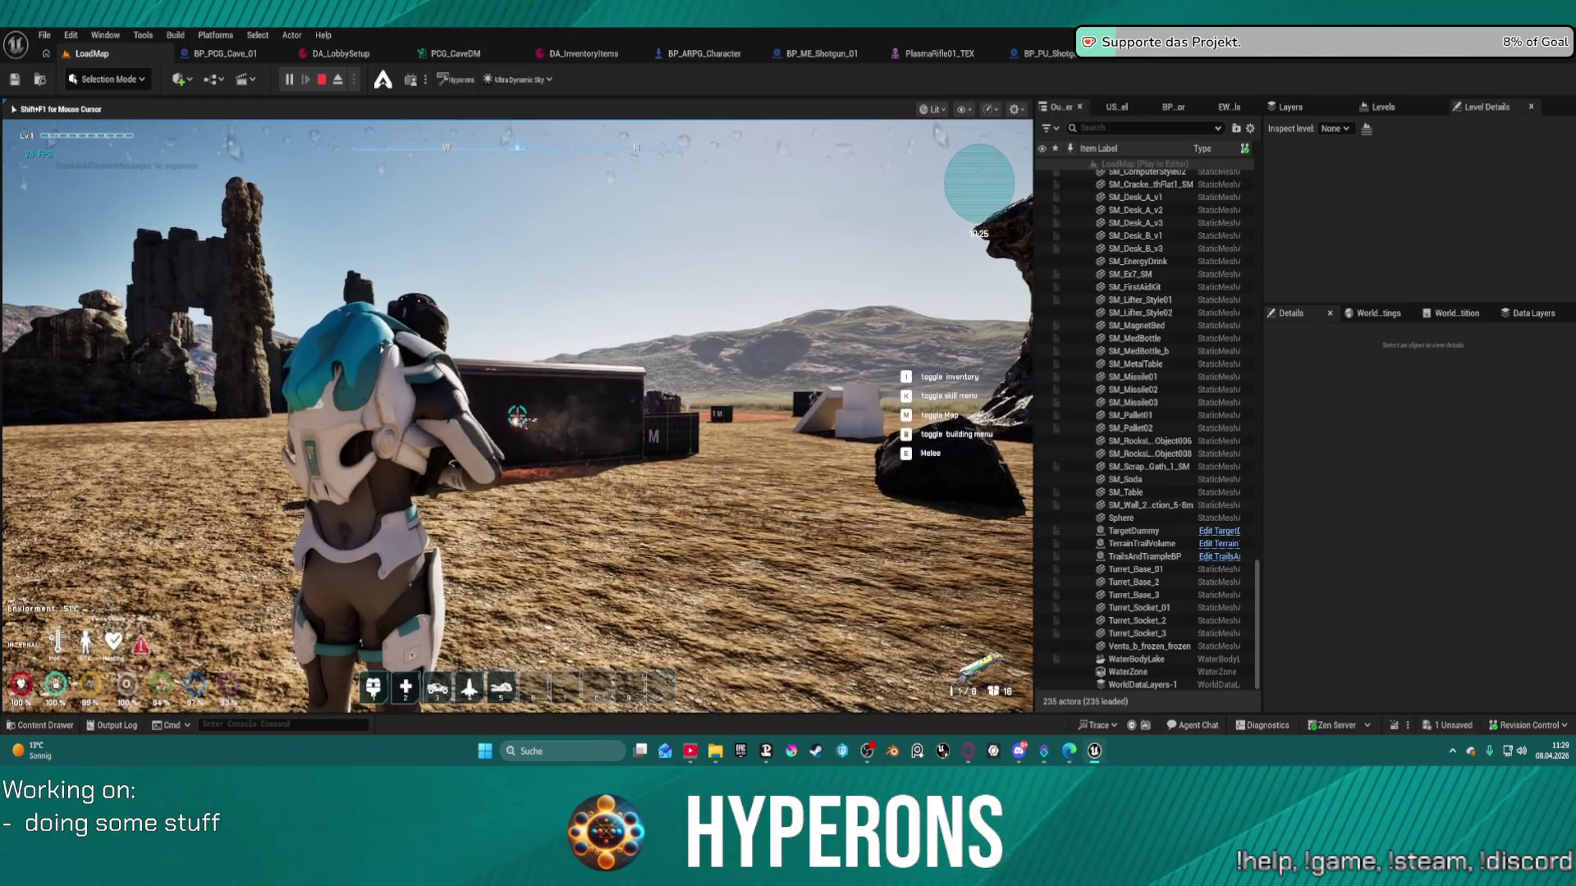
- Crouch, run past the rock pillar to the wall, and reopen the DEV_ResContainer loot window
key("c")
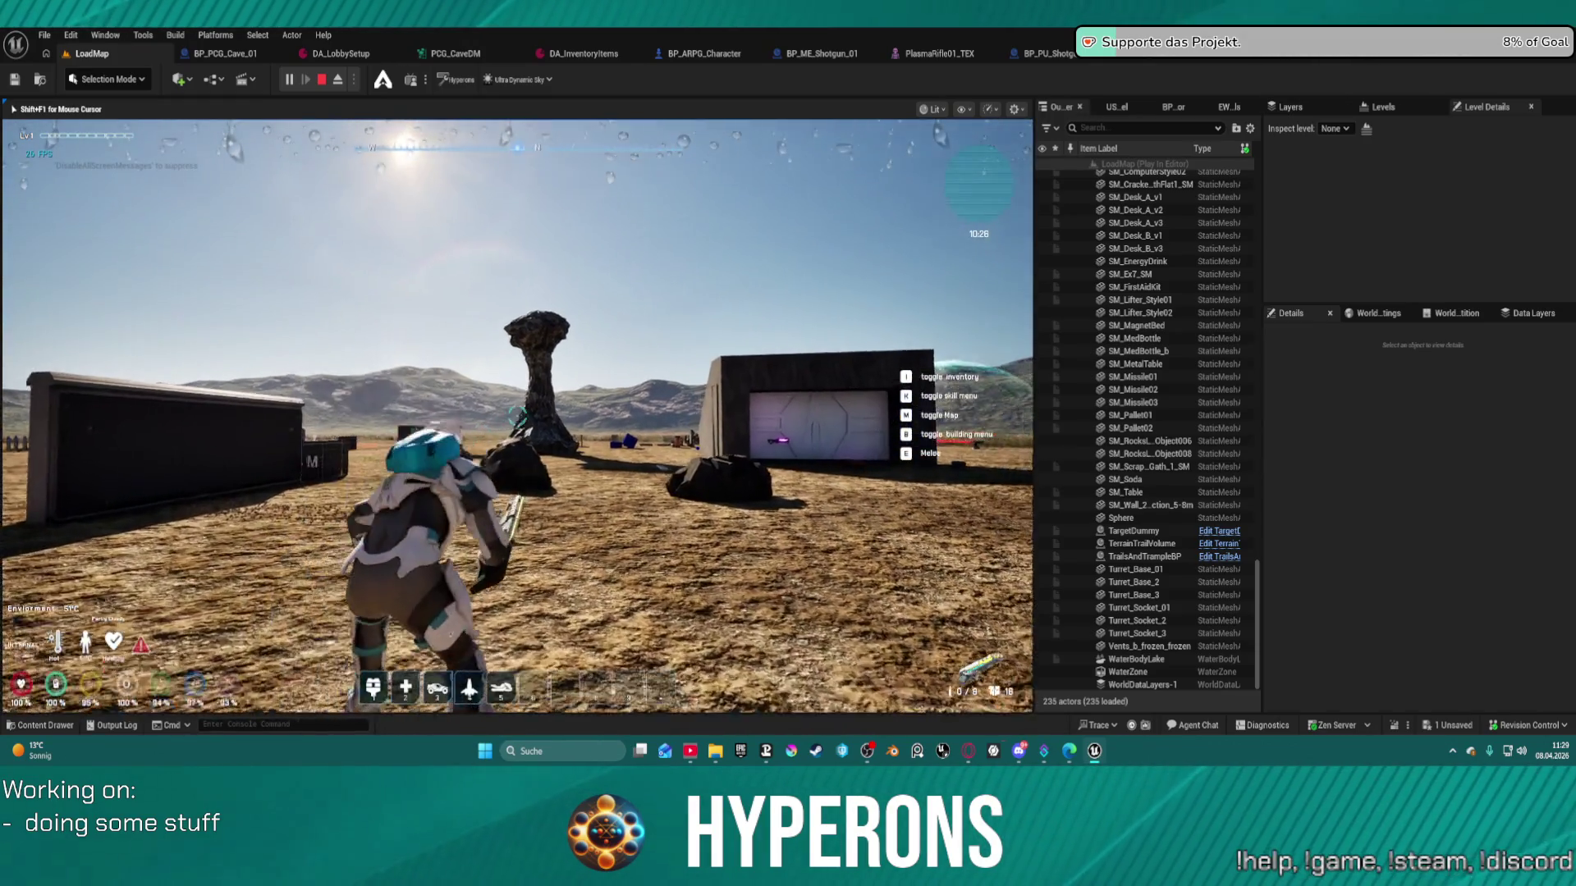
key("w")
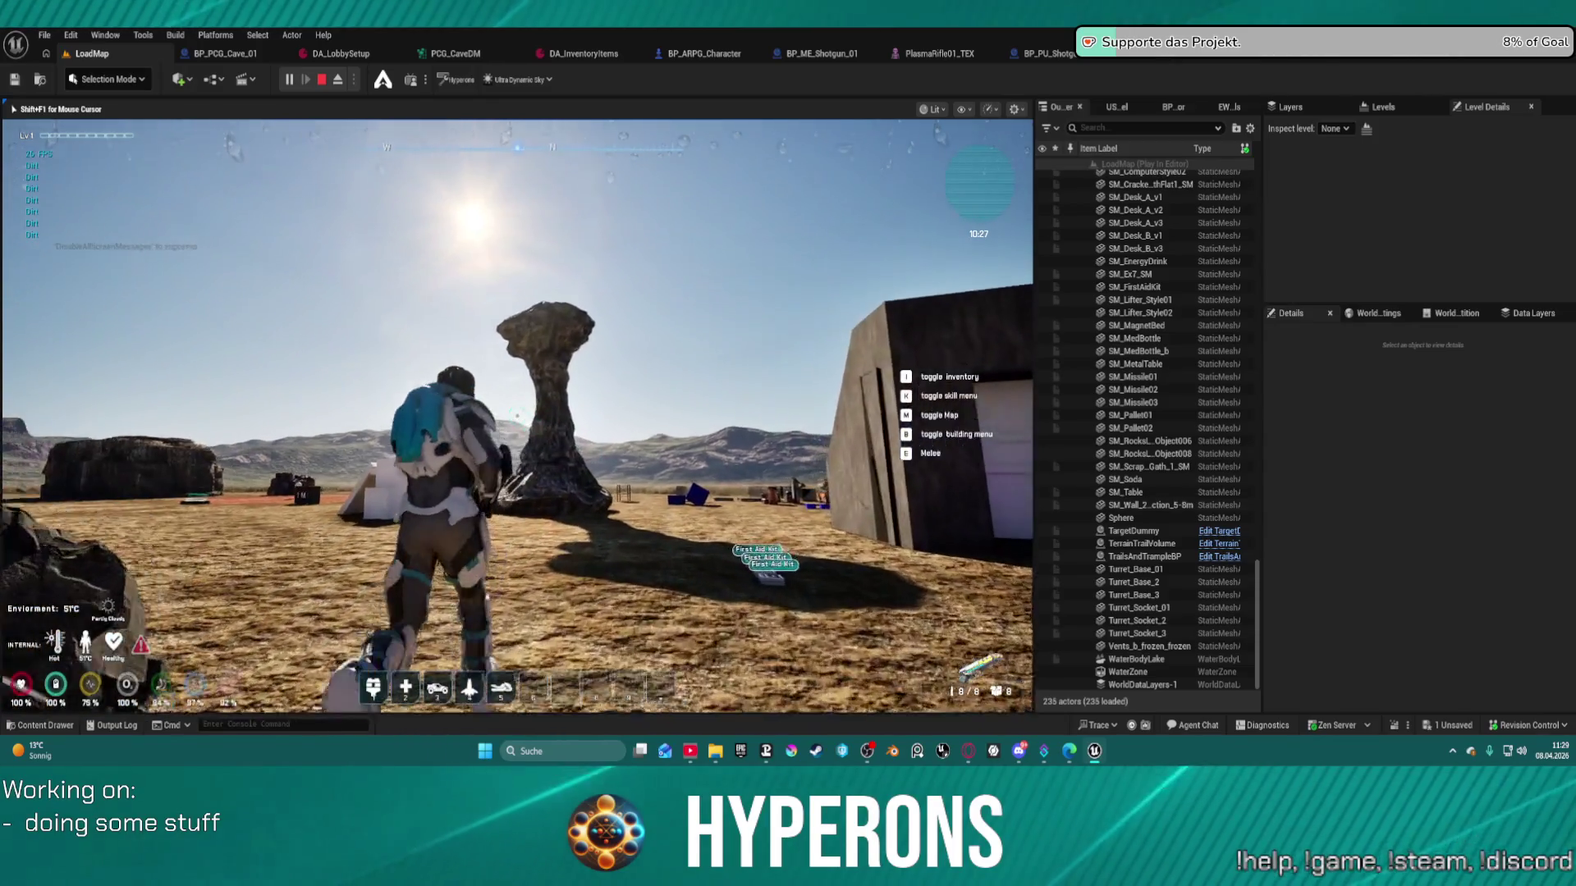
key("w")
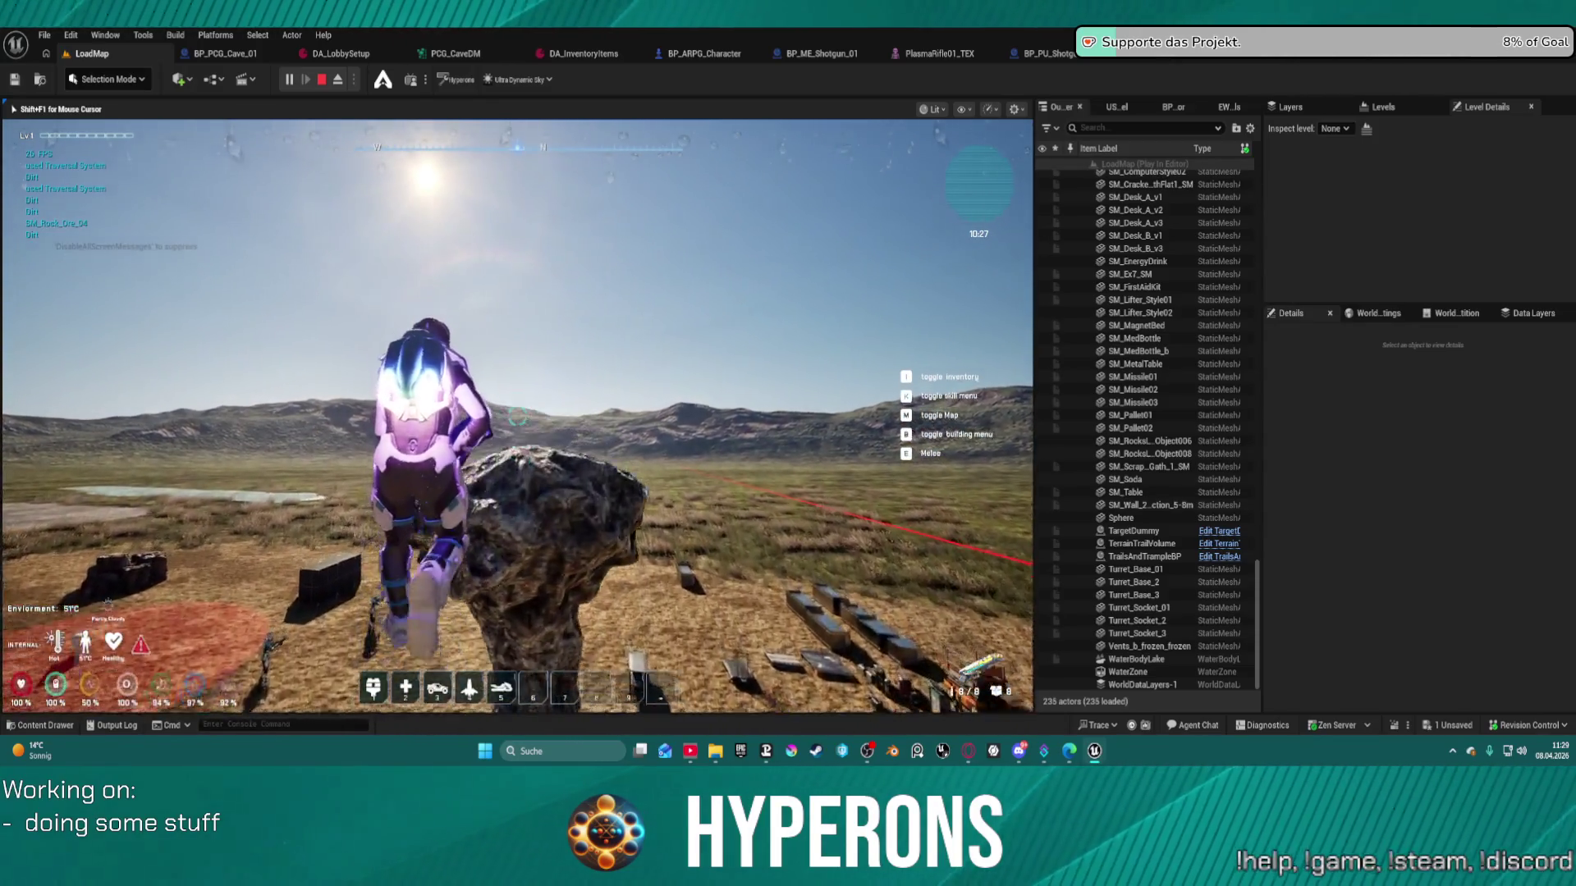
mouse_move(517, 416)
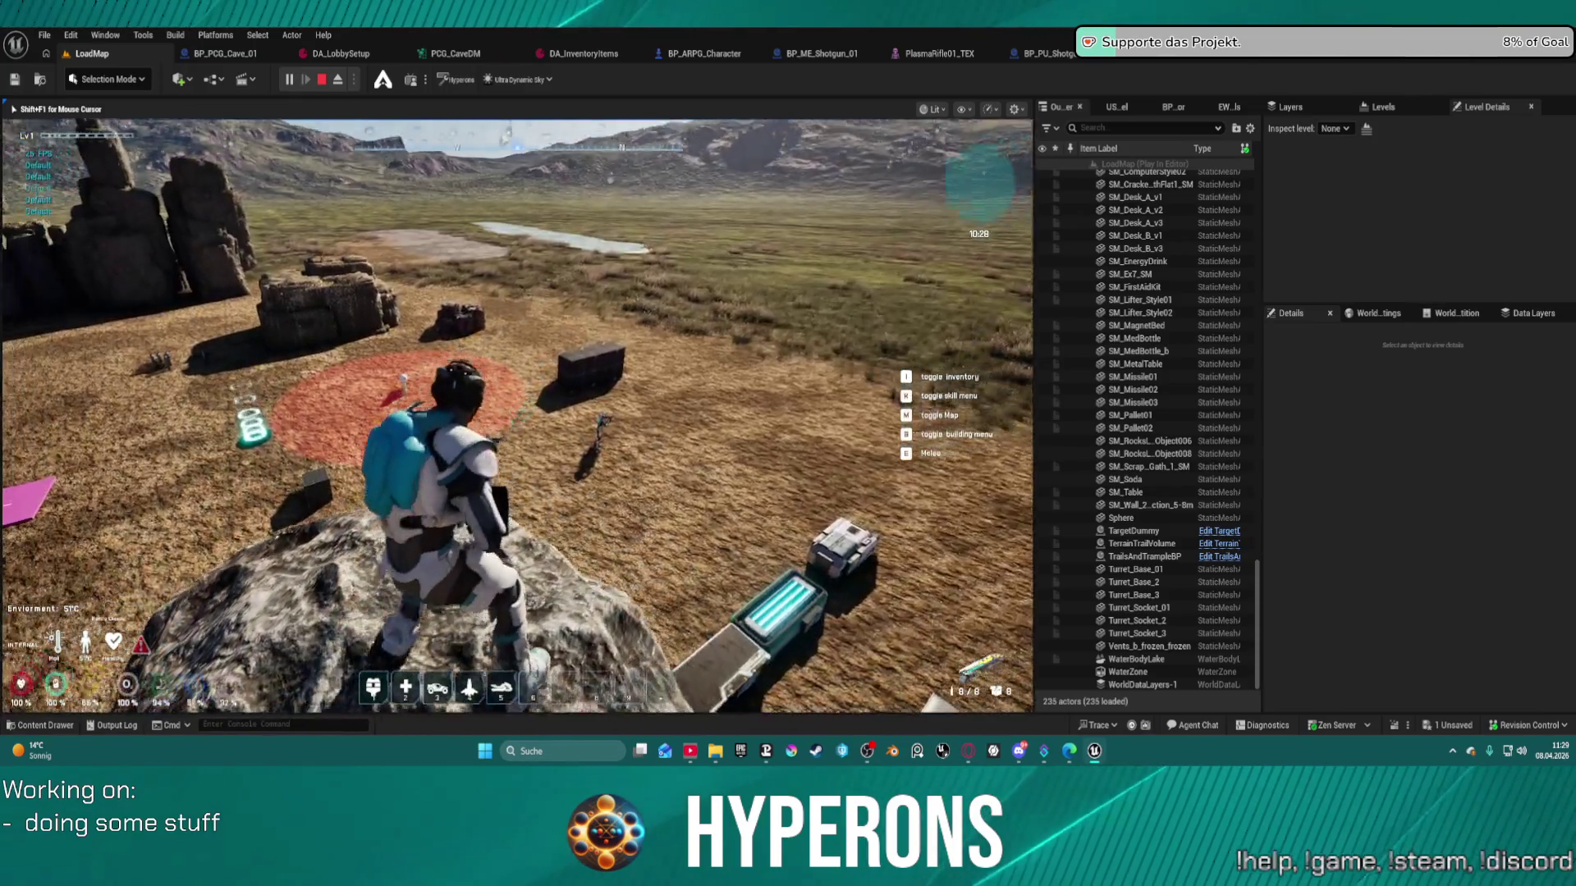
key("w")
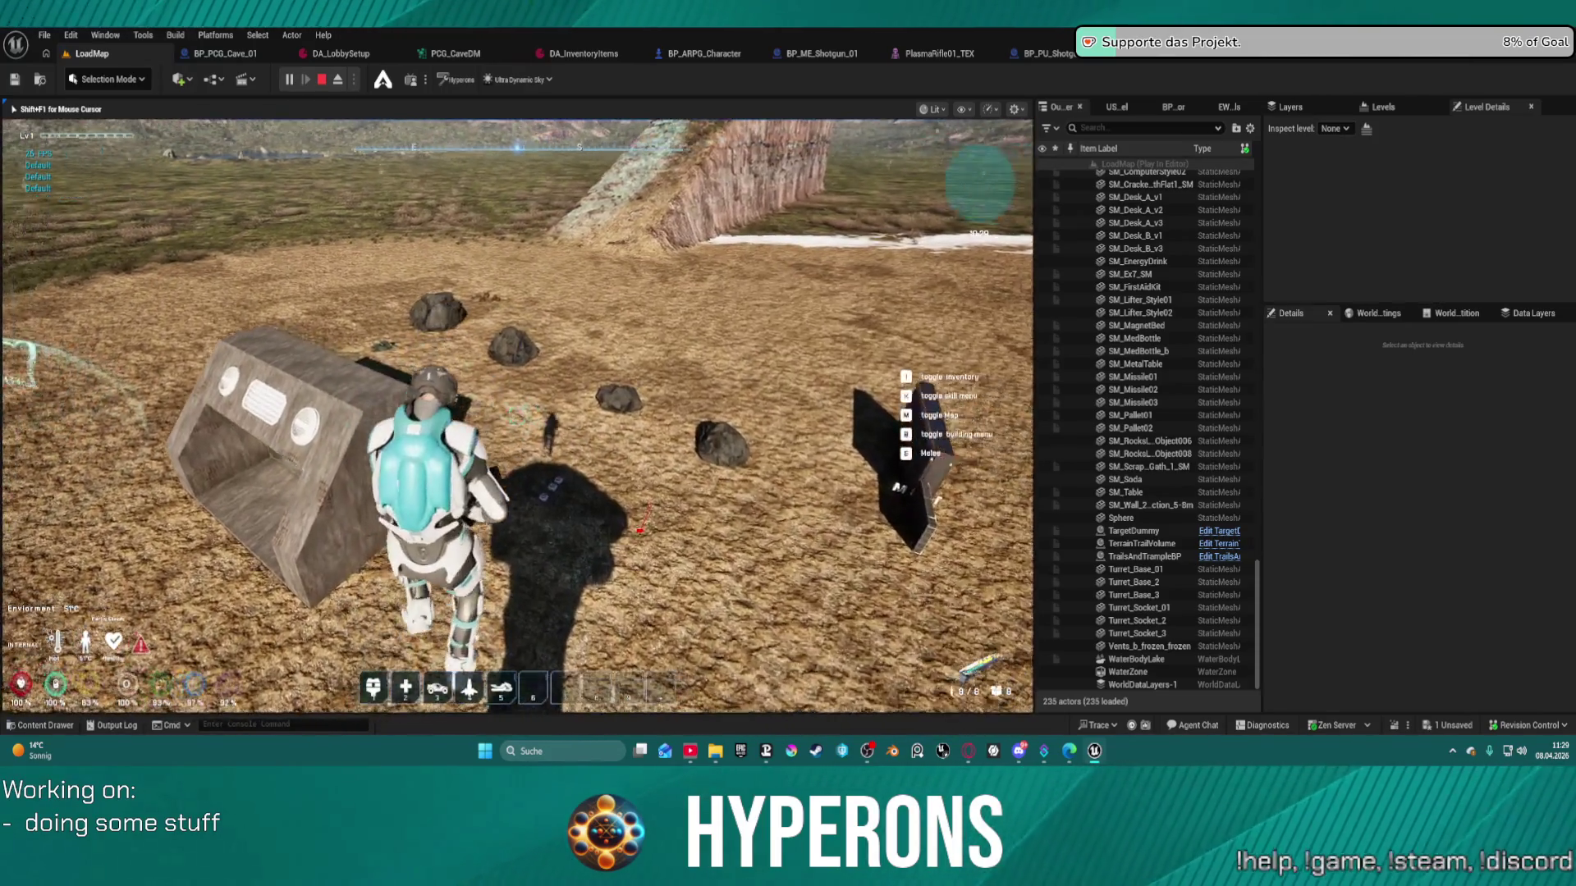
key("w")
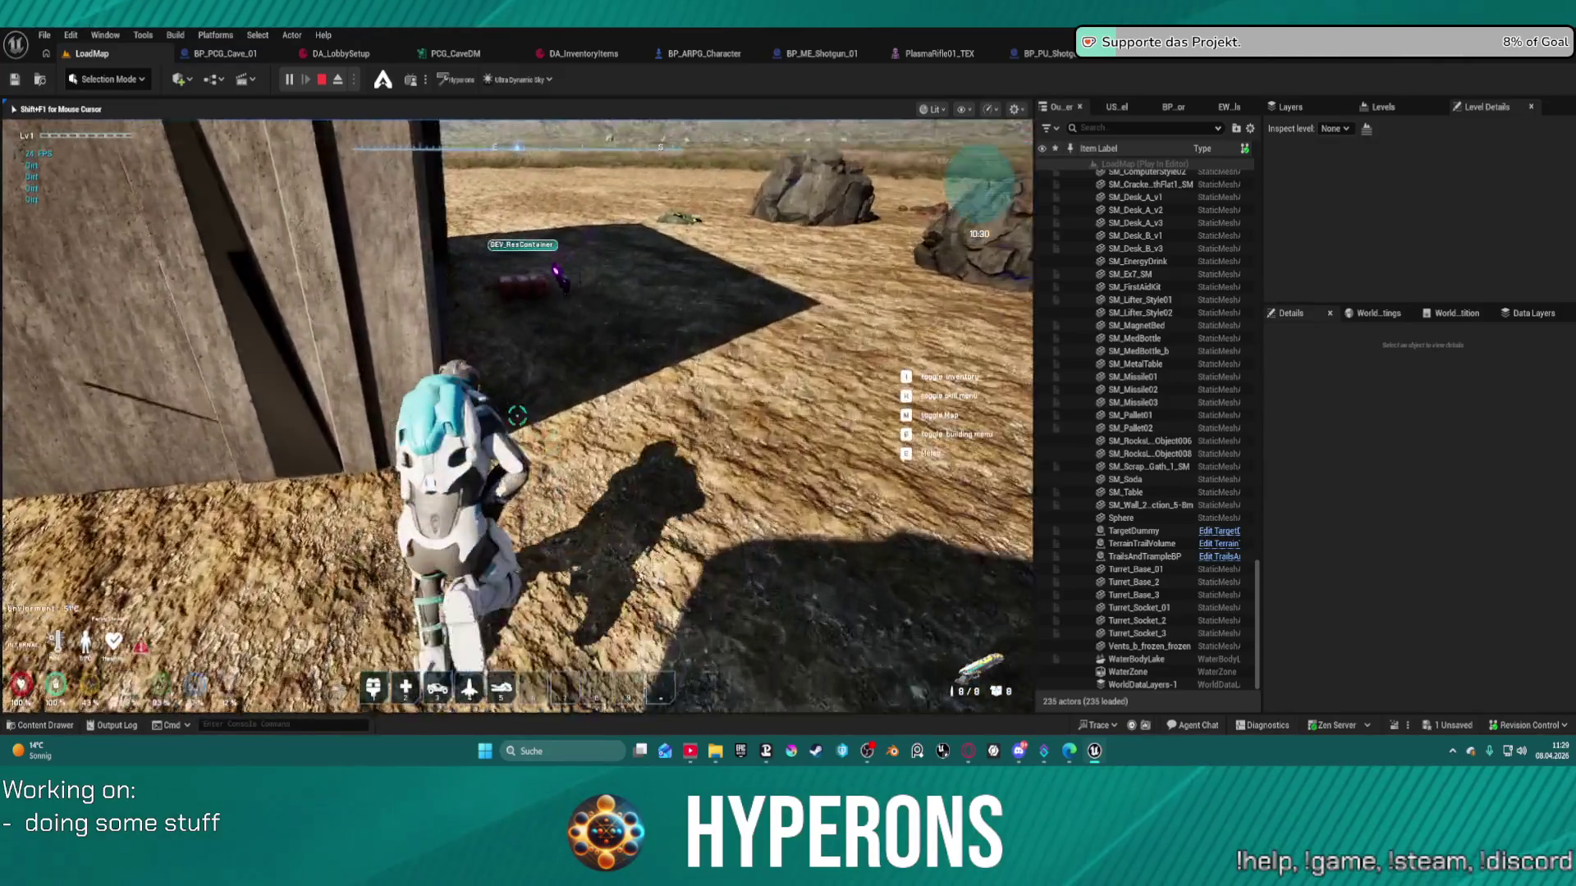
key("f")
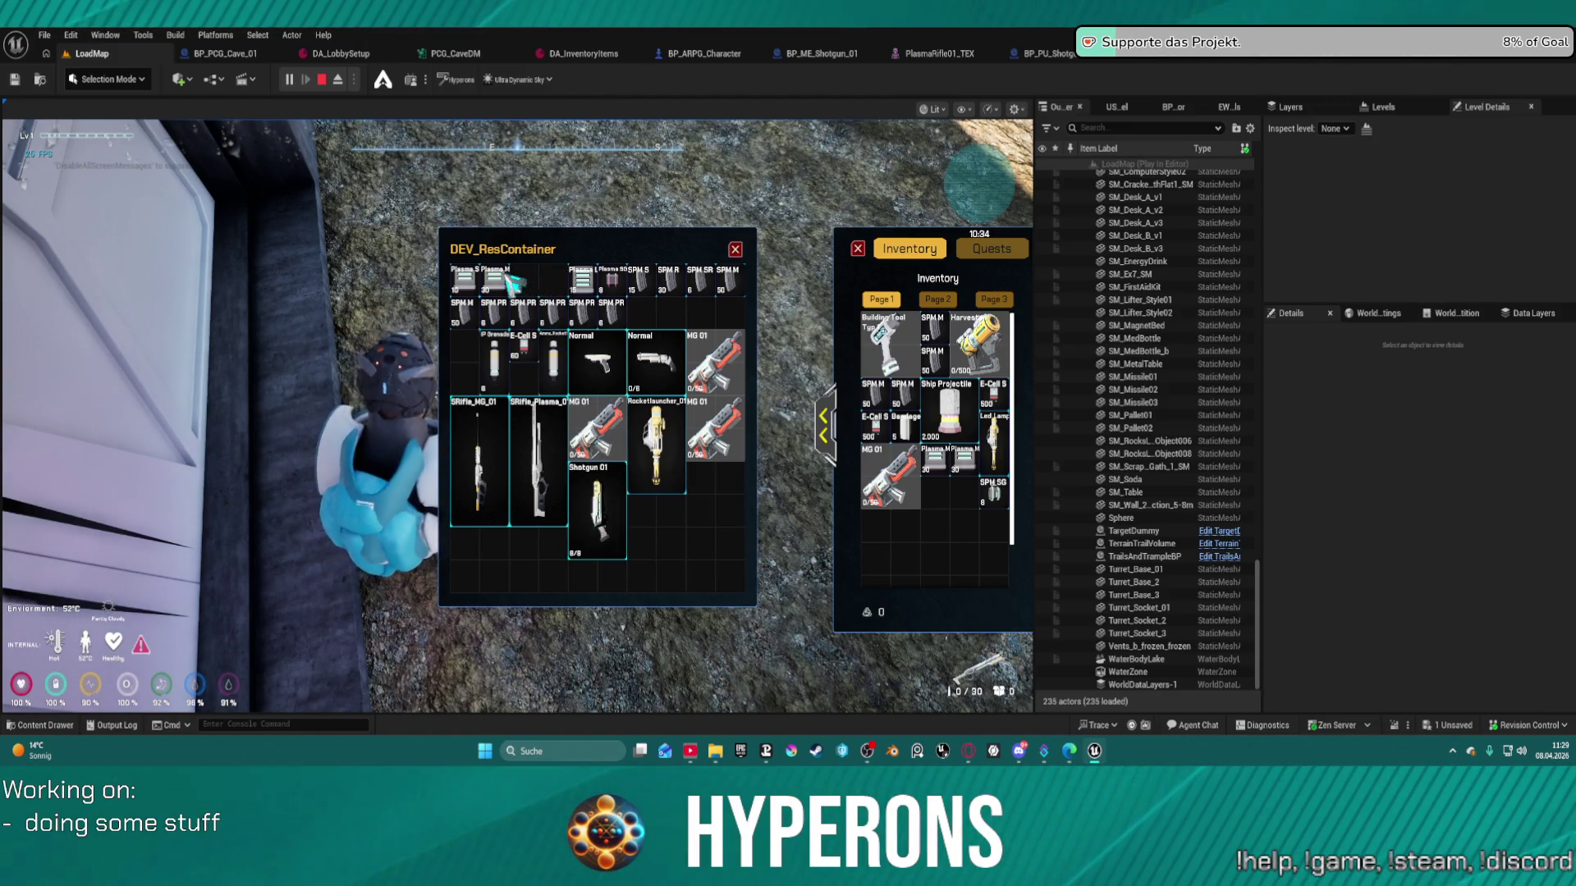
- Close the loot and inventory windows with I and resume play
key("i")
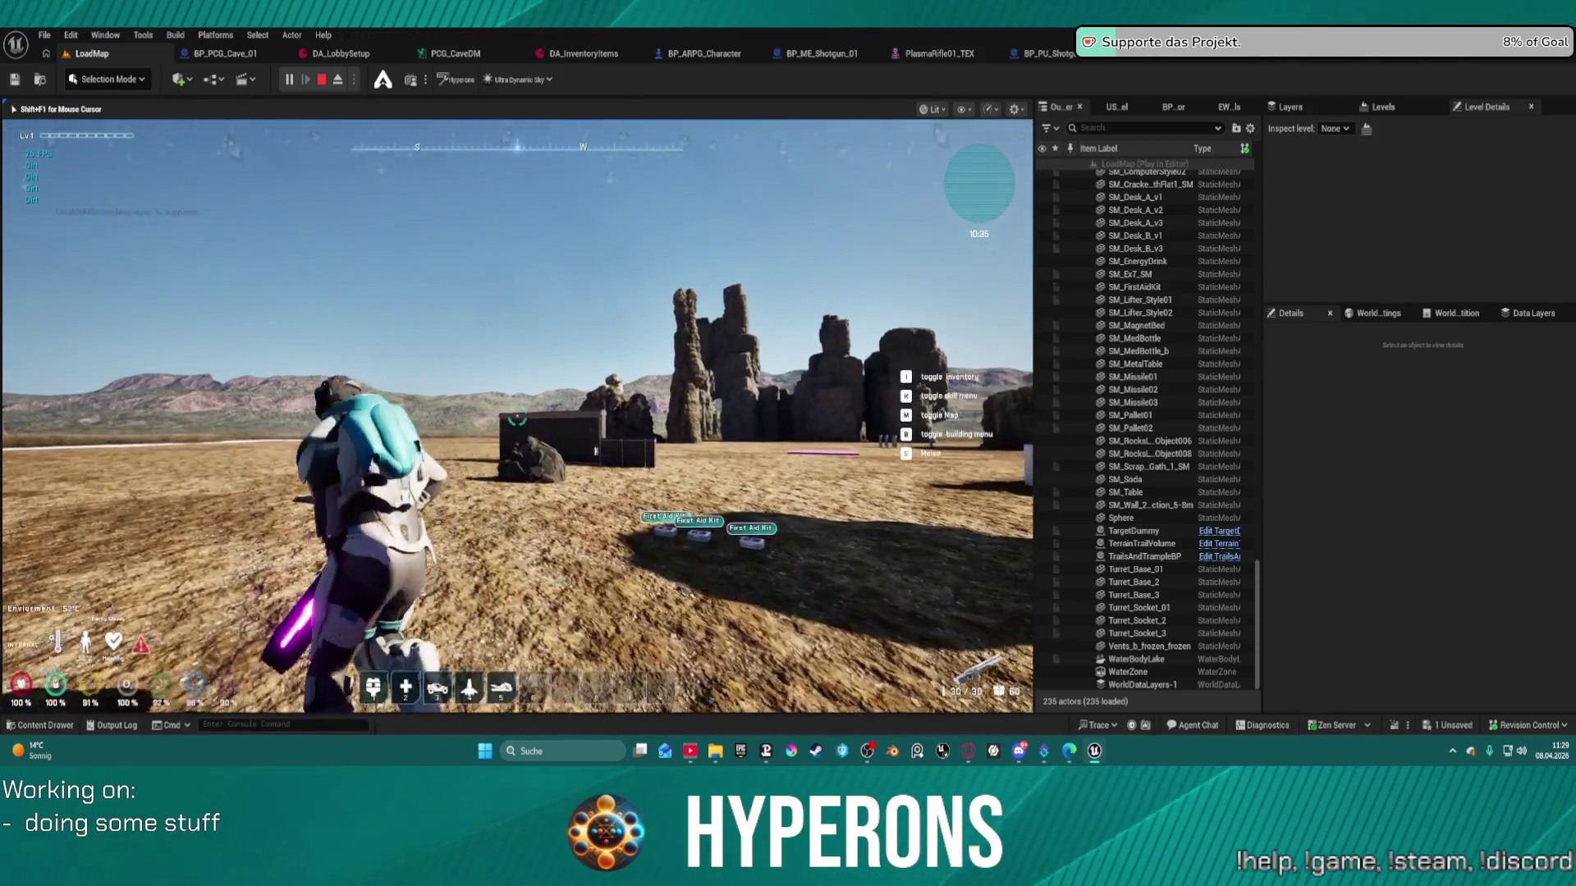
- Fire the plasma rifle at the box and wall, reload, and advance on the rock pillar firing
key("w")
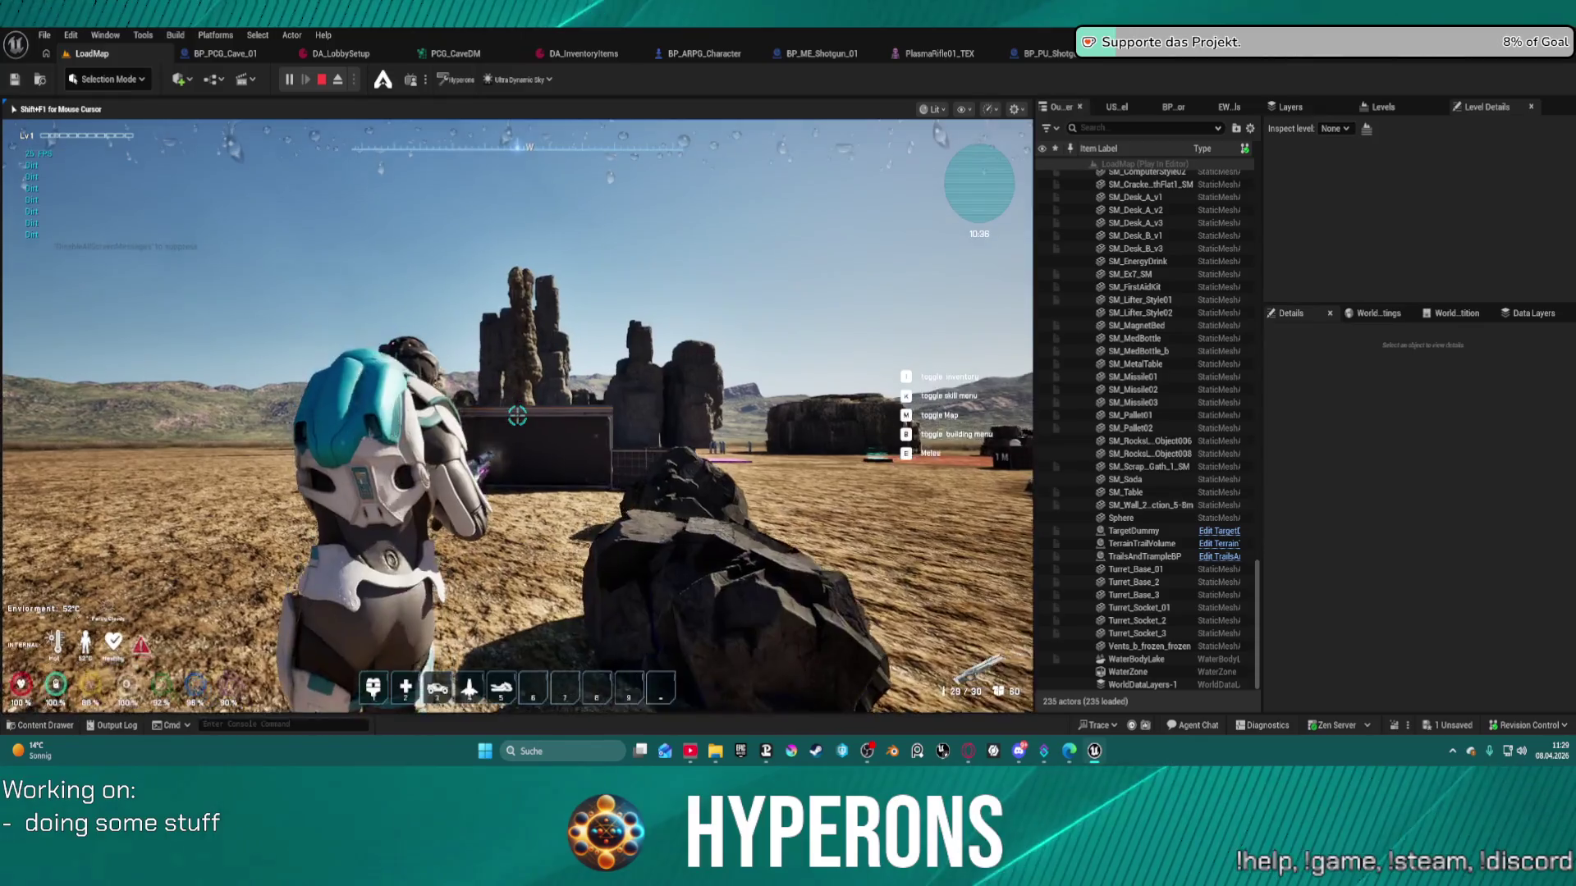
left_click(517, 416)
left_click(517, 416)
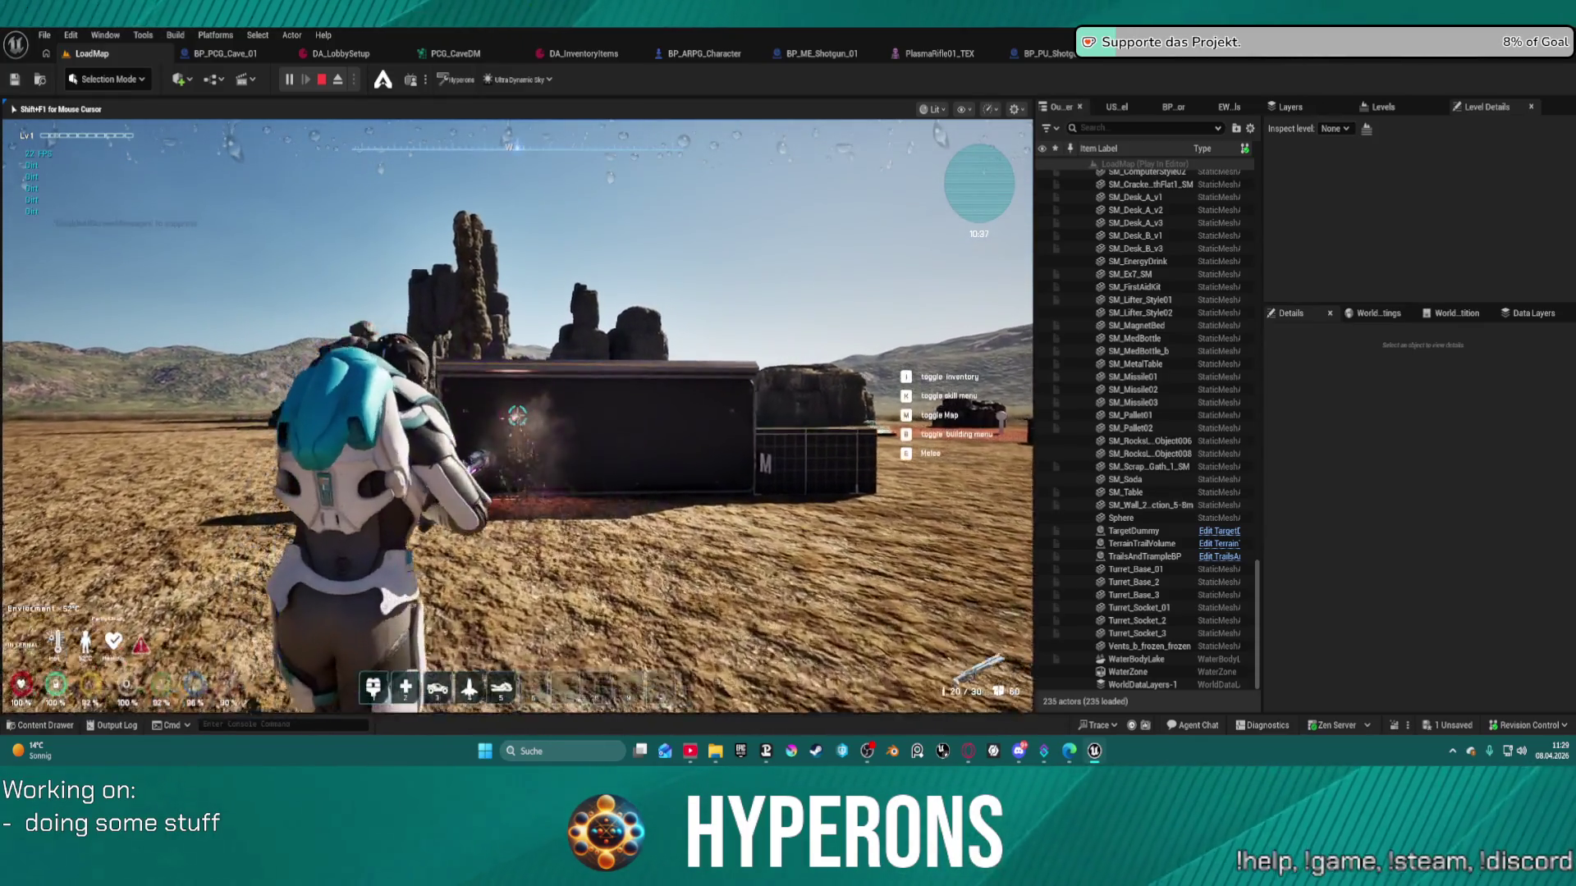
key("w")
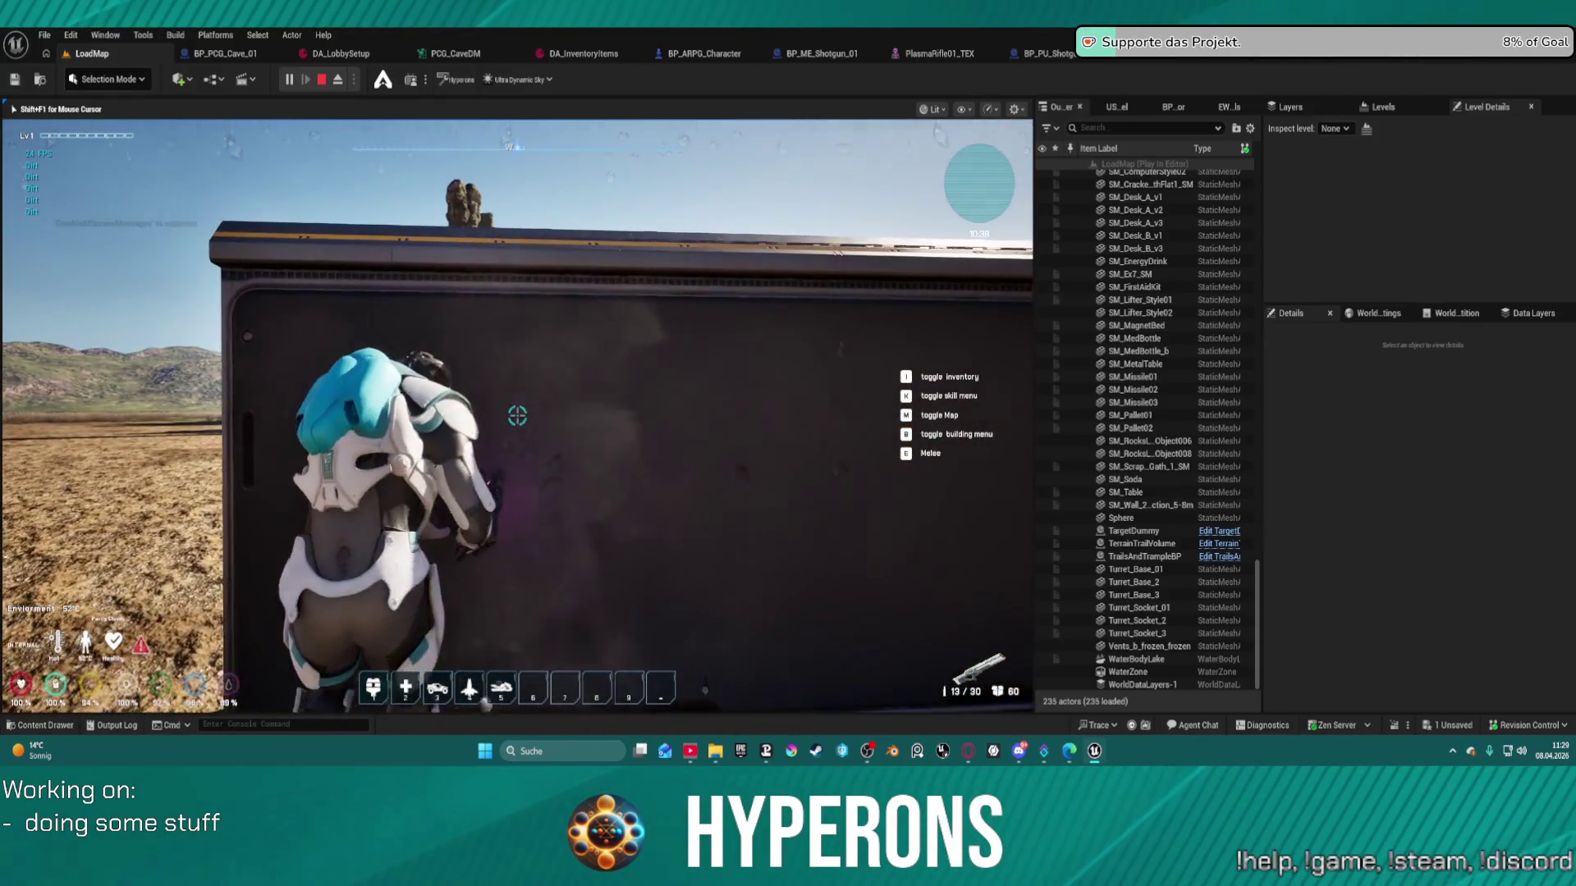
key("r")
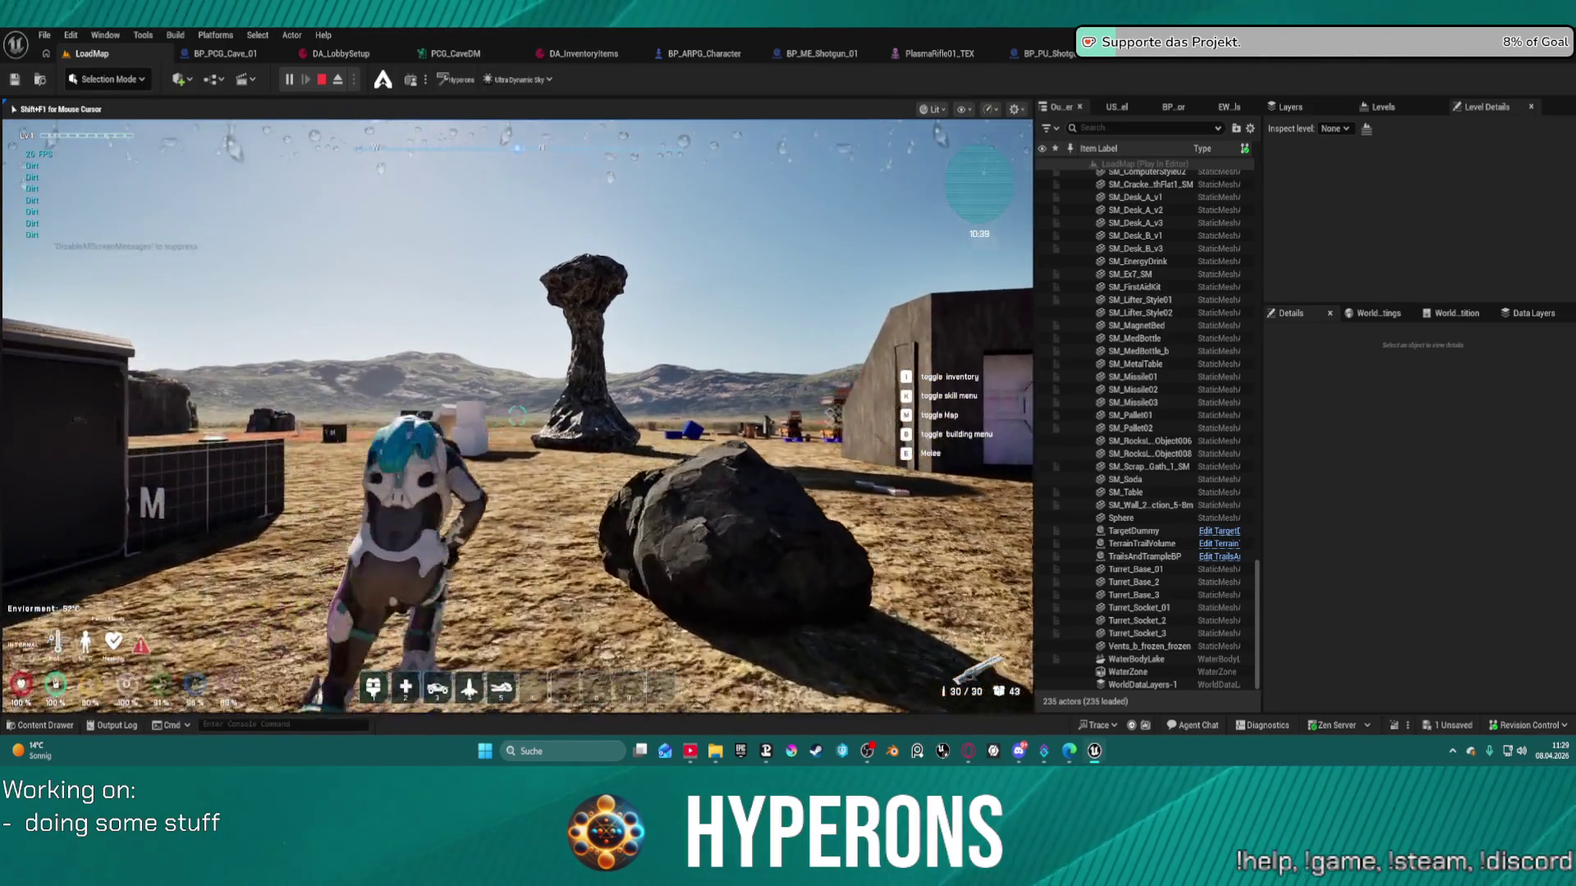
key("w")
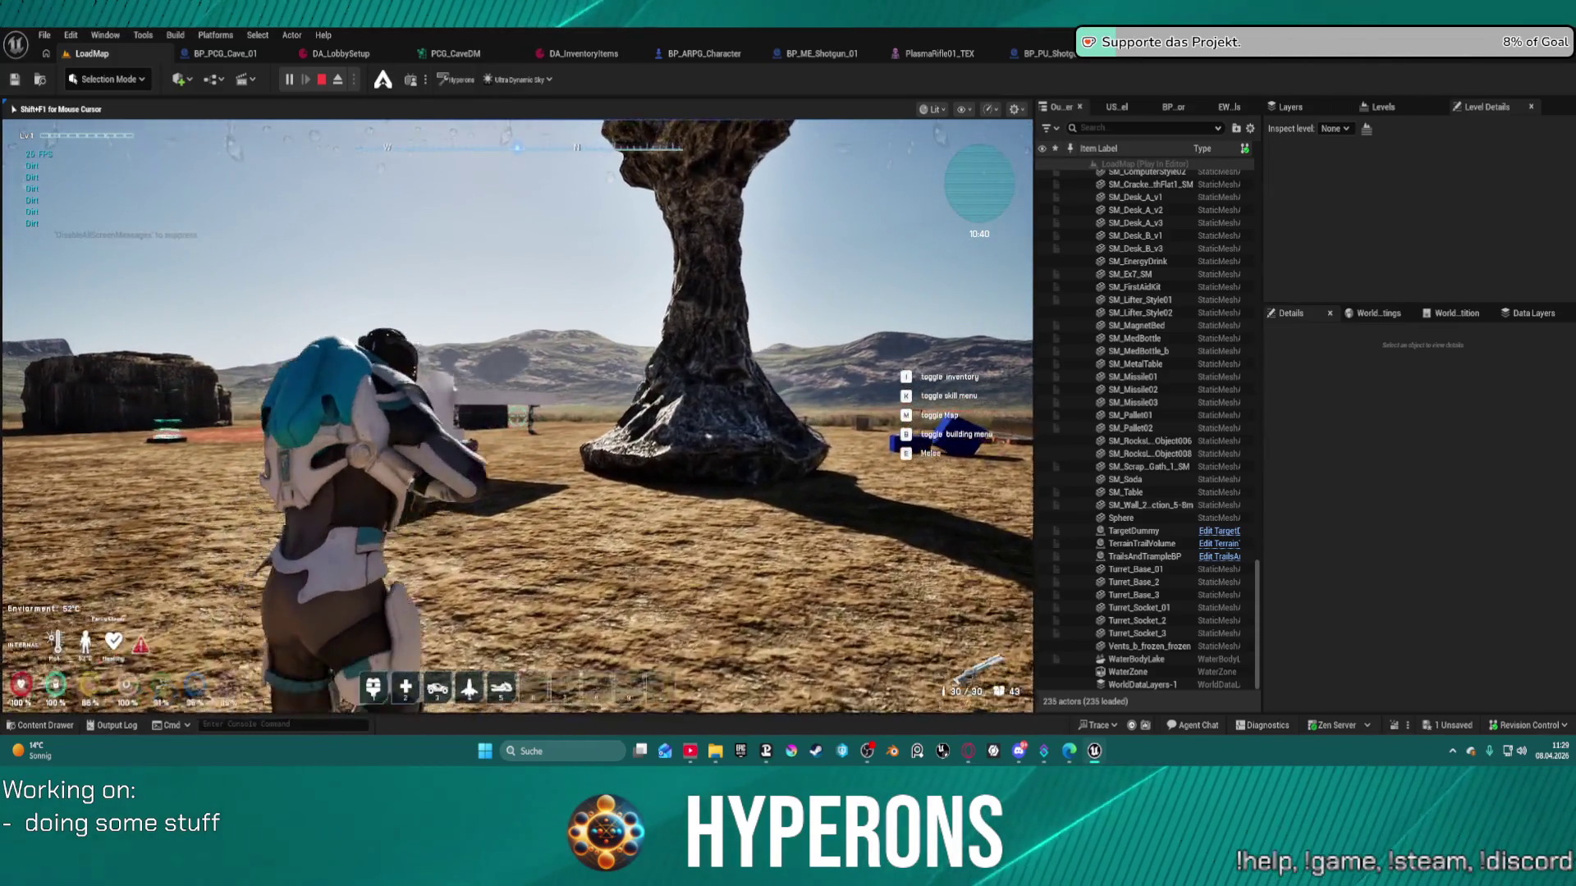
key("w")
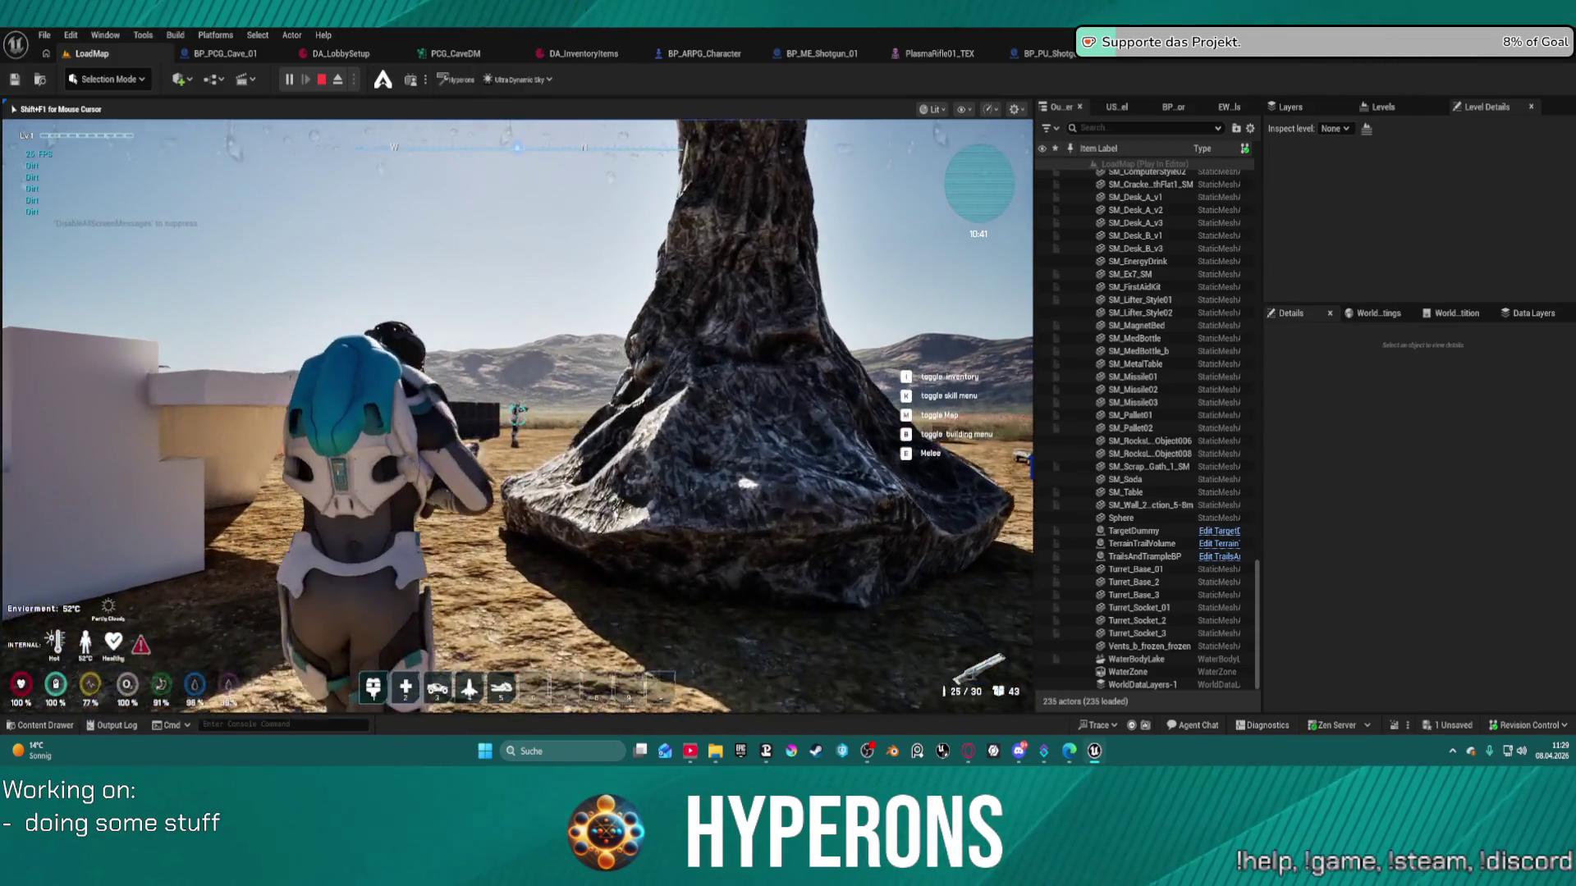
left_click(517, 411)
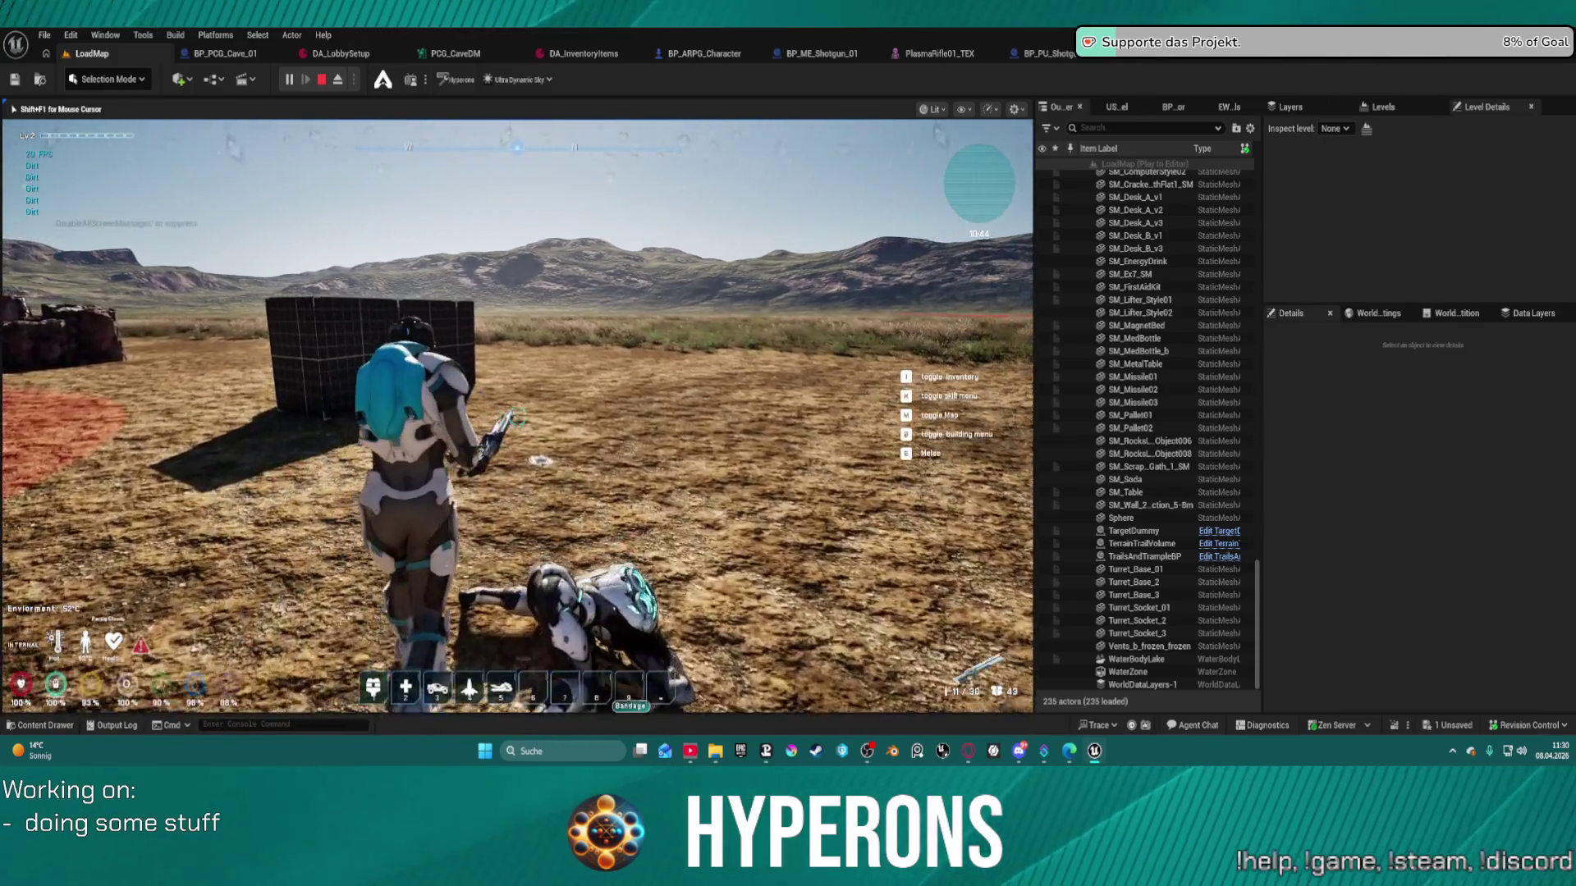
mouse_move(517, 410)
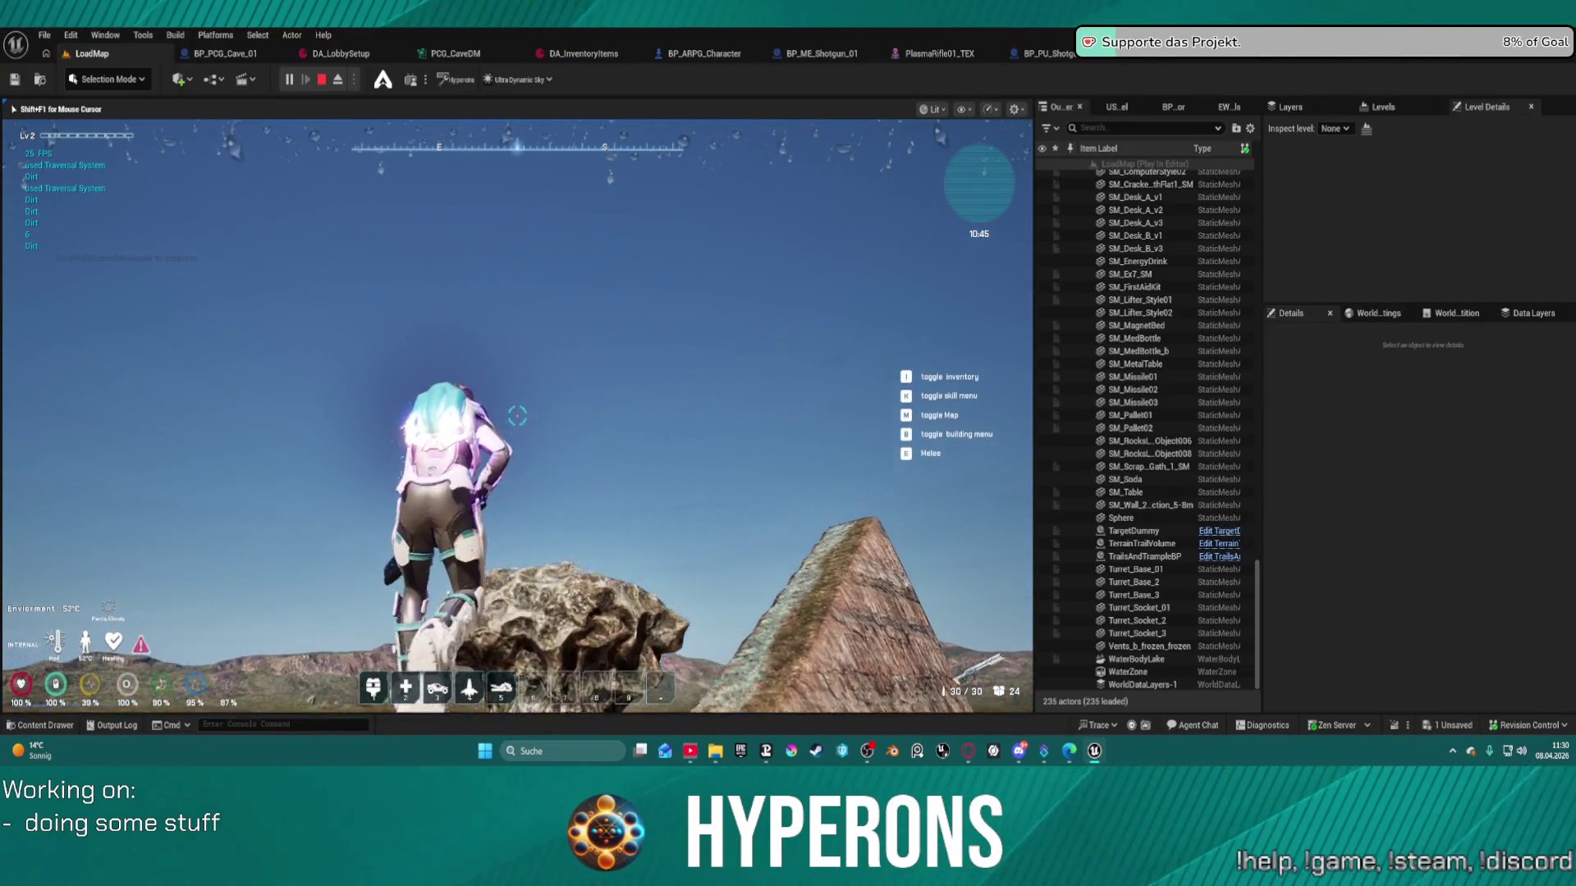
- Drop off the rock, move toward the wall, aim and fire a burst of test shots
key("w")
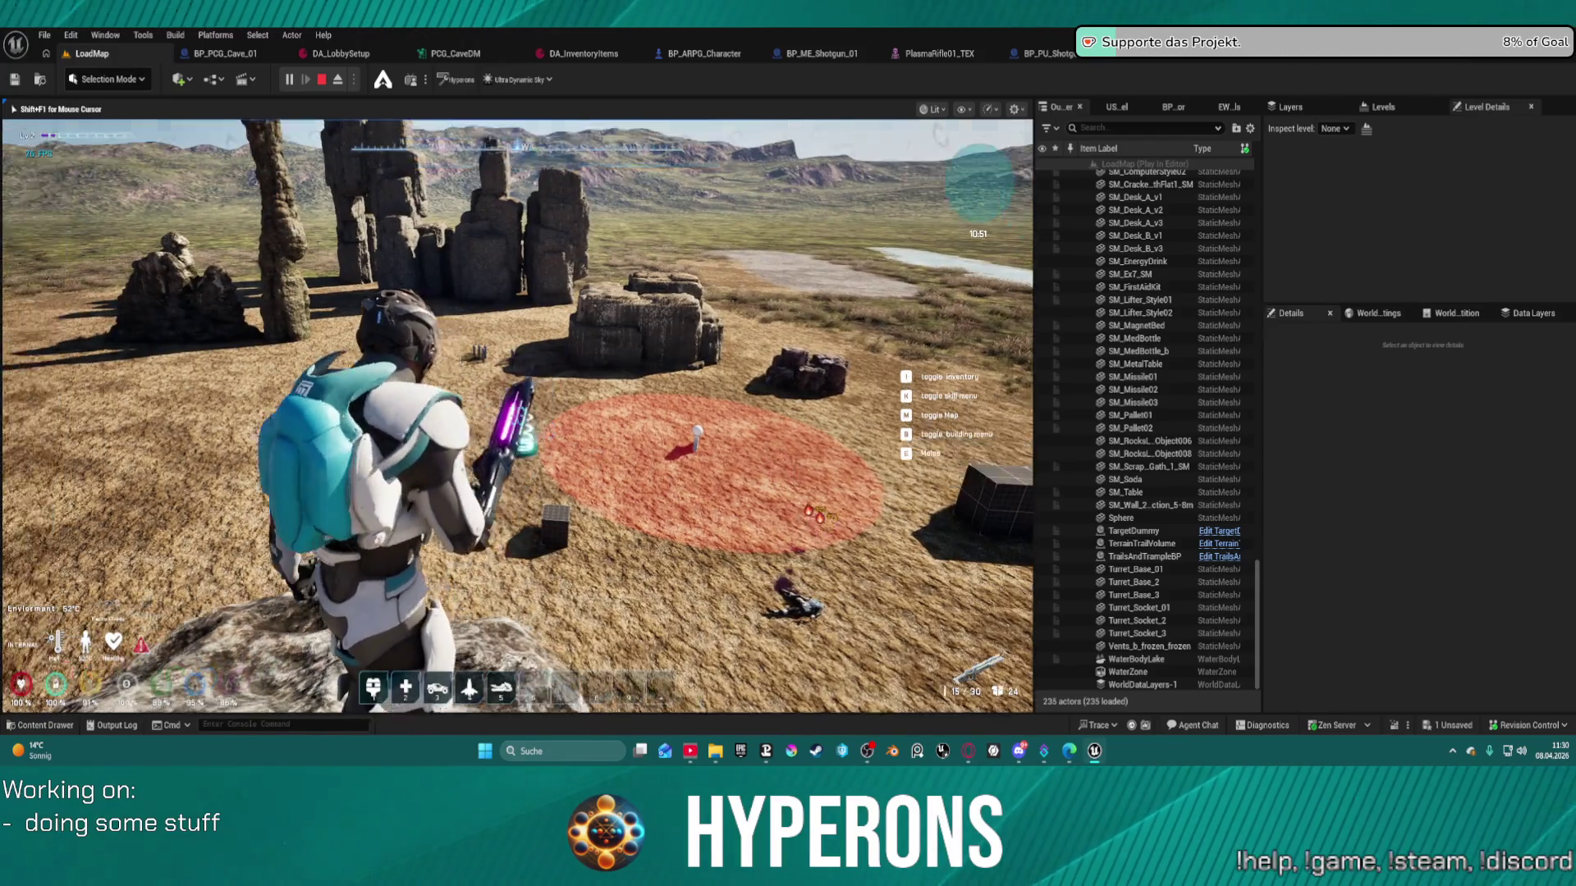
key("w")
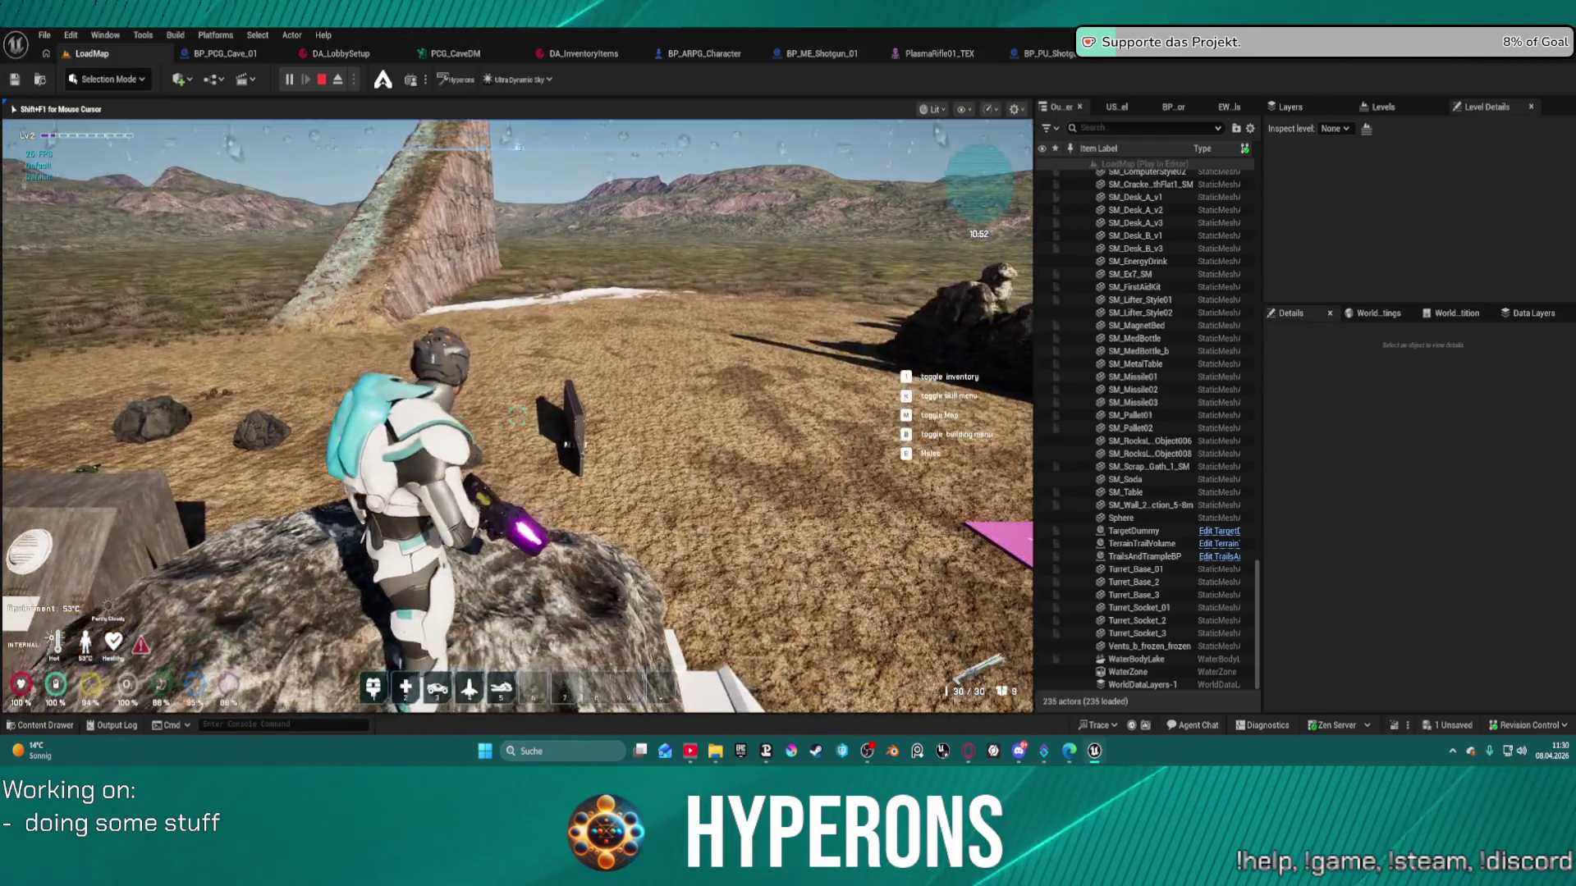
key("w")
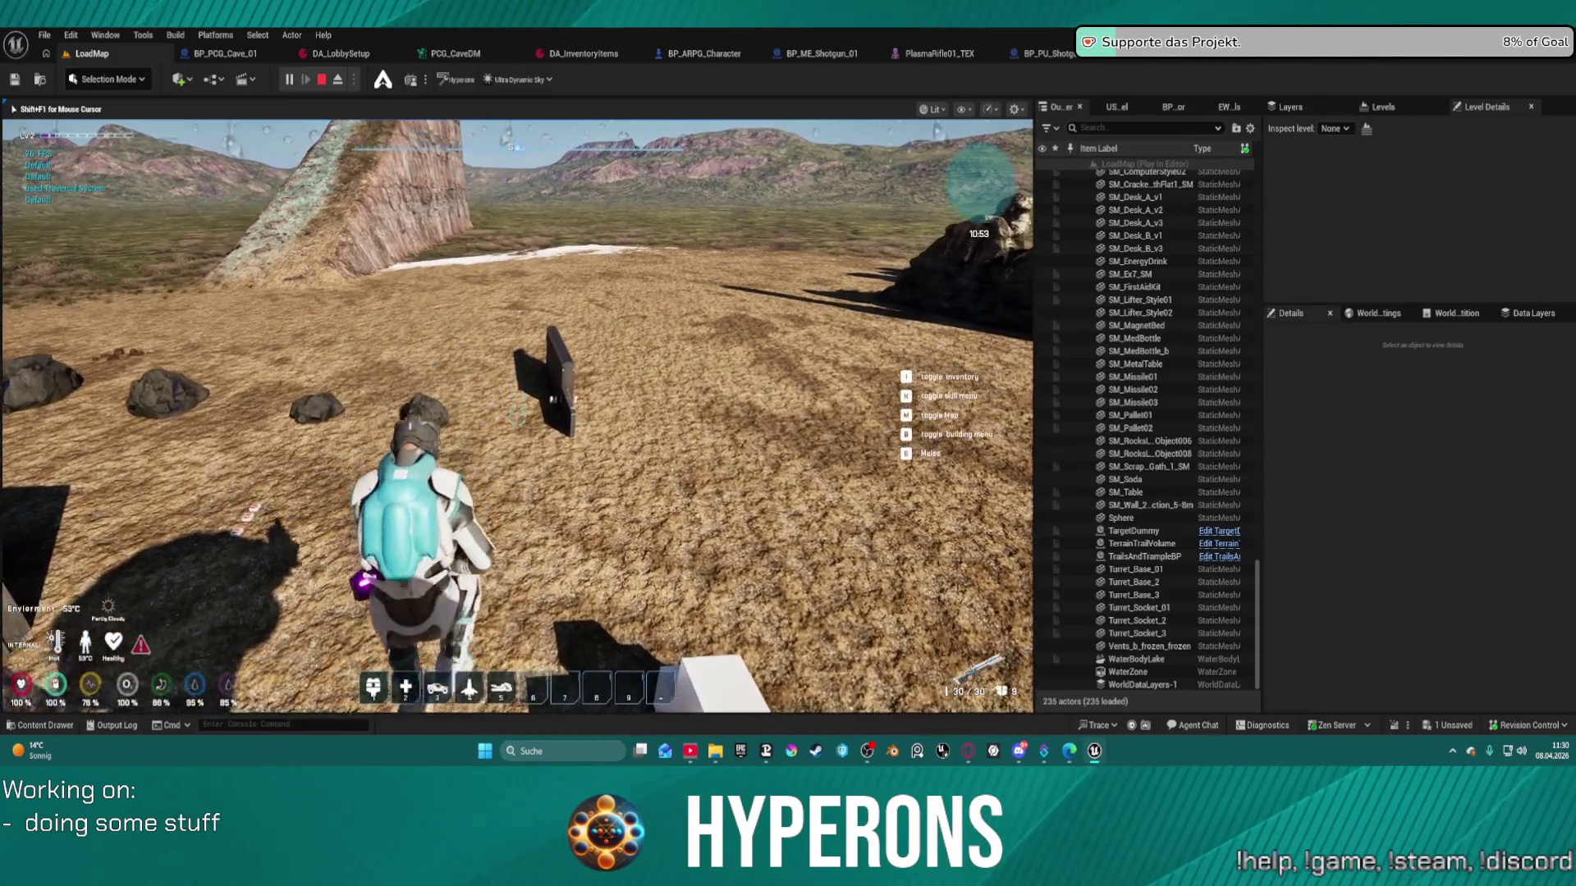
key("w")
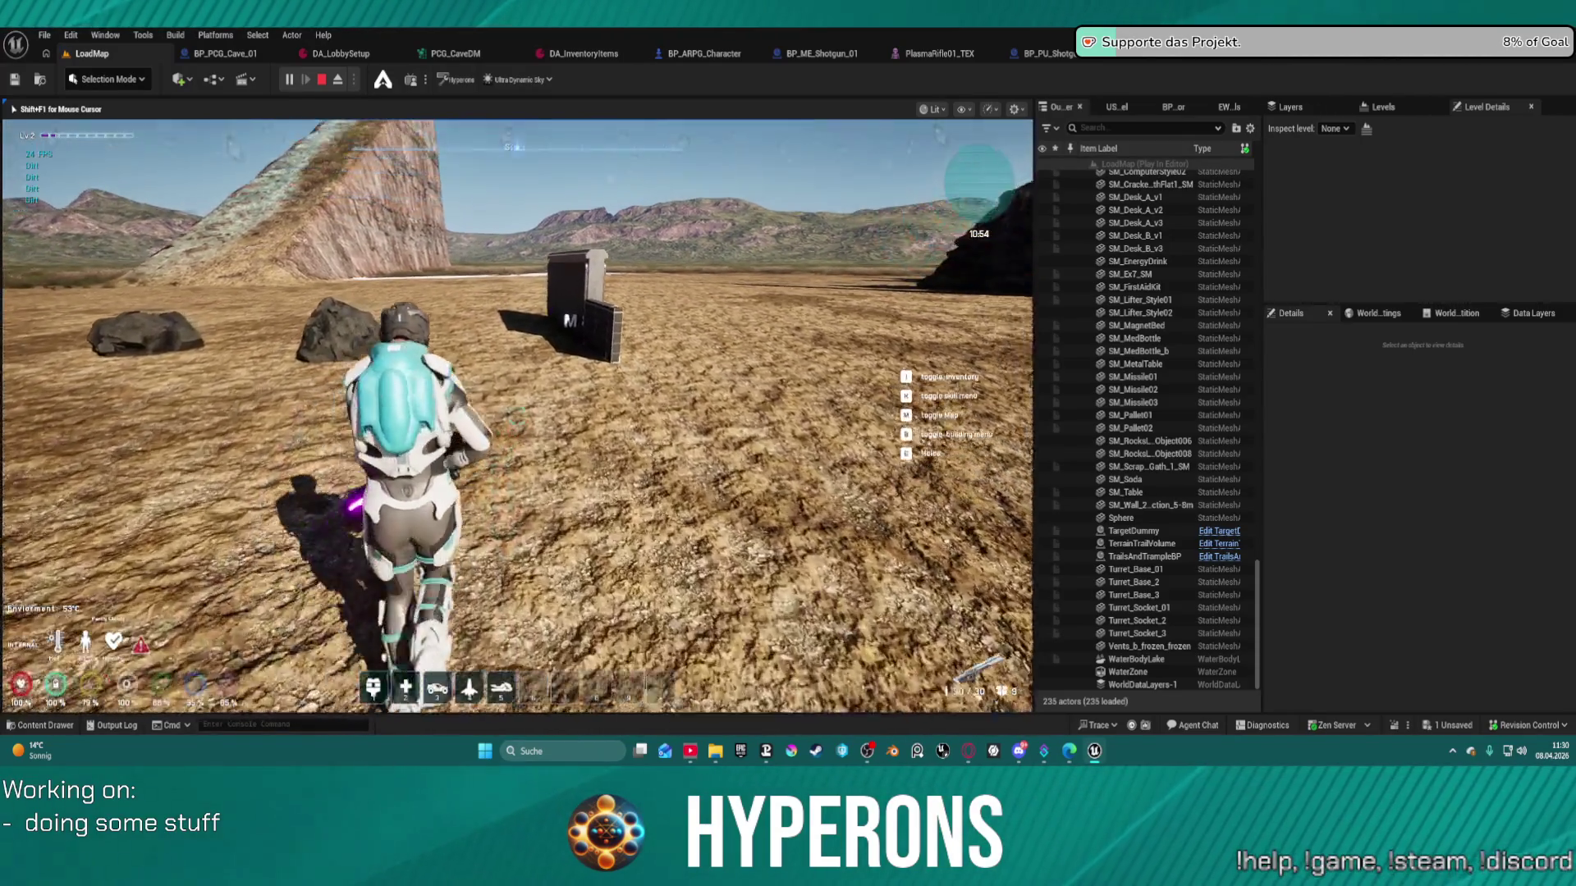
key("w")
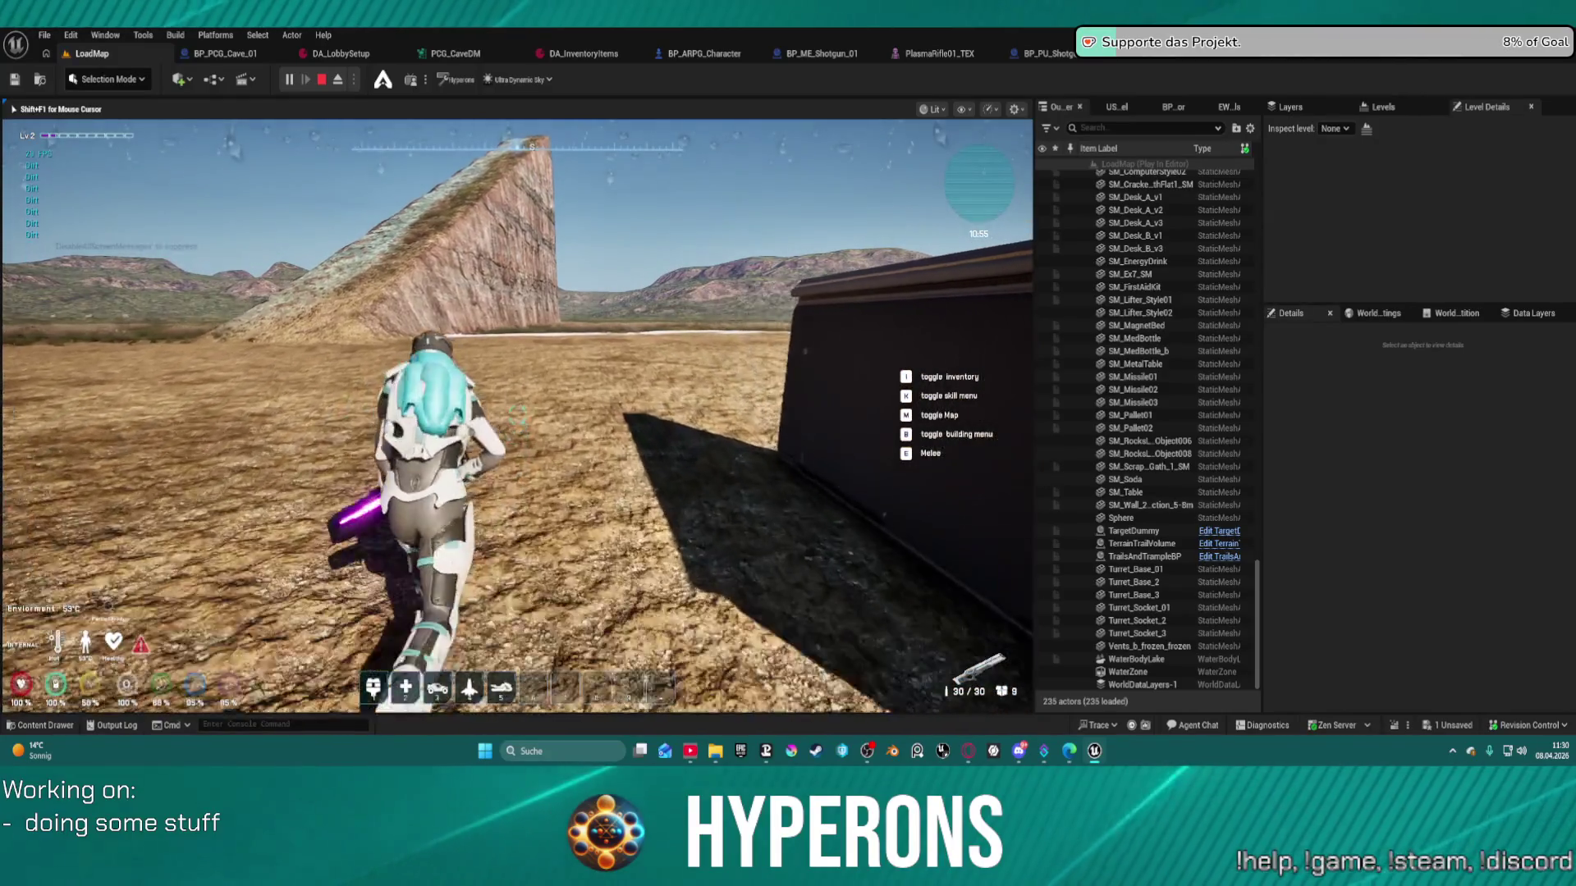
left_click(517, 416)
left_click(517, 416)
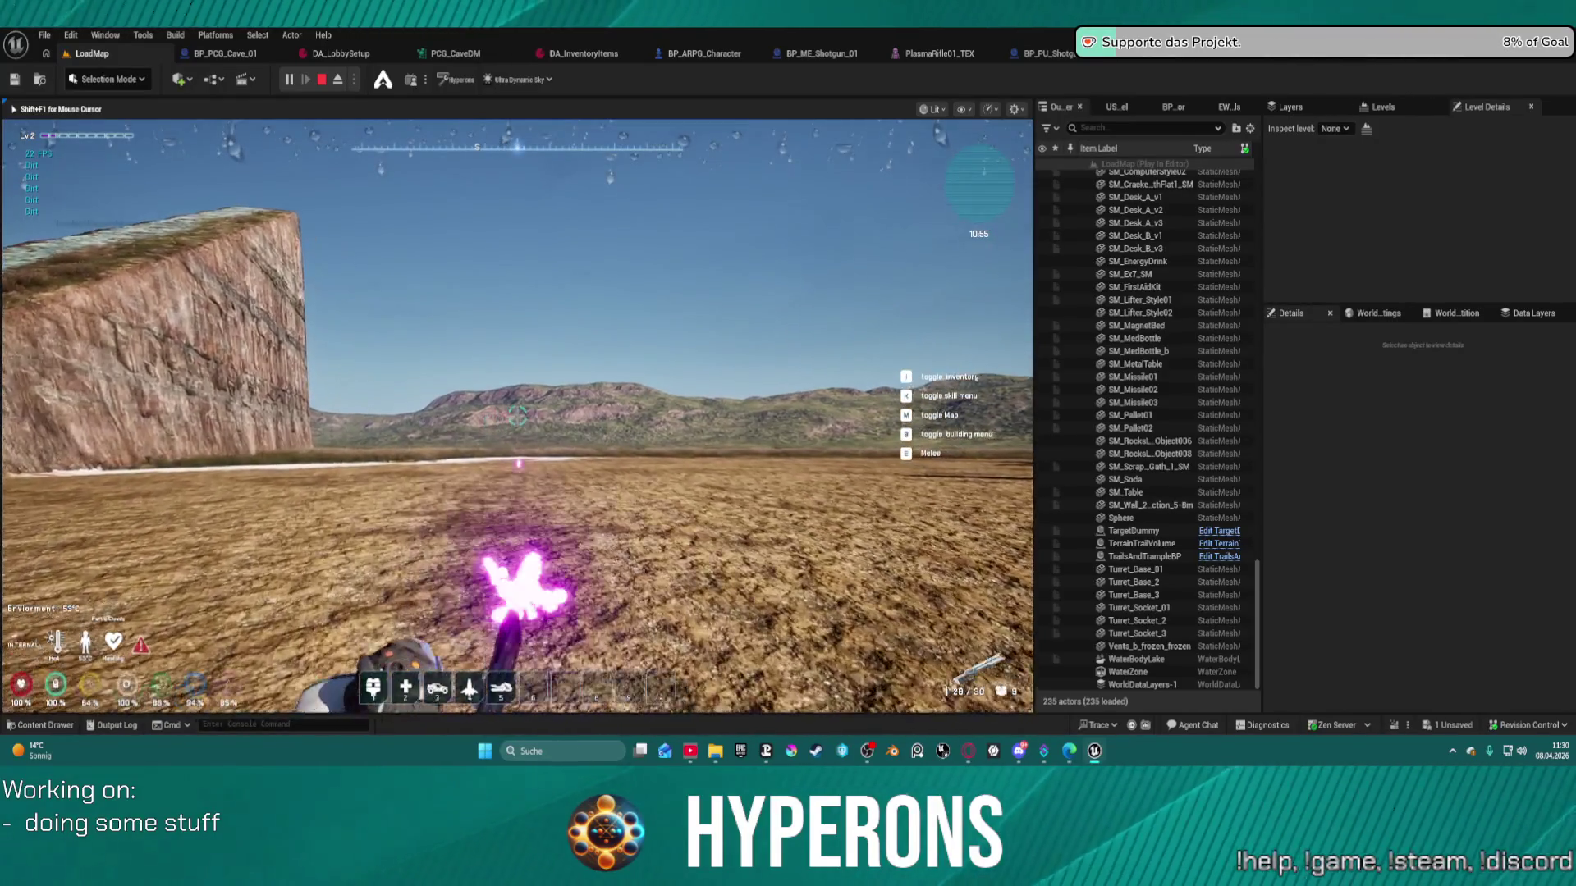
- Run past the rock pillars and pink platform, then jump and climb the ramp to the ridge top
key("w")
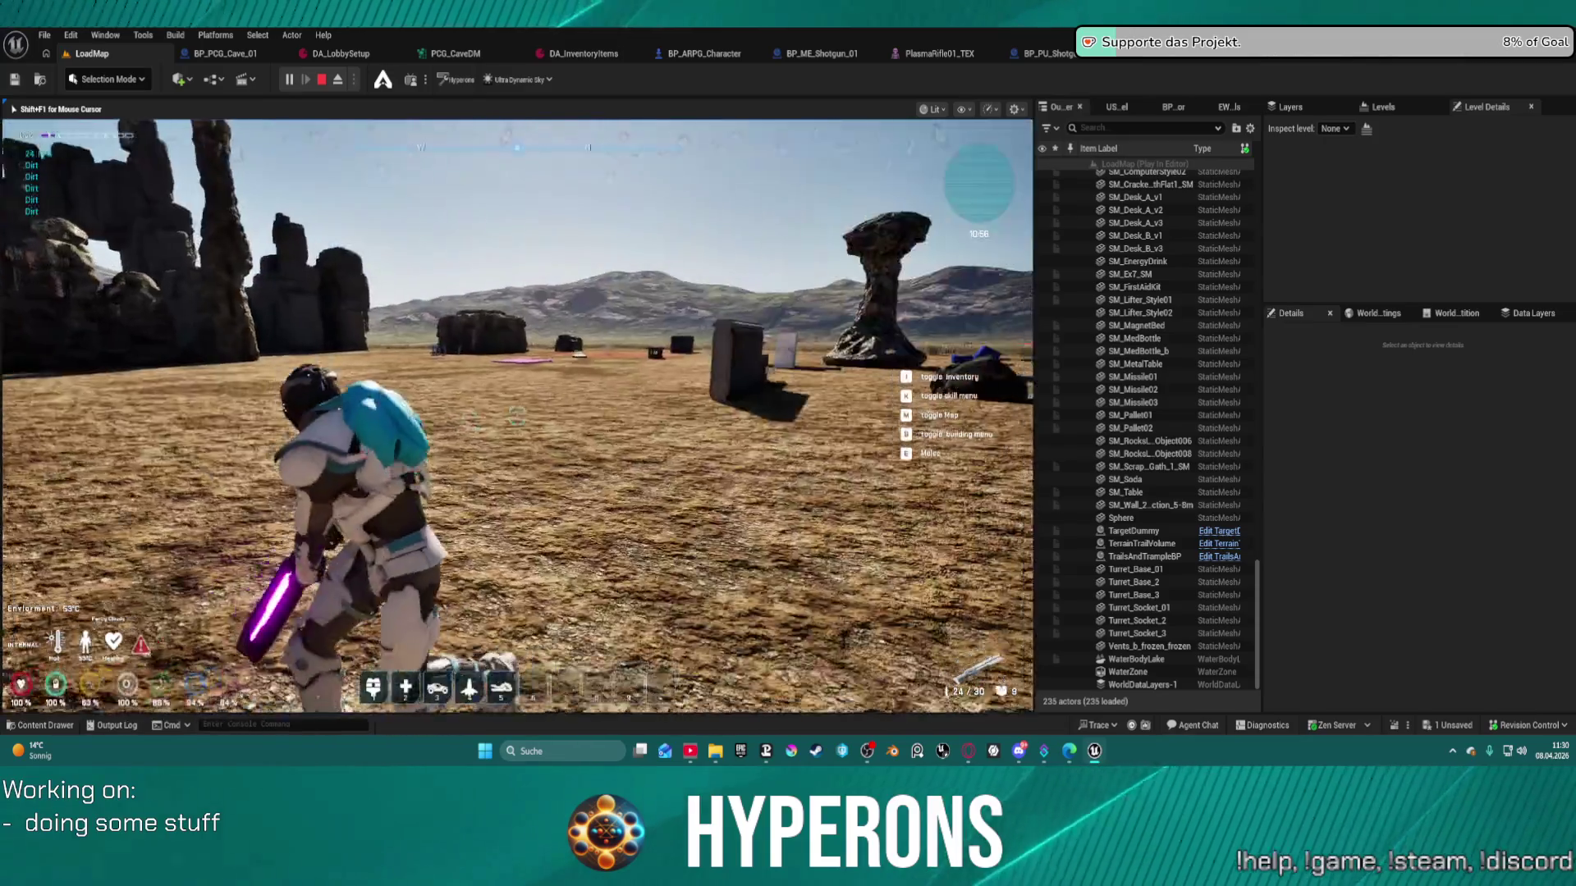
key("w")
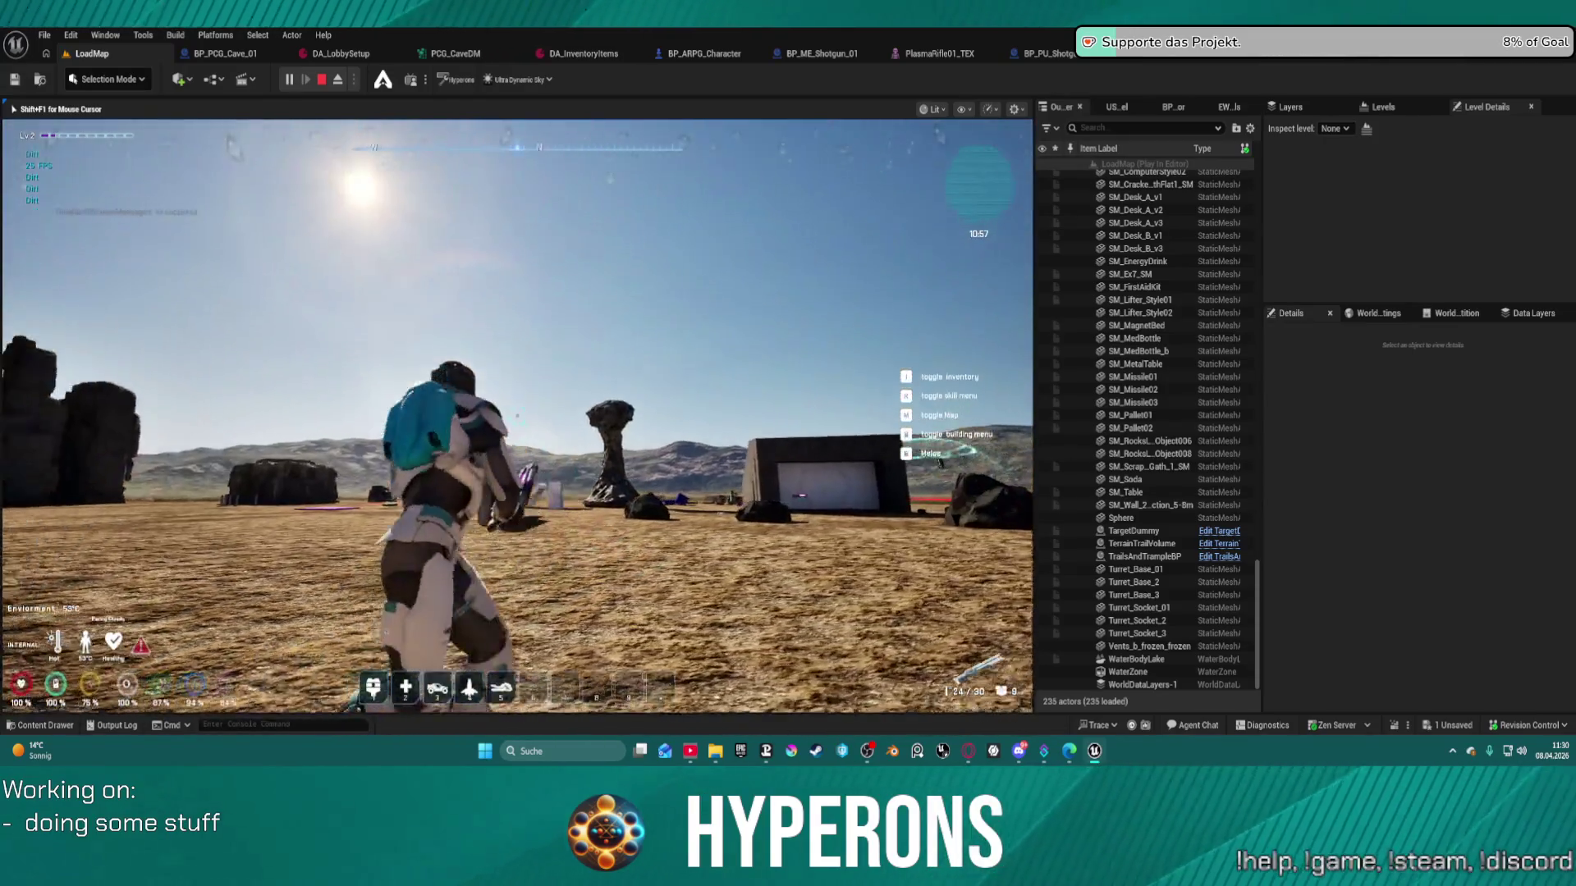
key("w")
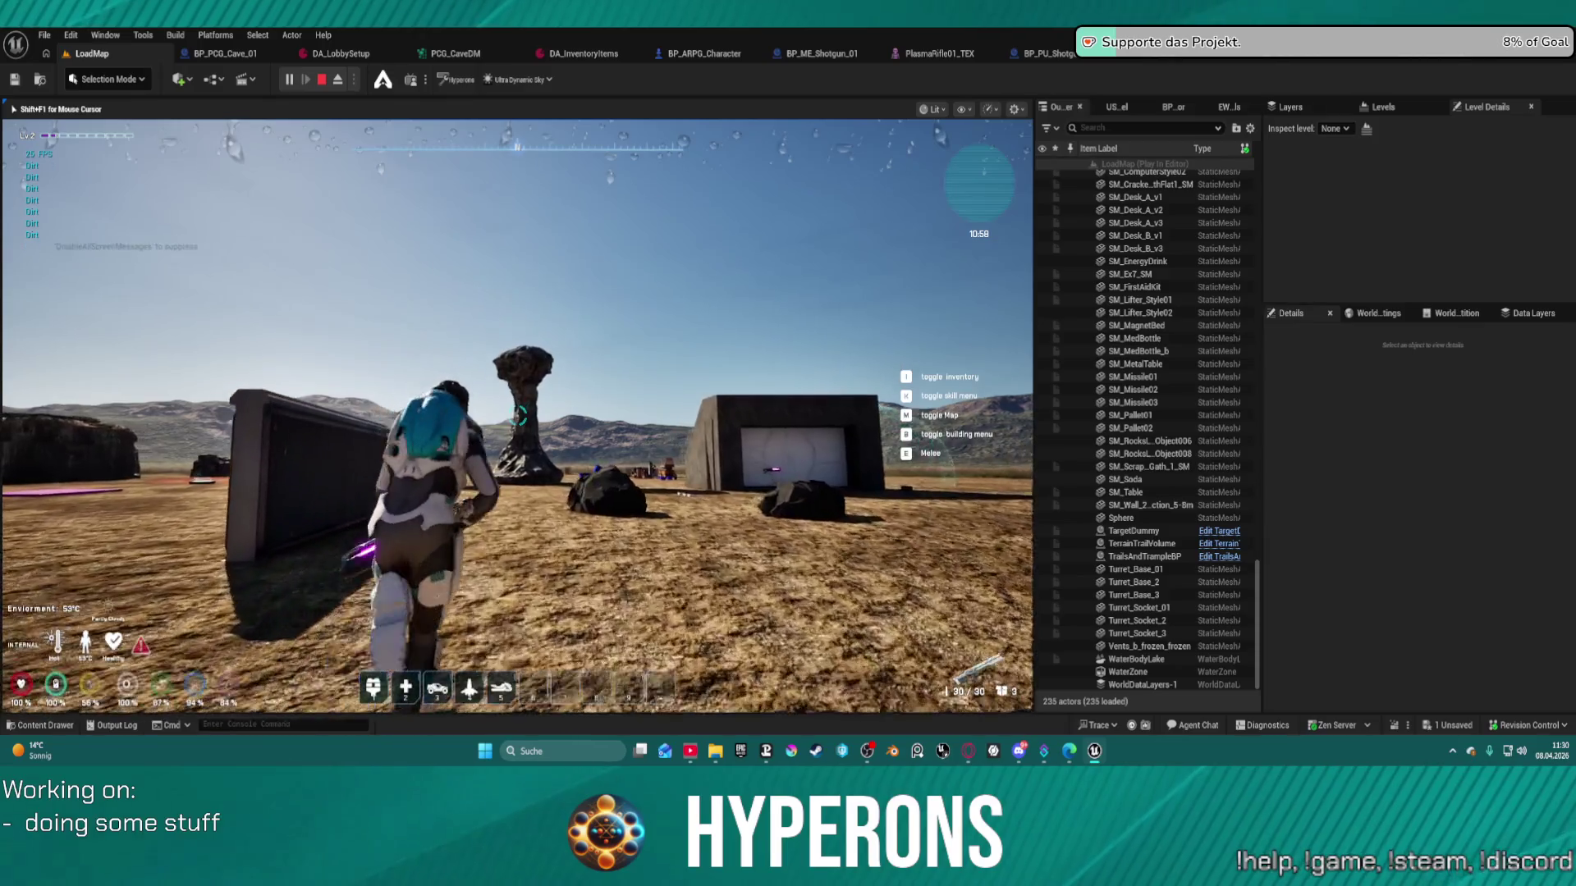
key("w")
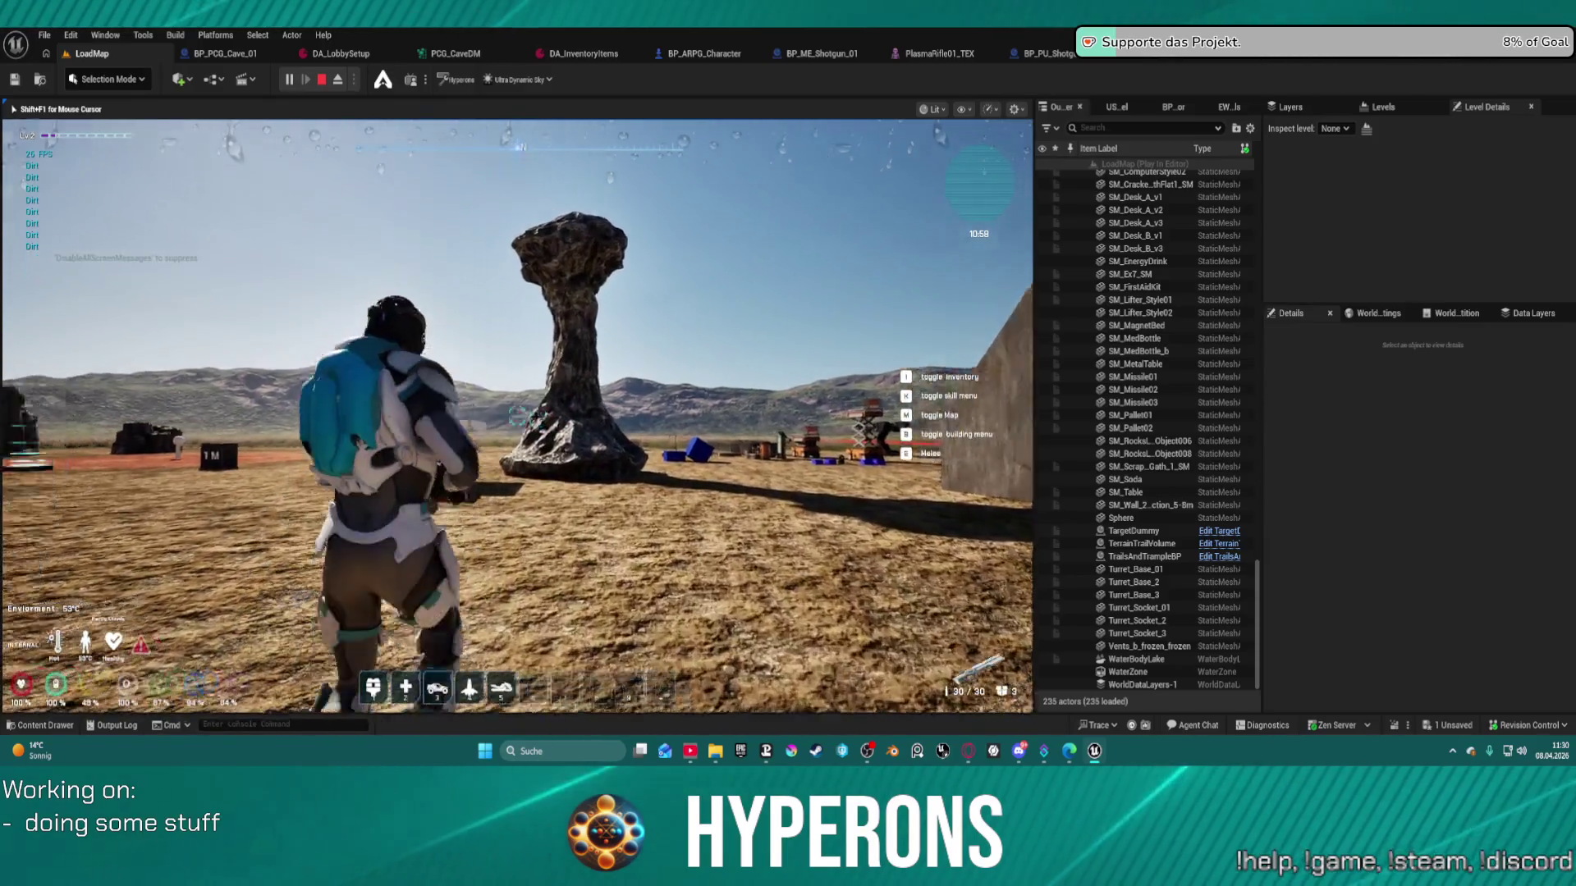
key("w")
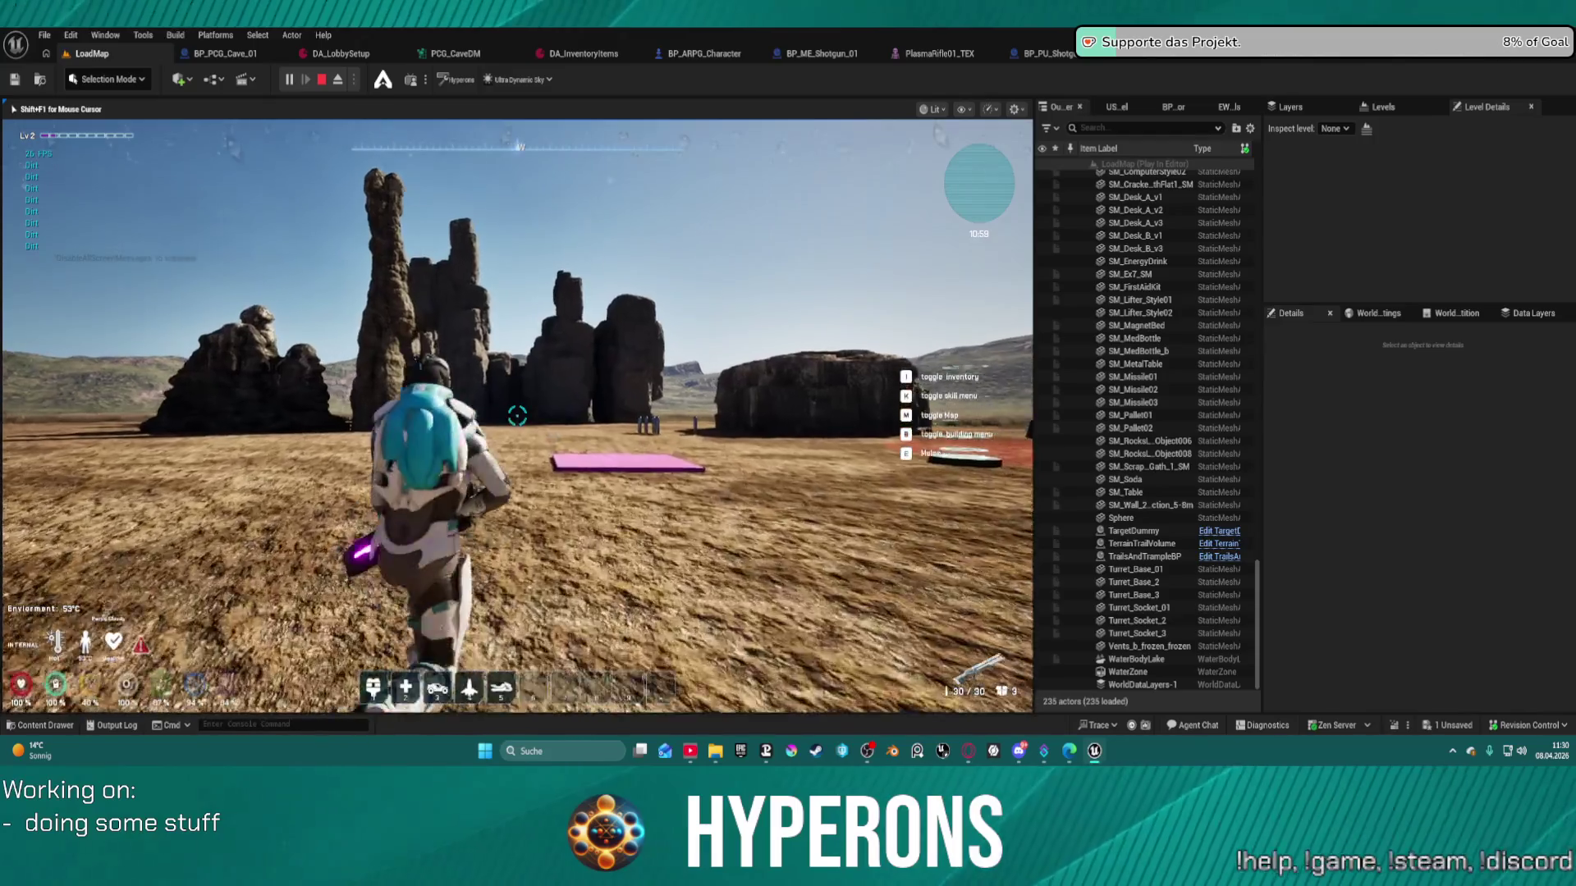
key("w")
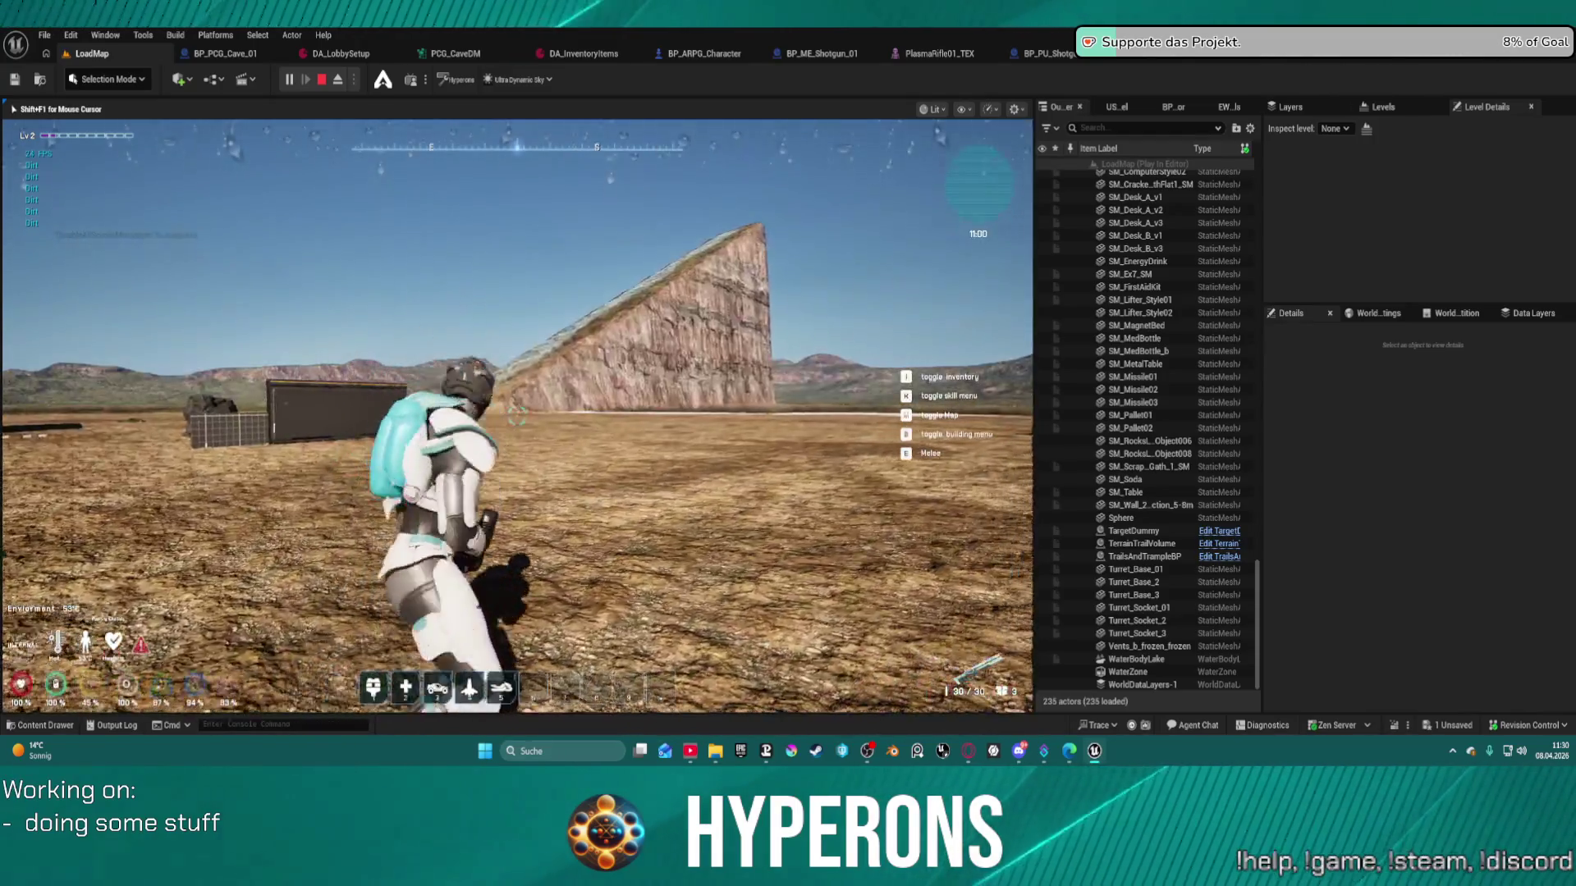
key("w")
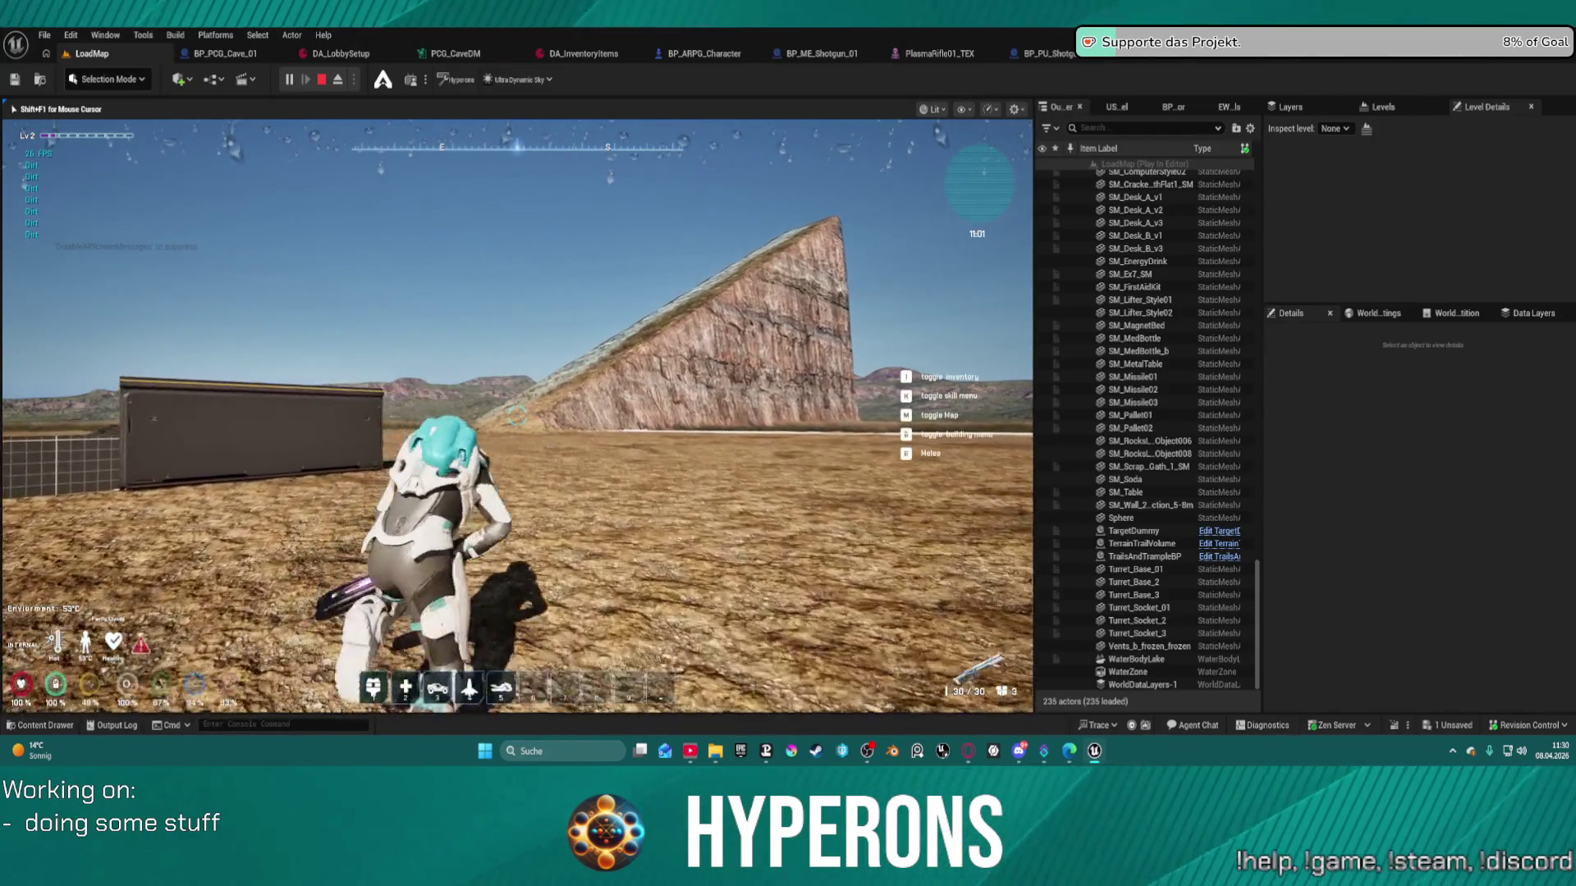
key("w")
key("space")
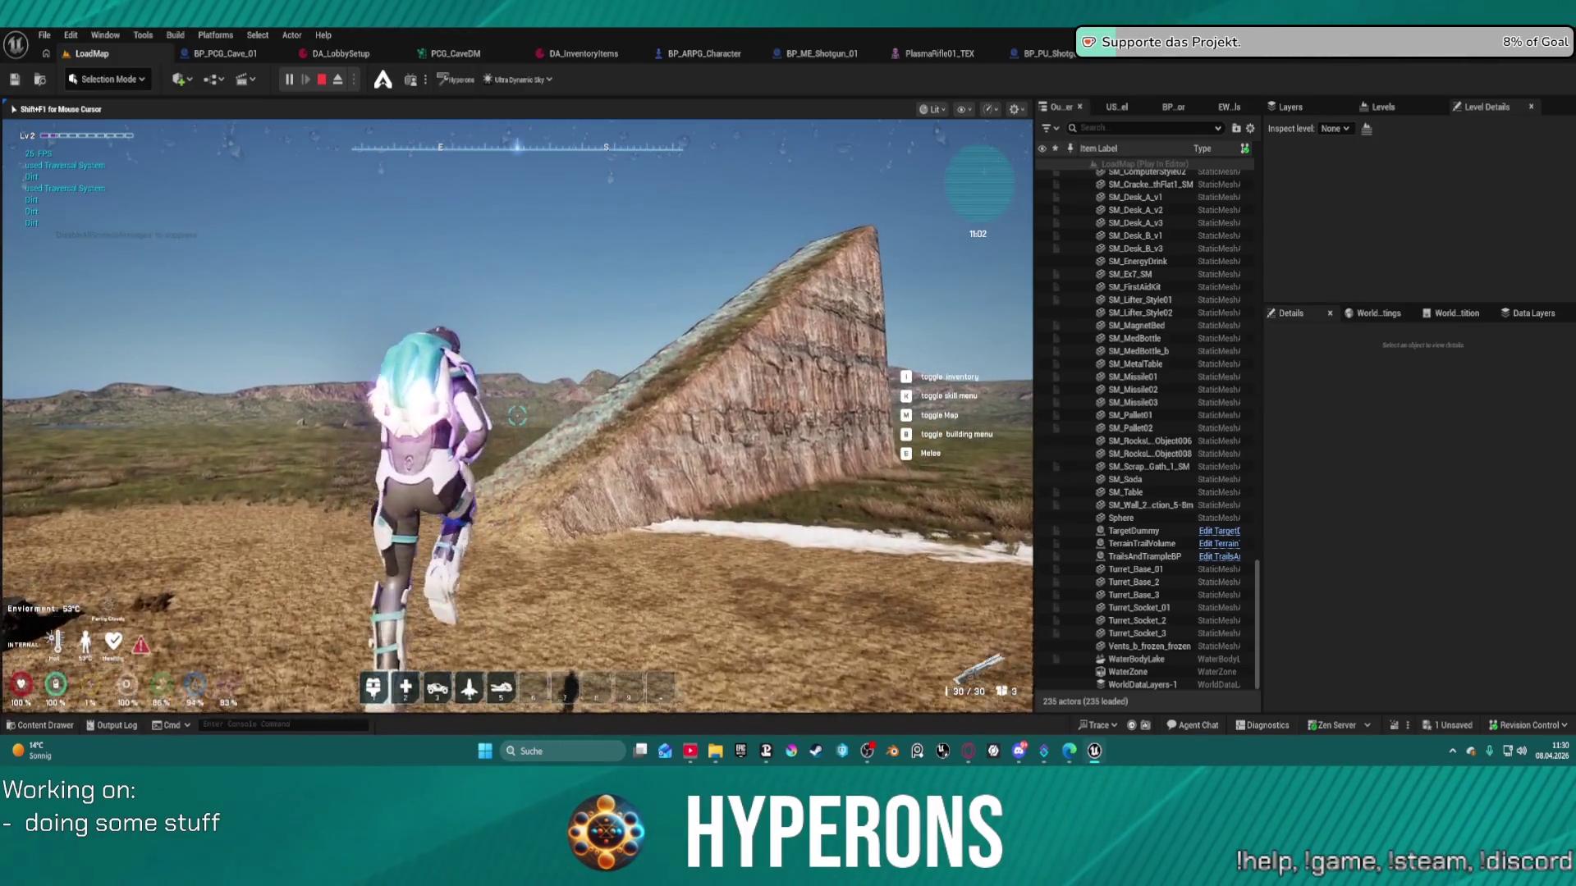
key("w")
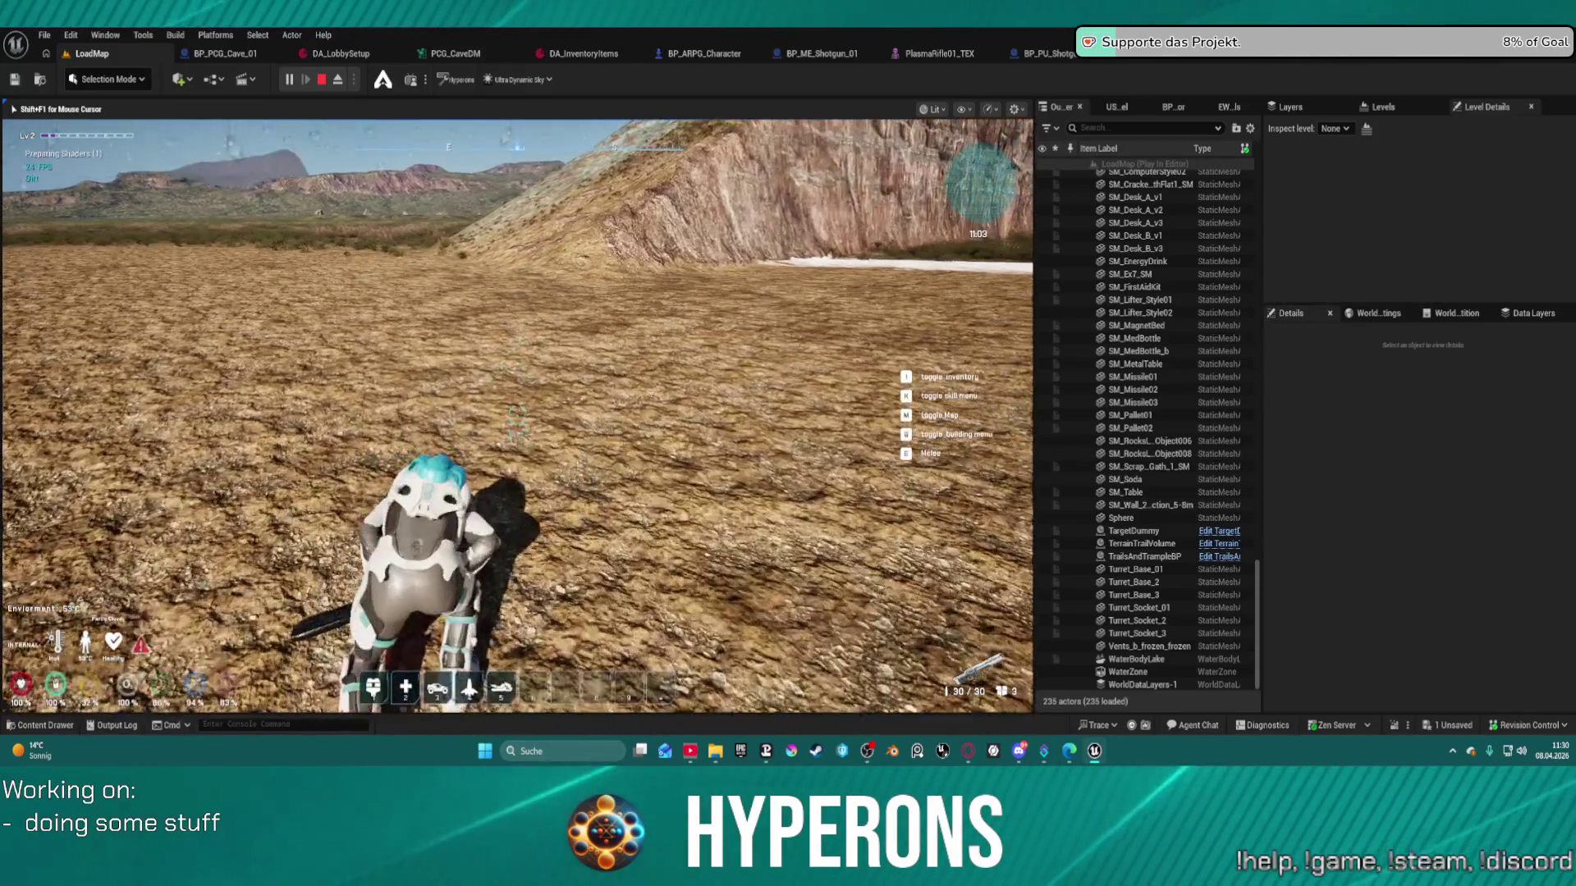
key("w")
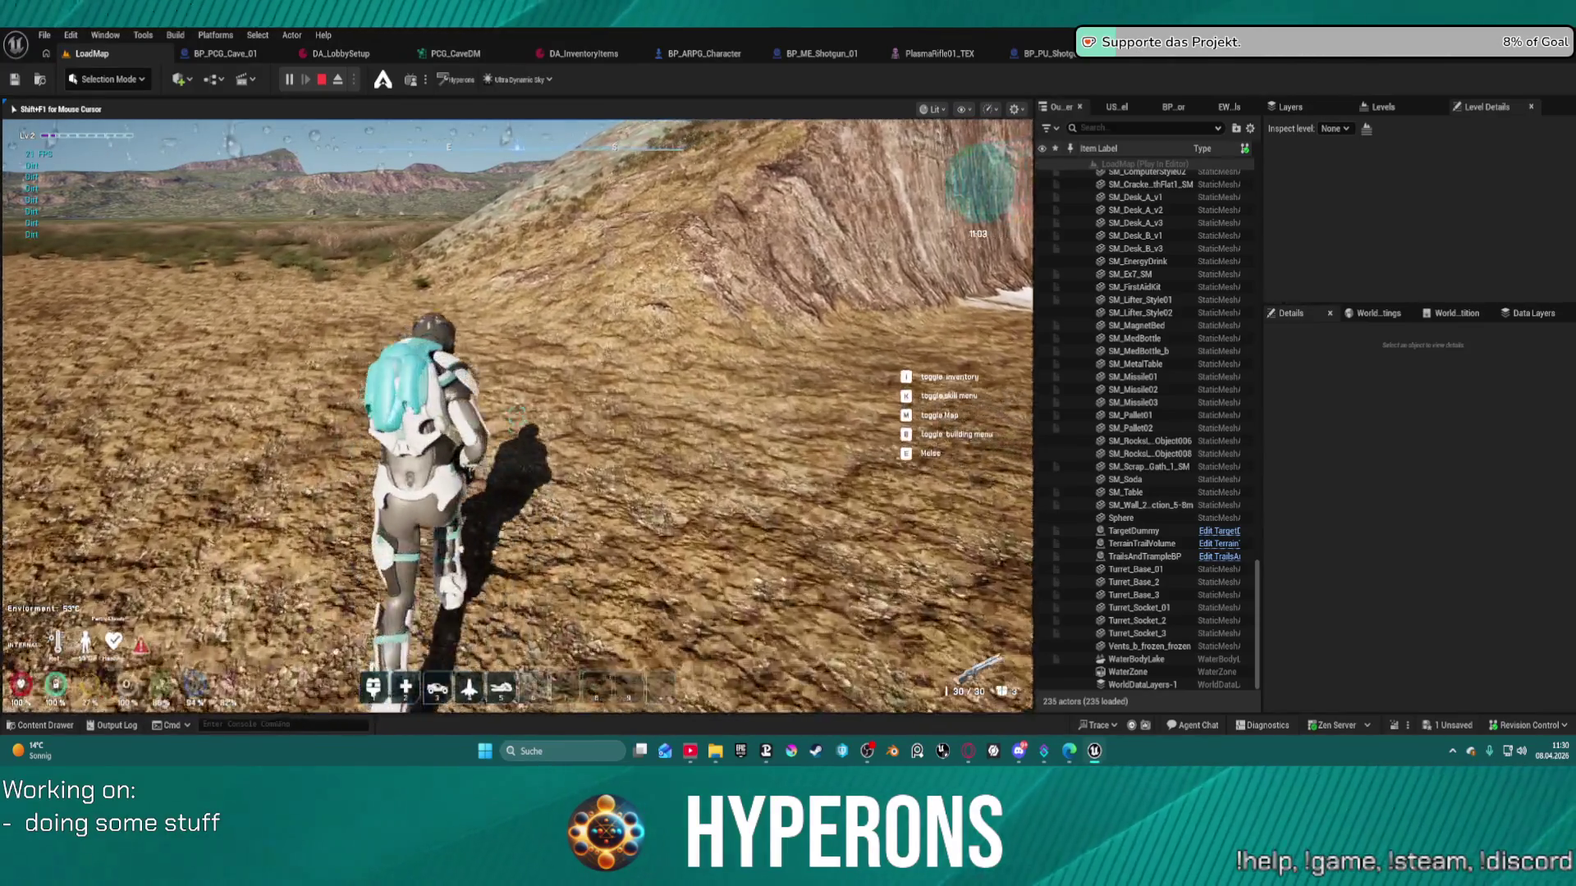
key("w")
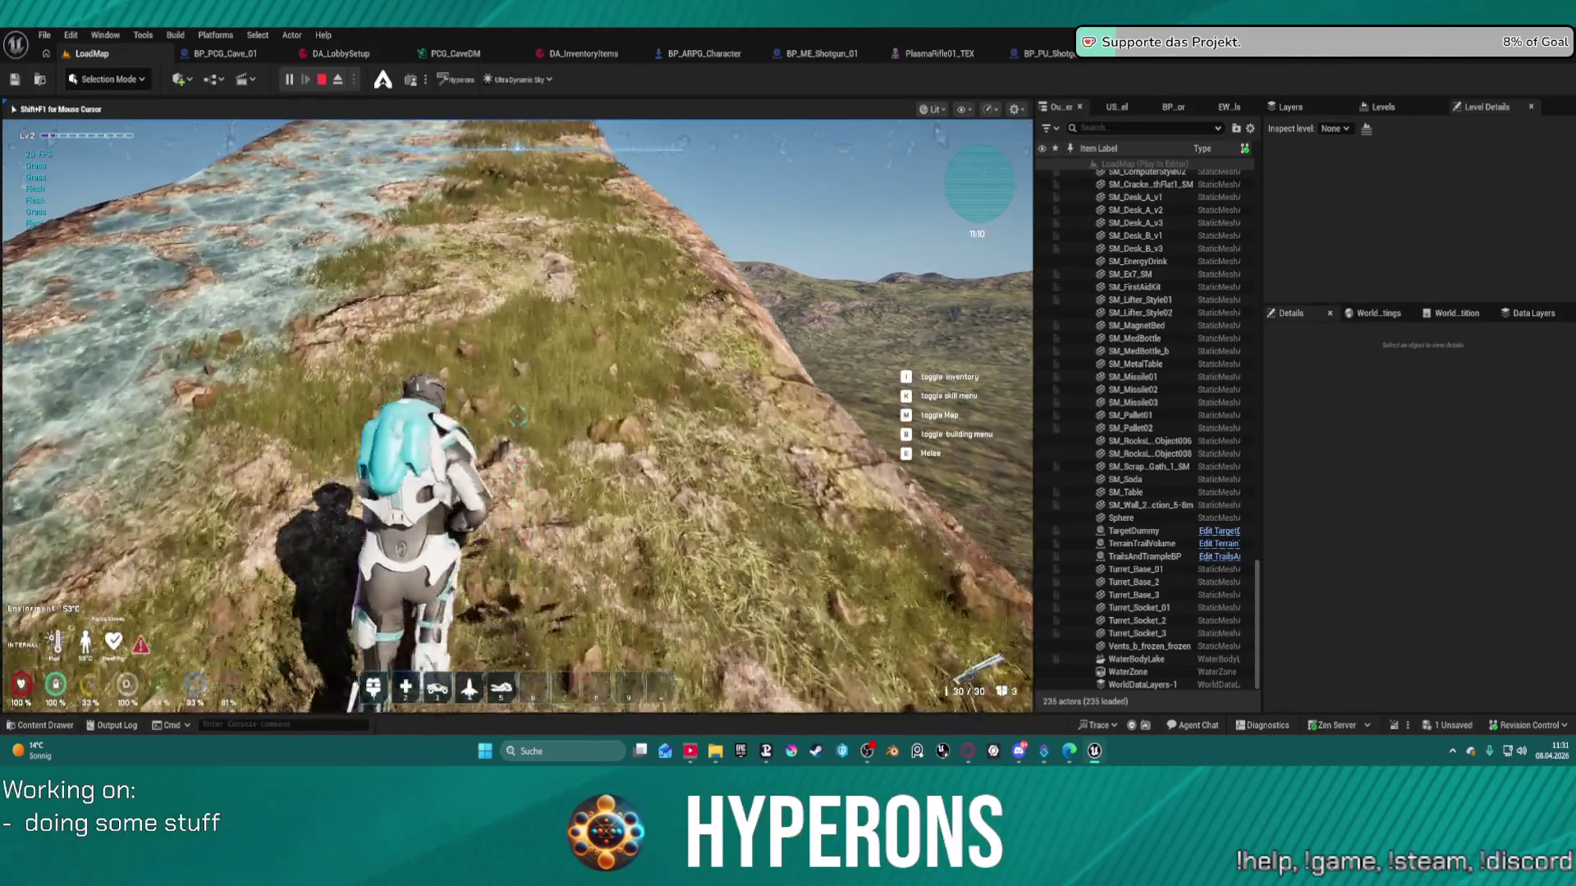
- Walk along the icy ridge firing at the field below until the magazine reaches 0/30
key("w")
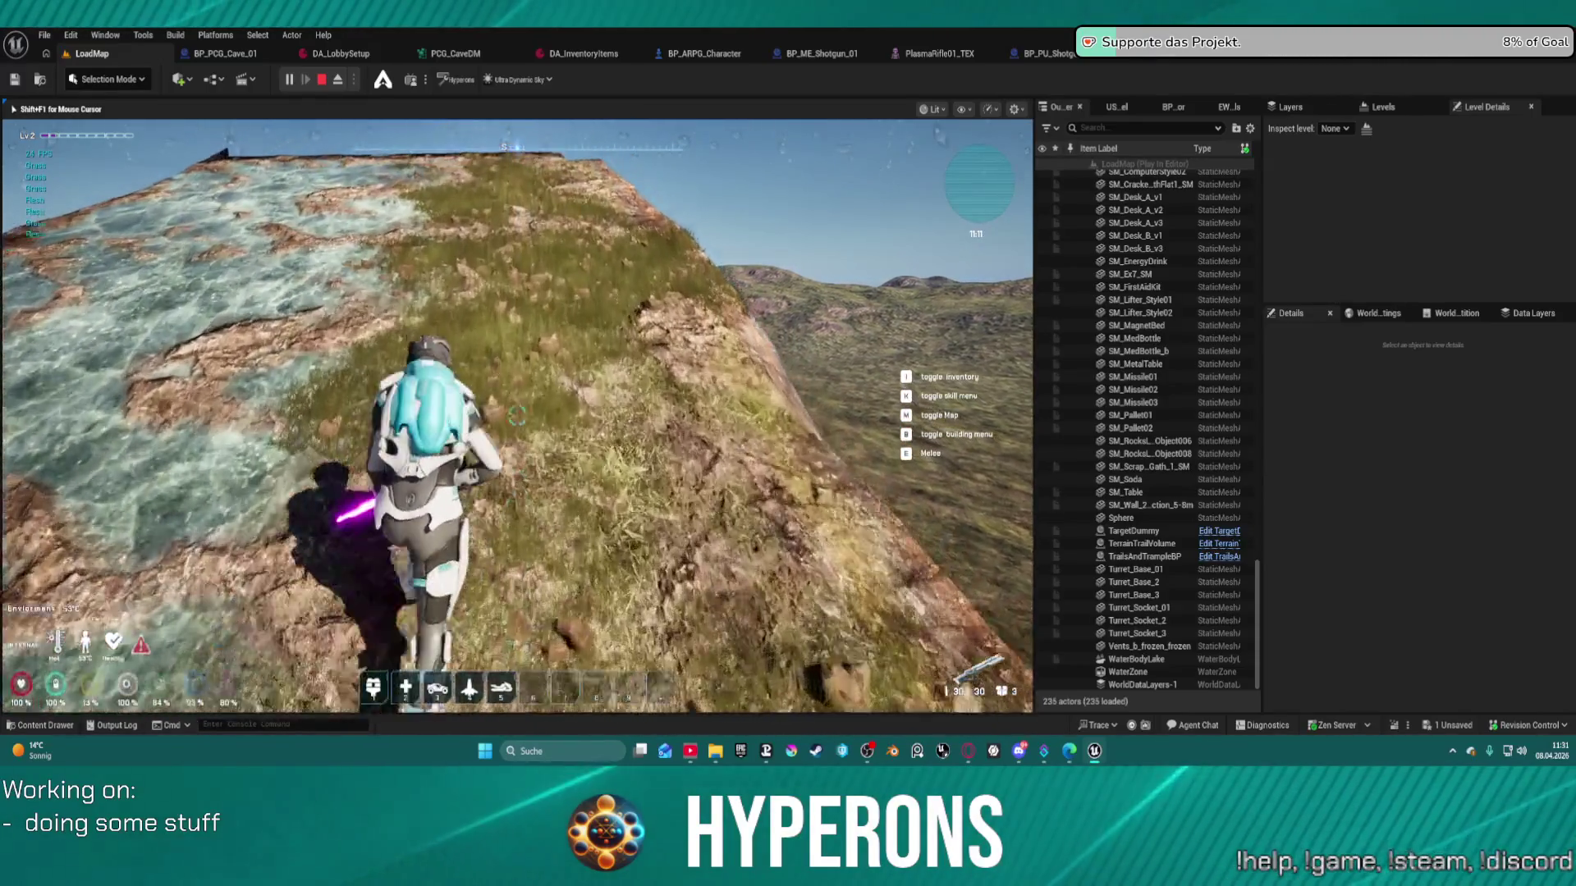
key("w")
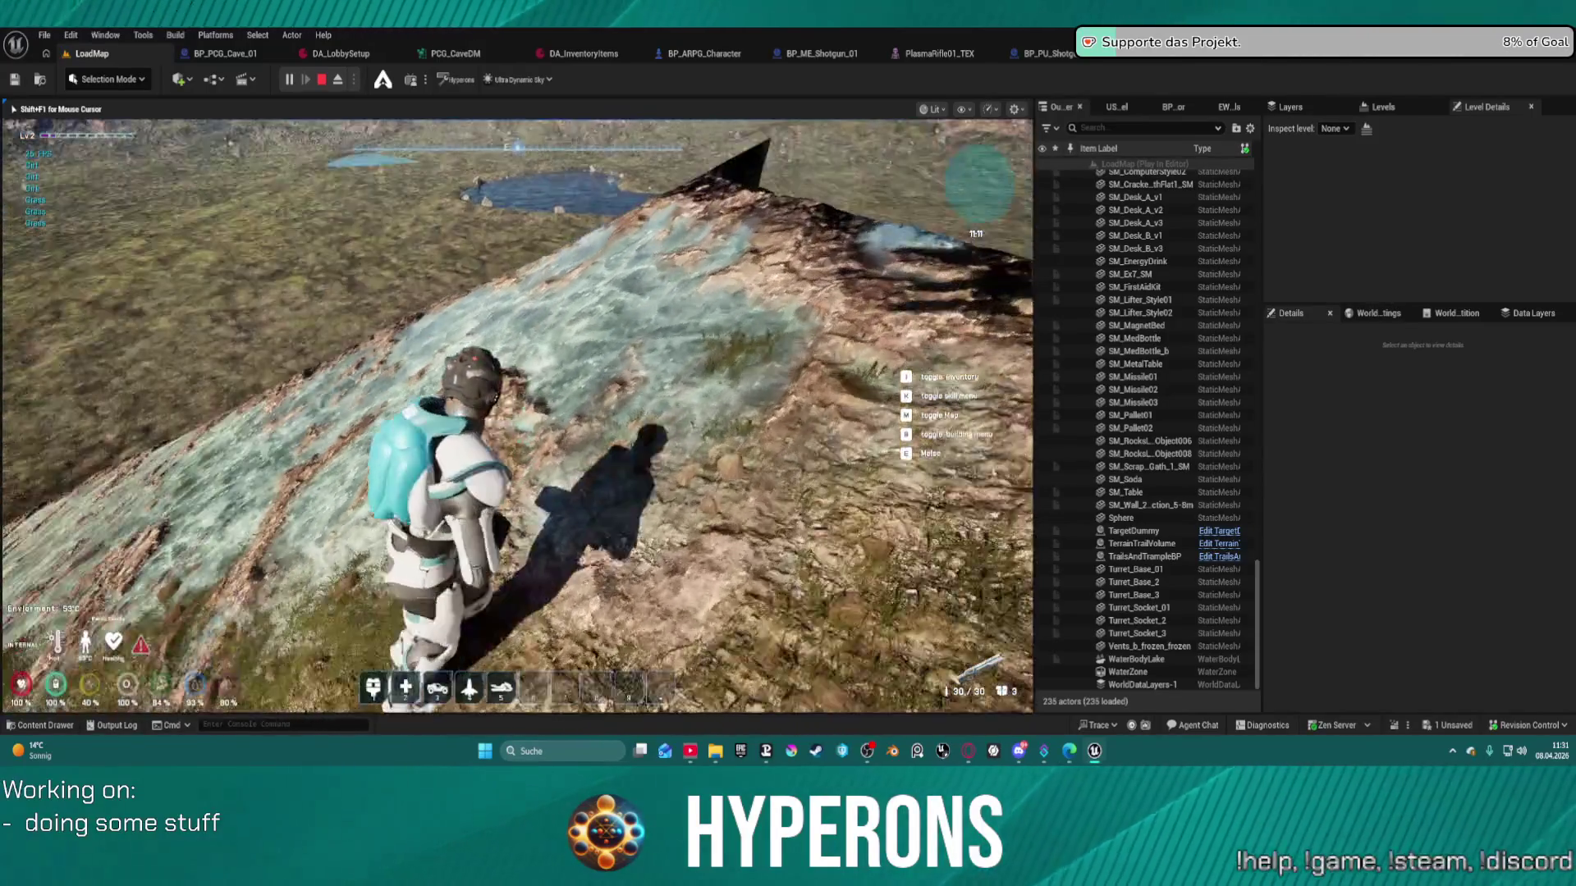
key("w")
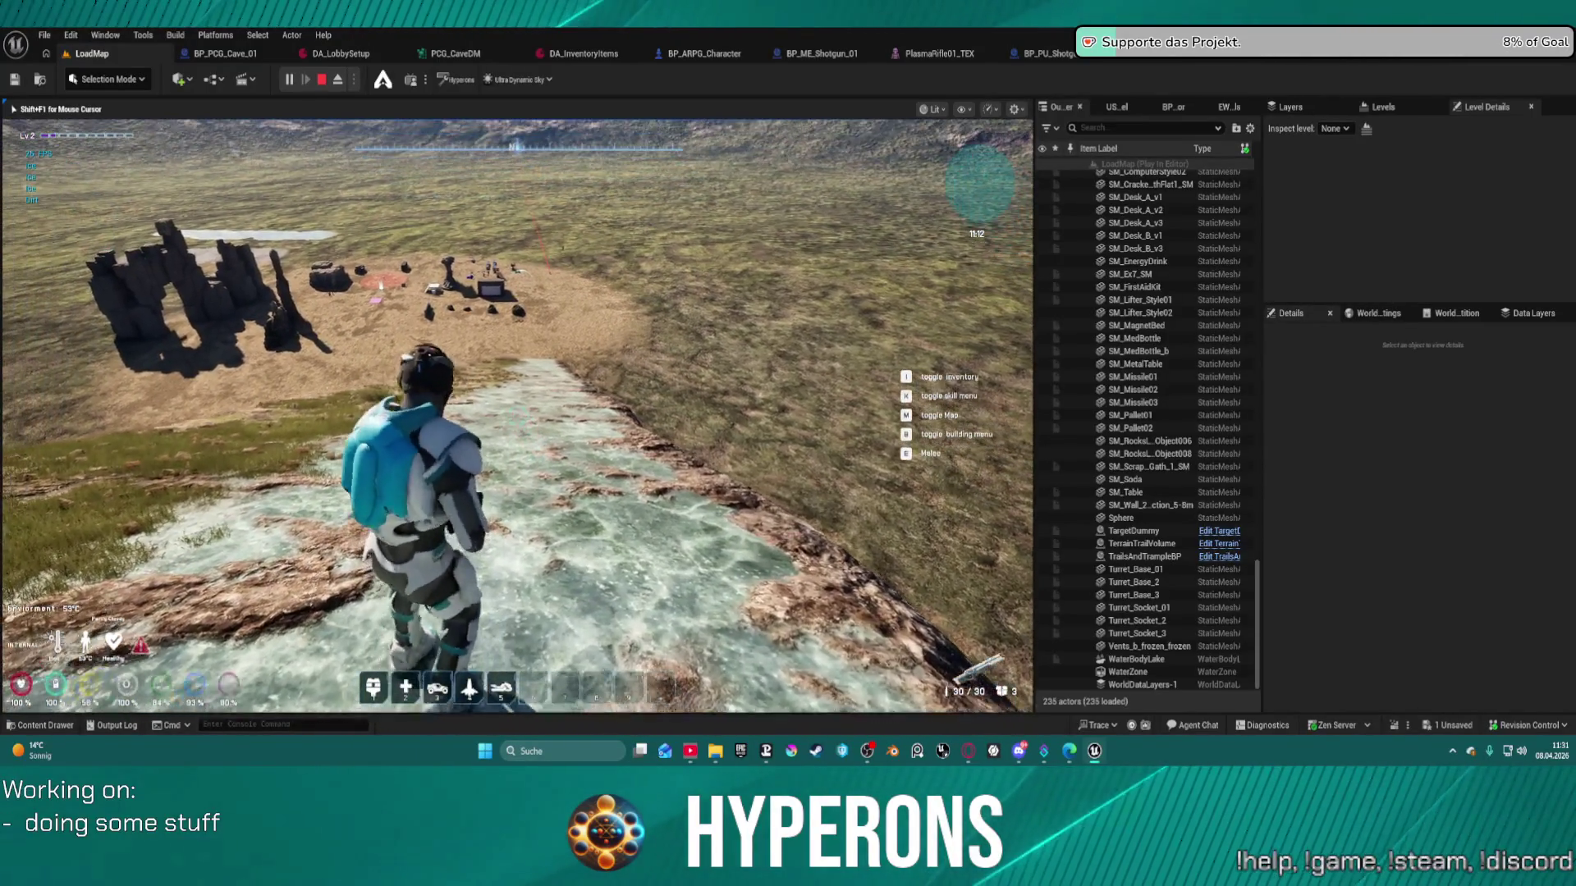
key("w")
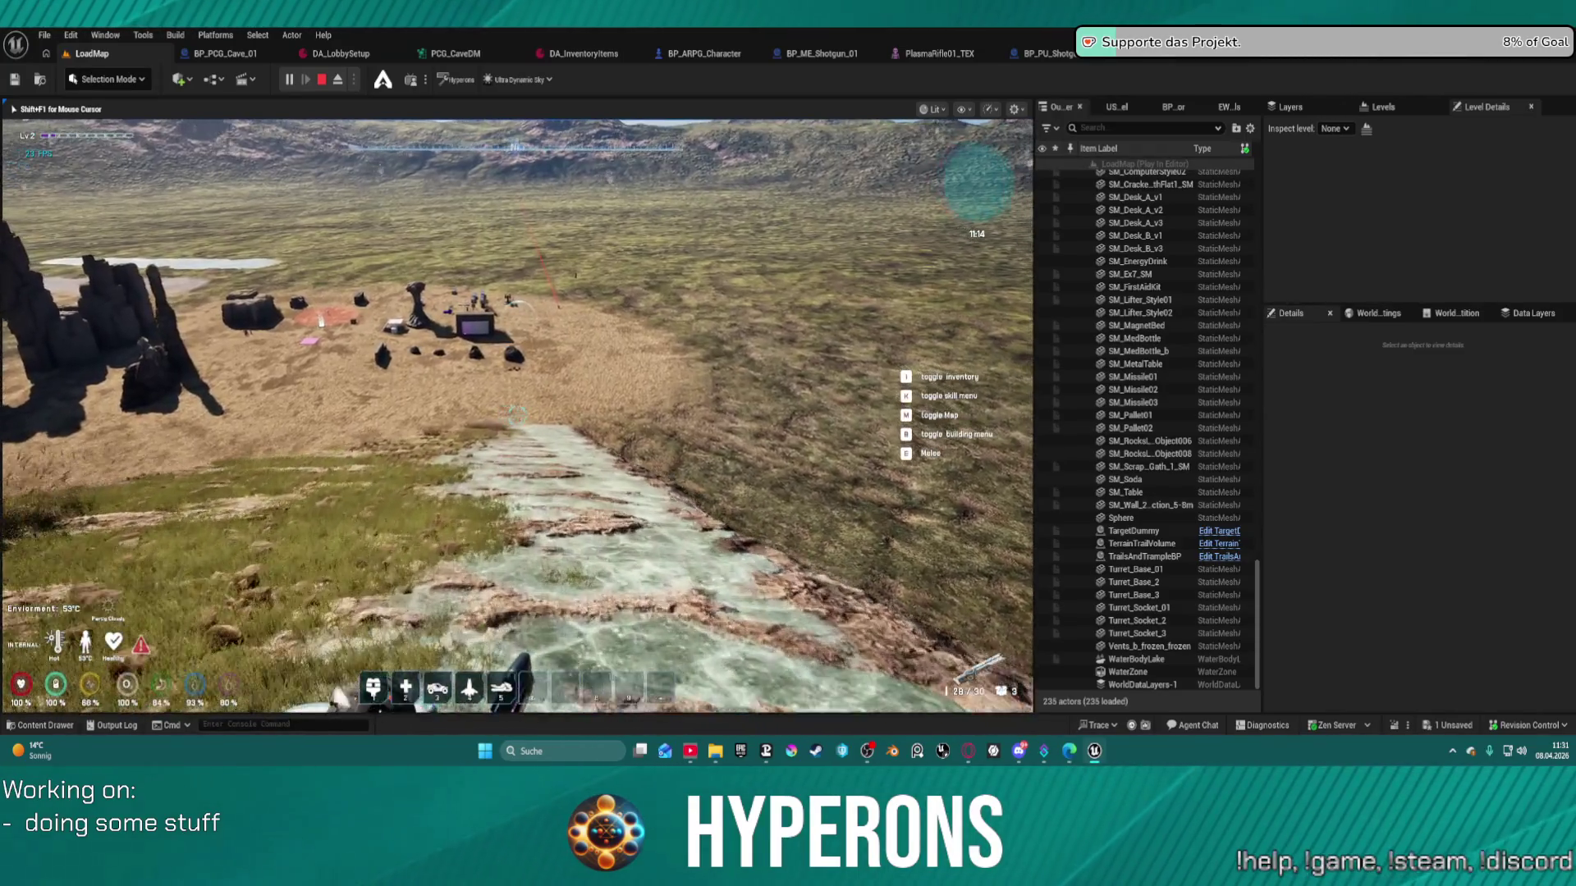
key("w")
left_click(517, 415)
key("w")
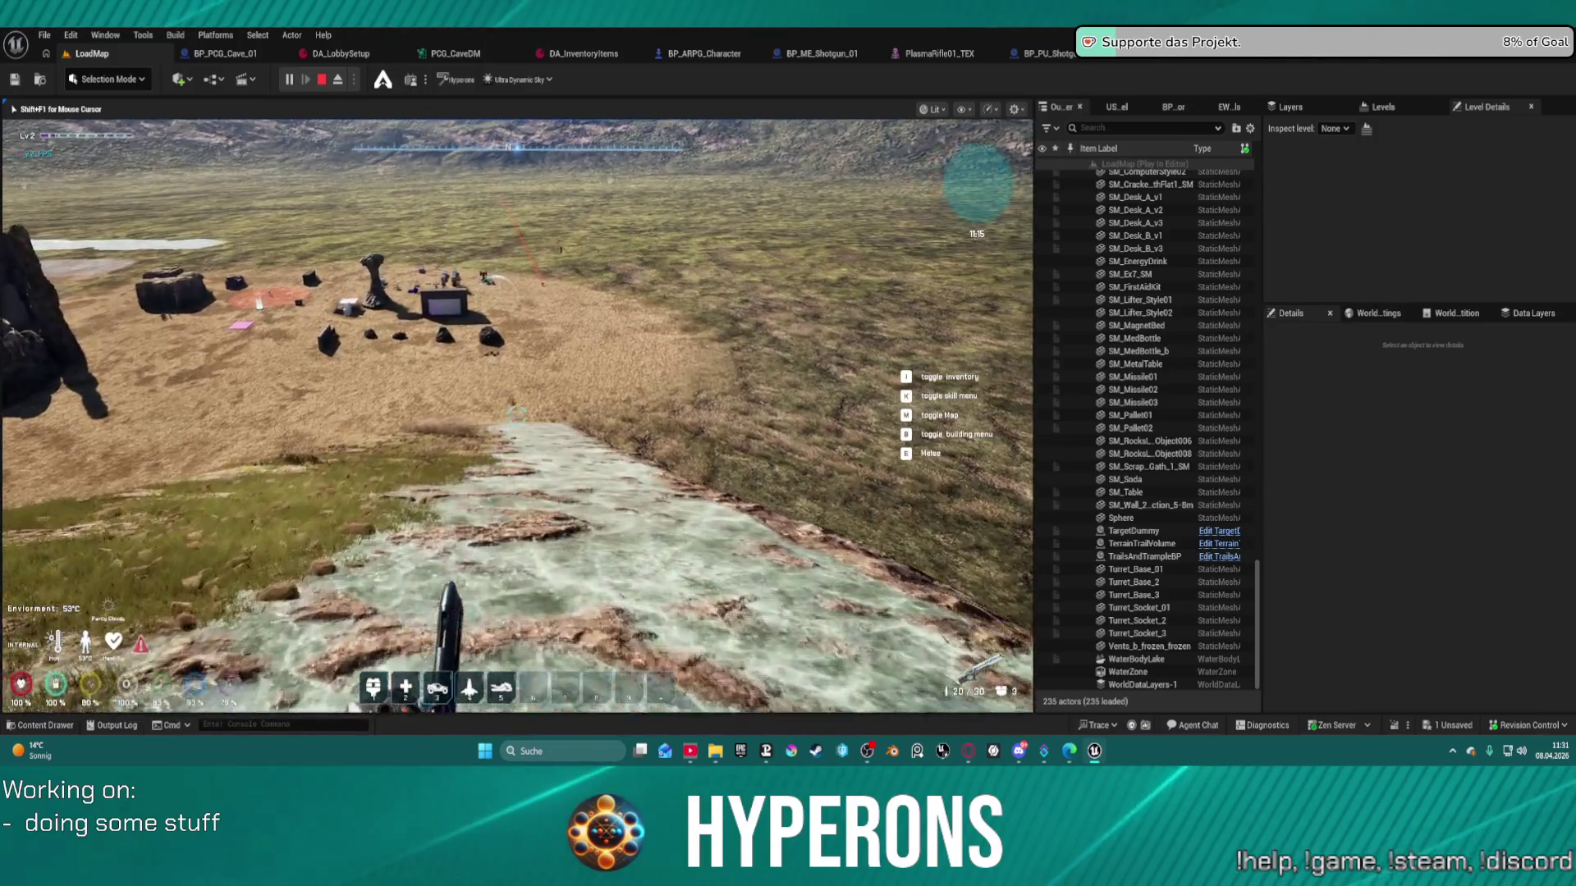
left_click(517, 414)
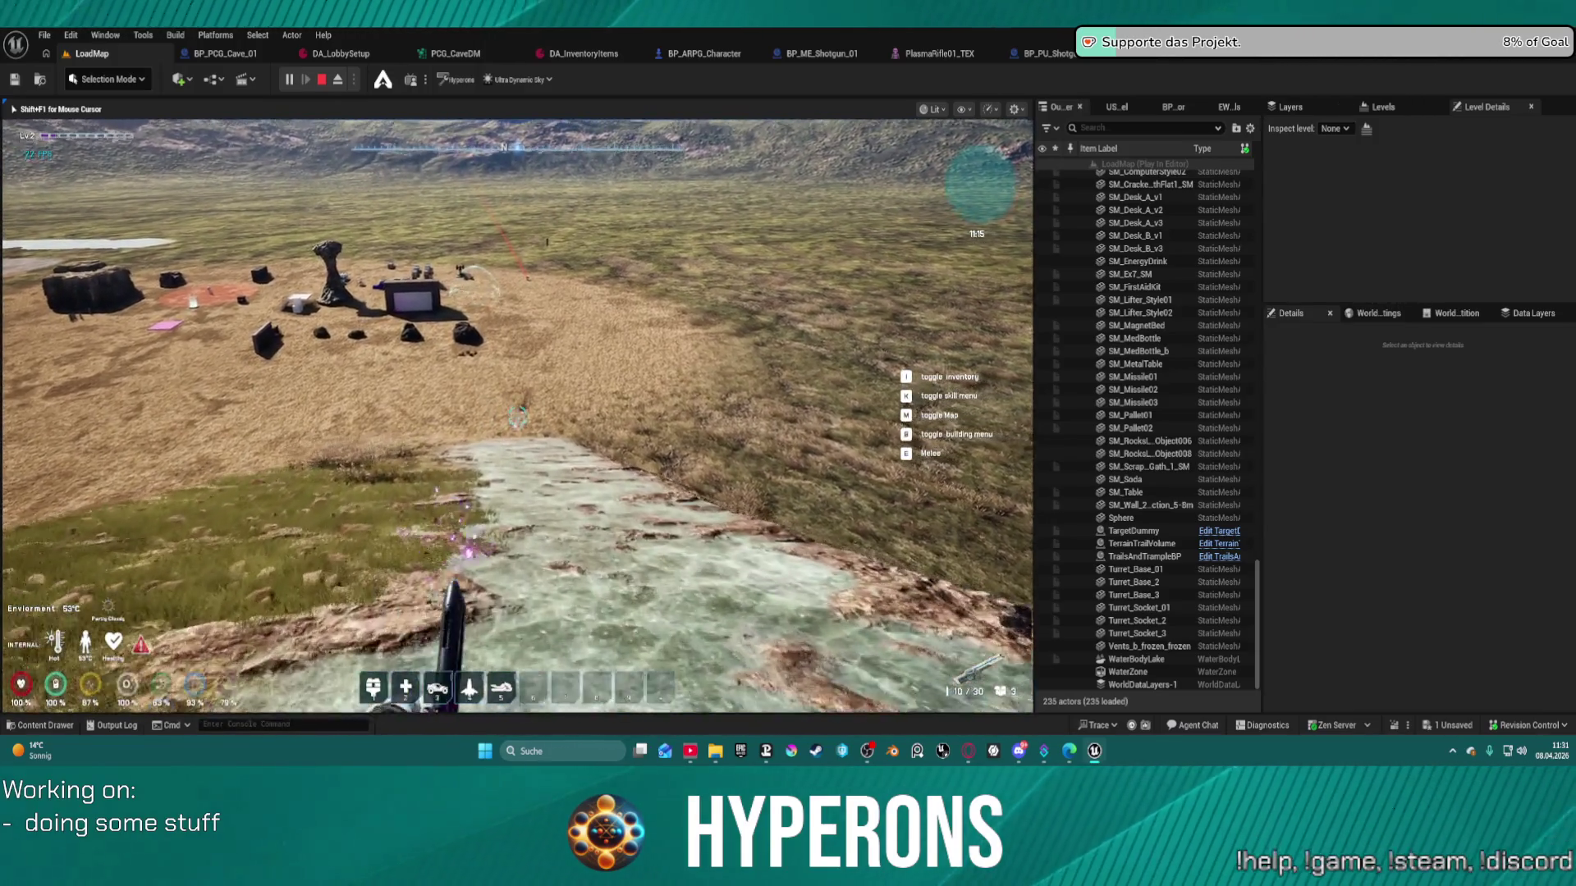
key("w")
left_click(517, 415)
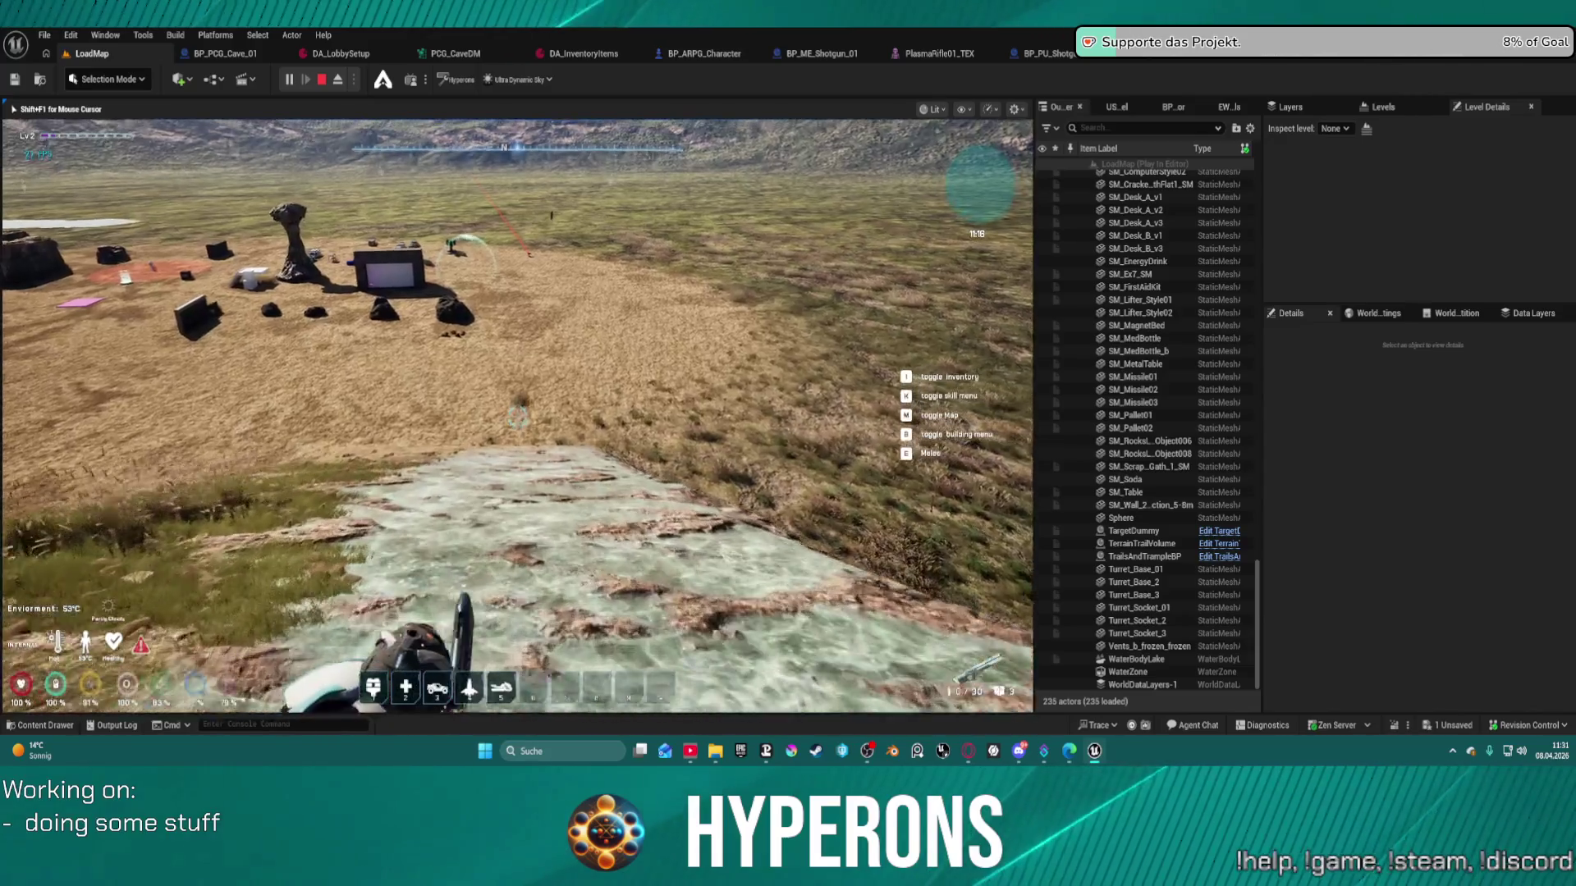
- Step off the ridge and run across the dirt field, leaping back toward the structures
key("w")
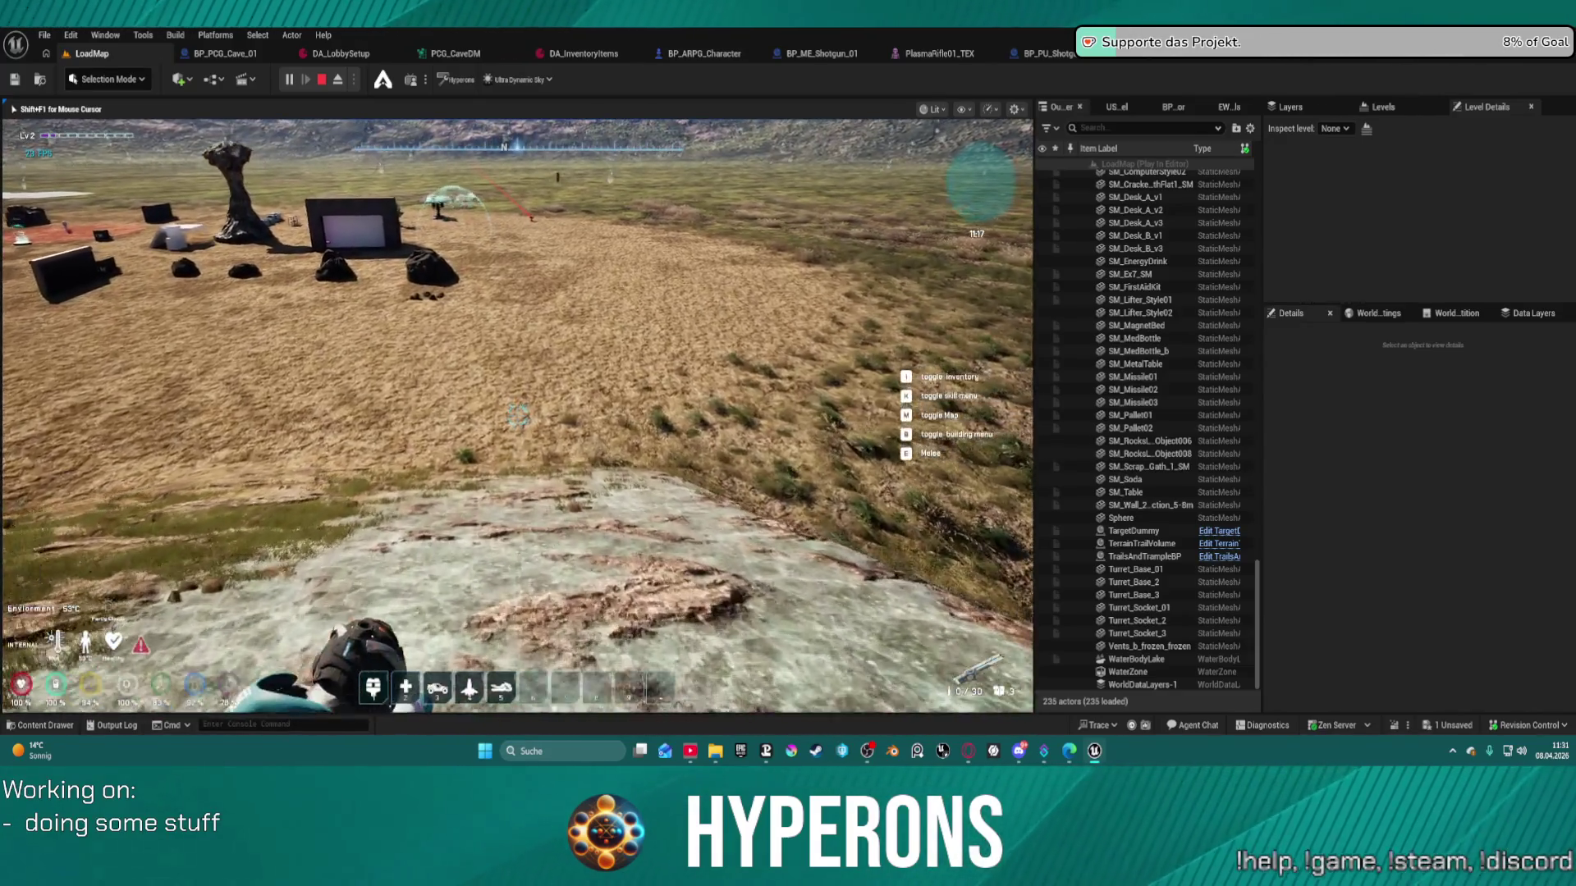
key("w")
key("w")
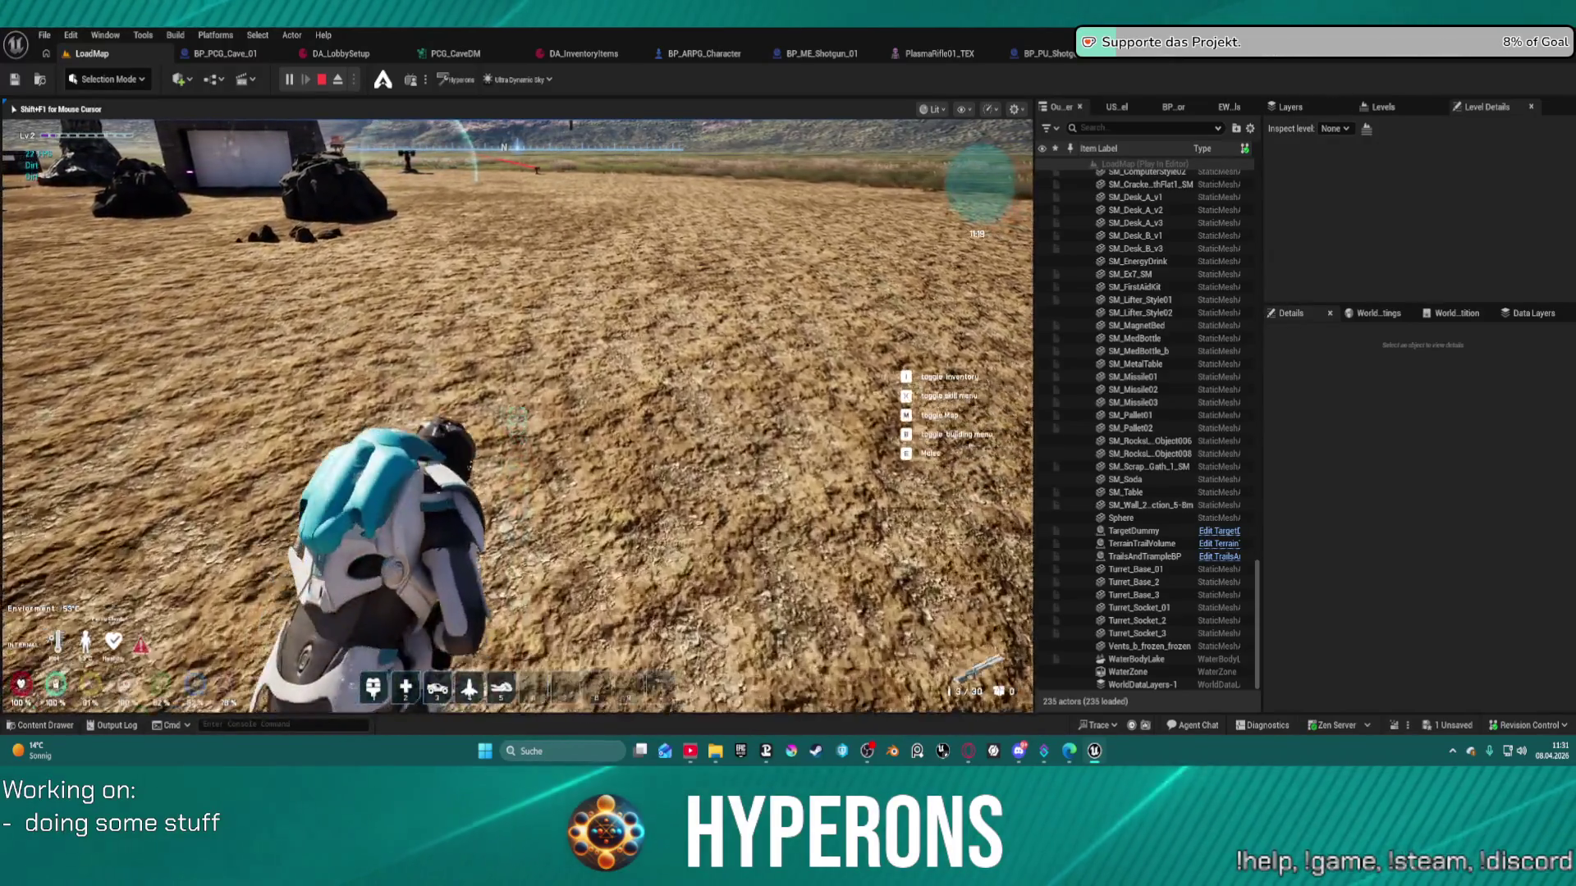
key("w")
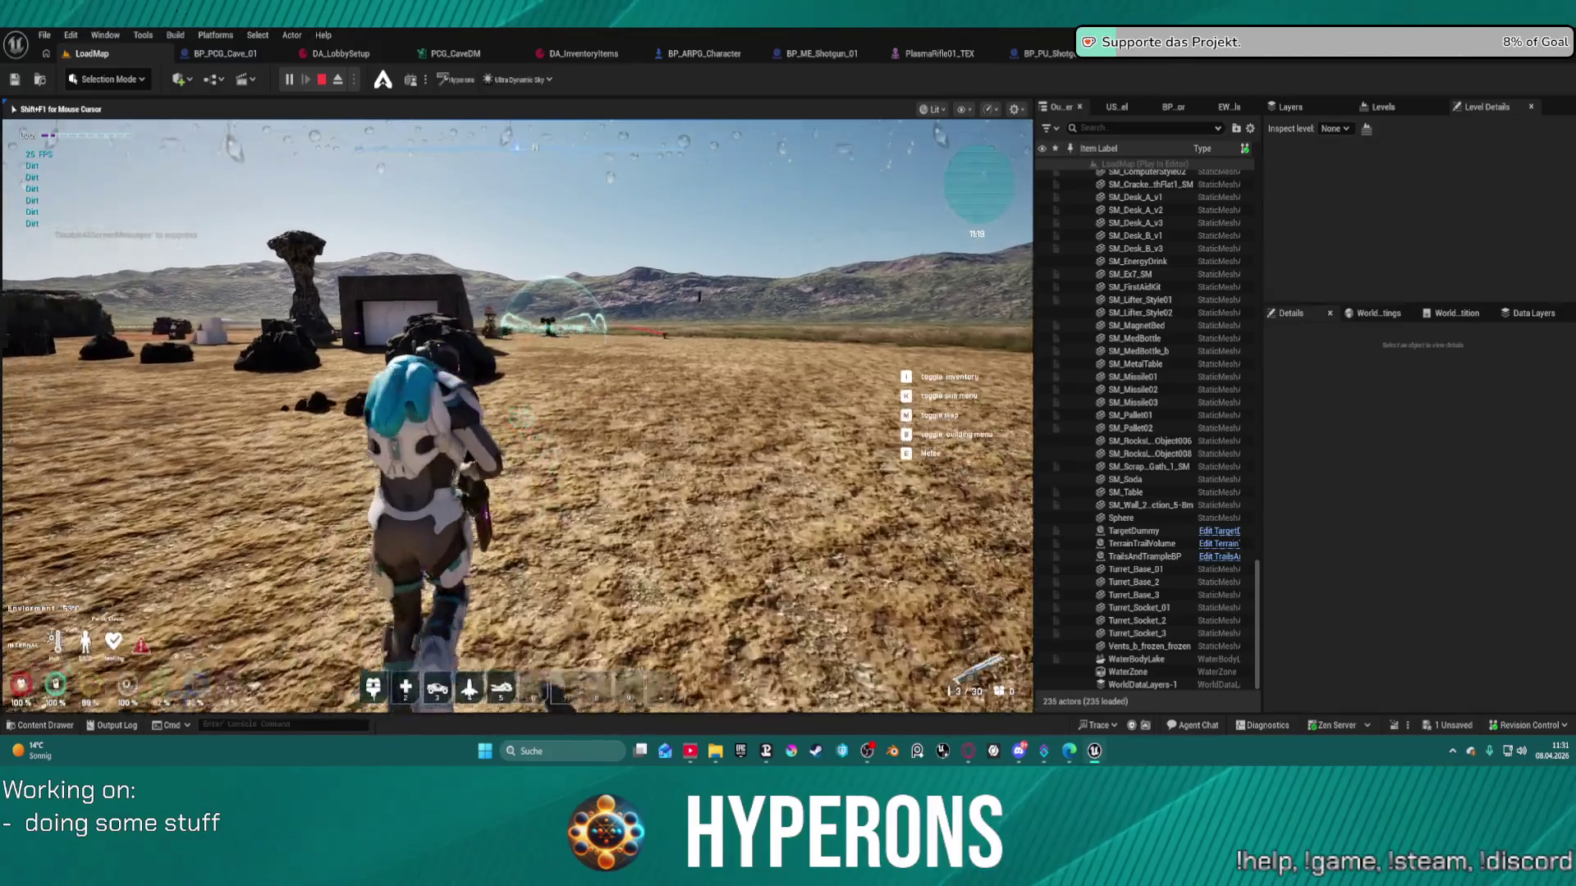
key("w")
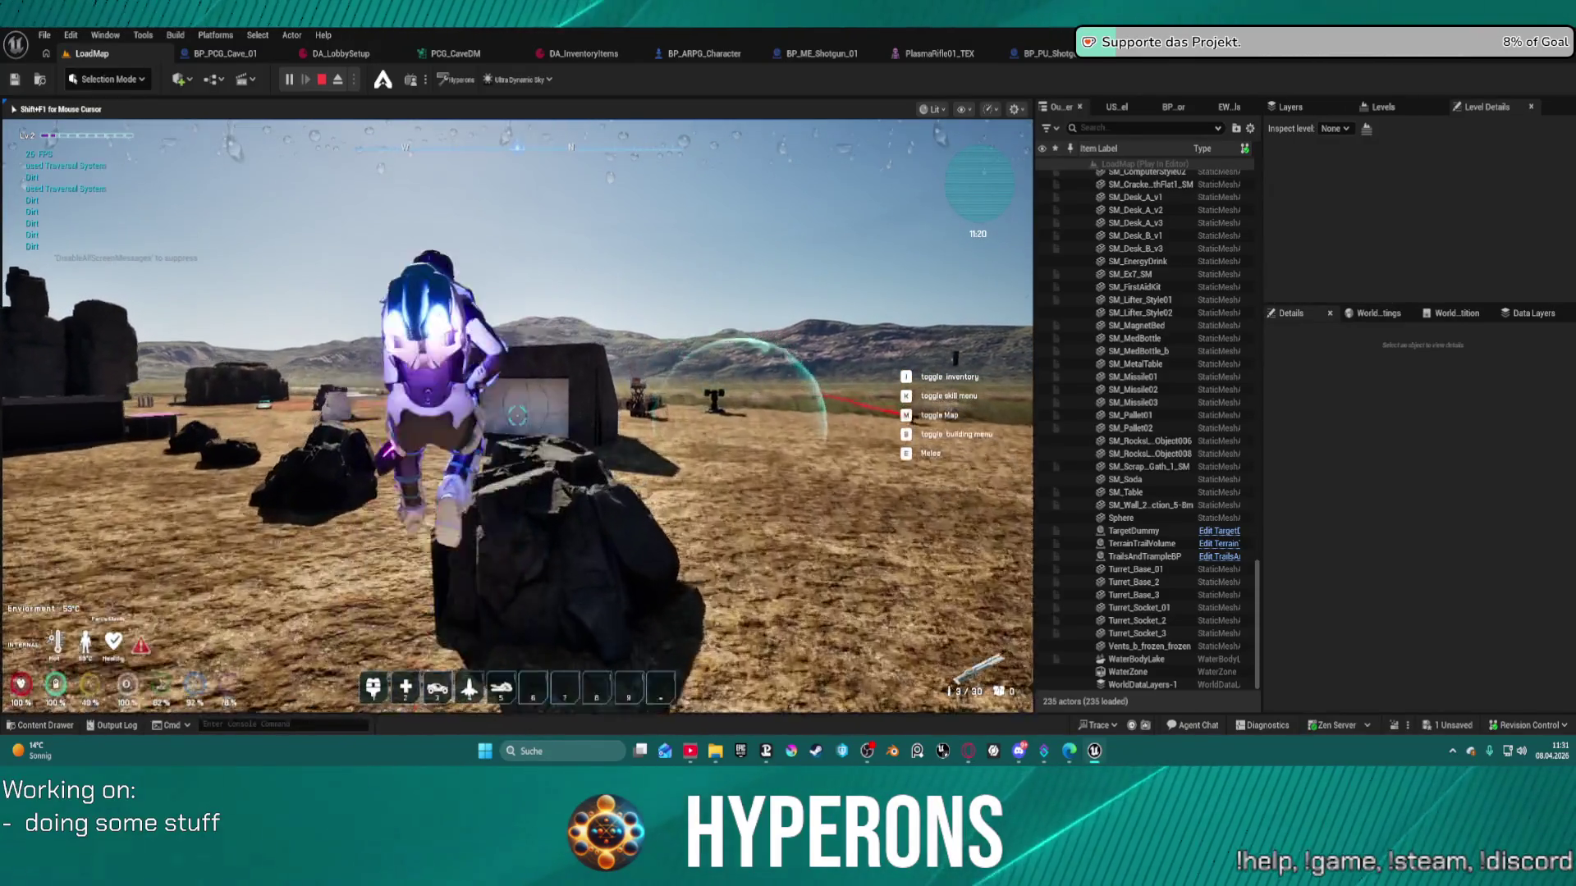
key("w")
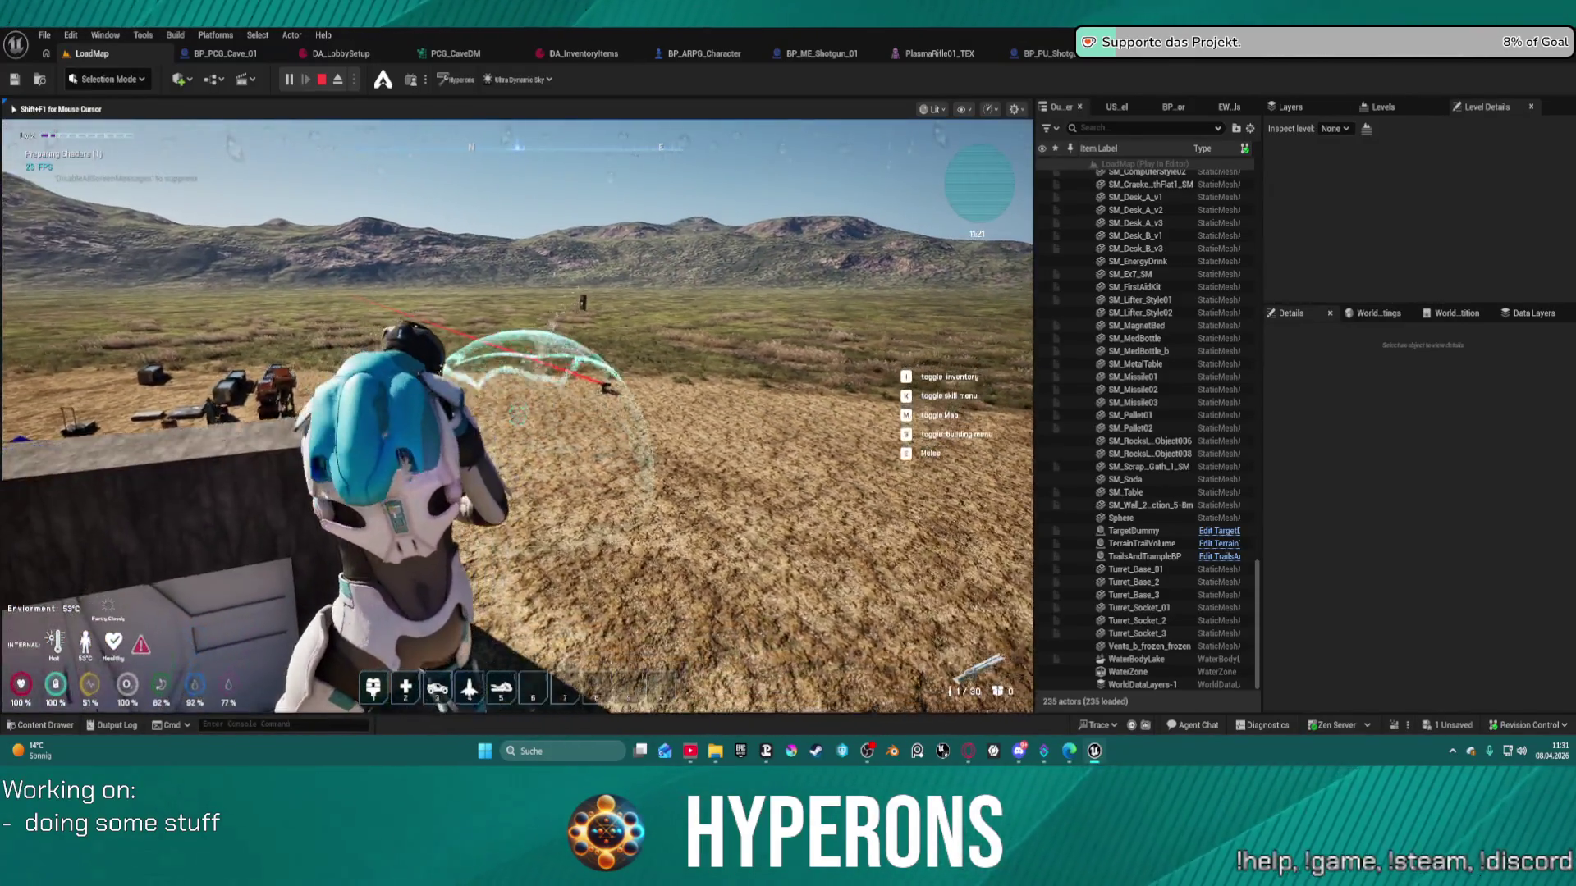
key("w")
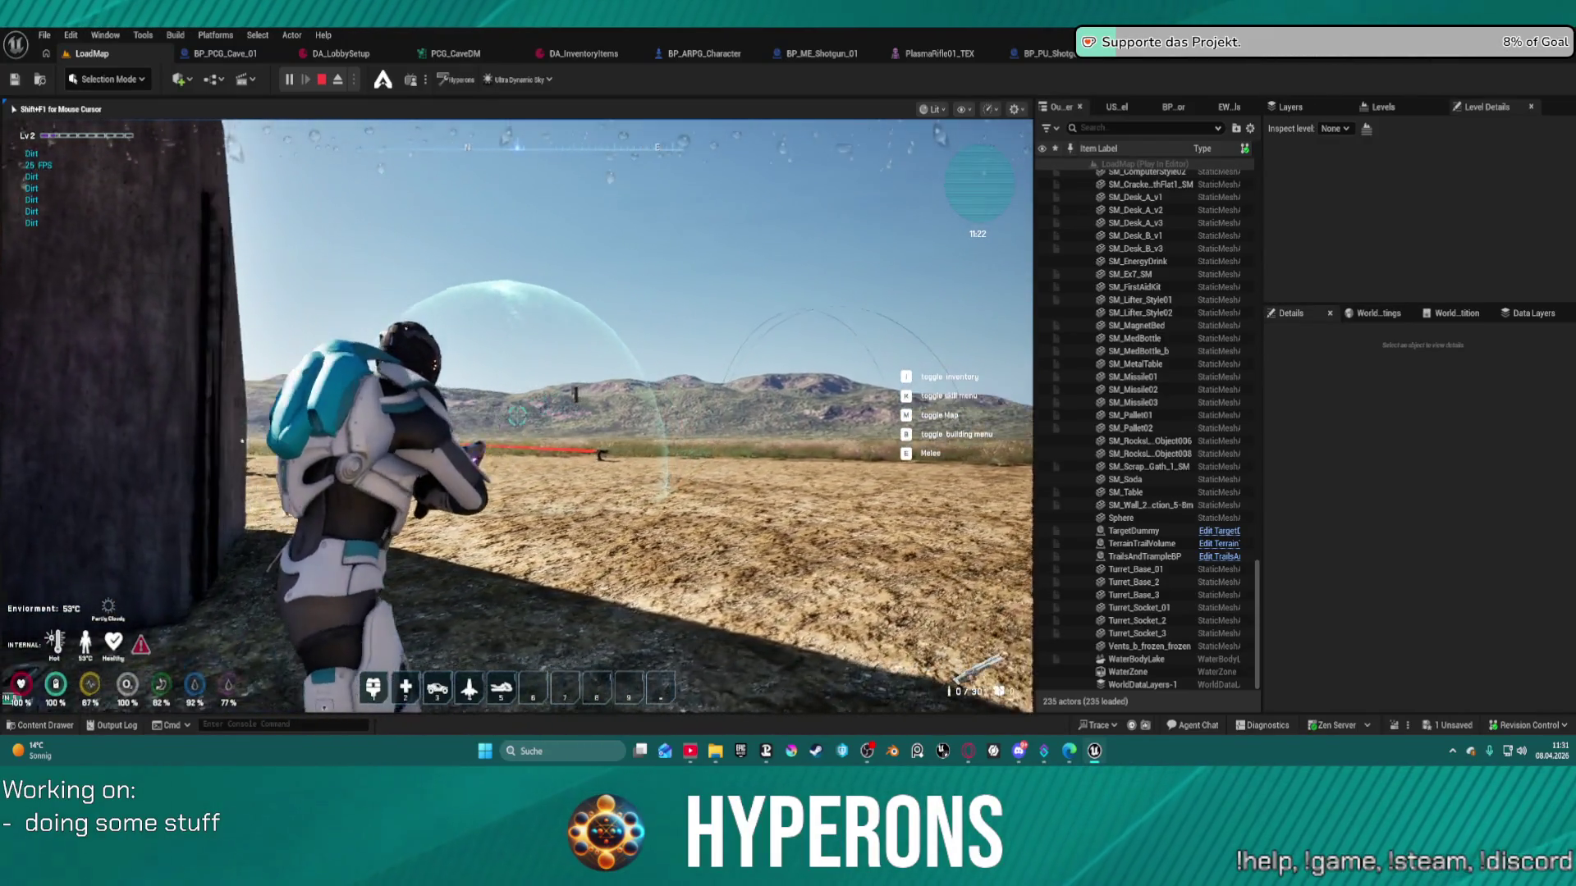
key("w")
key("space")
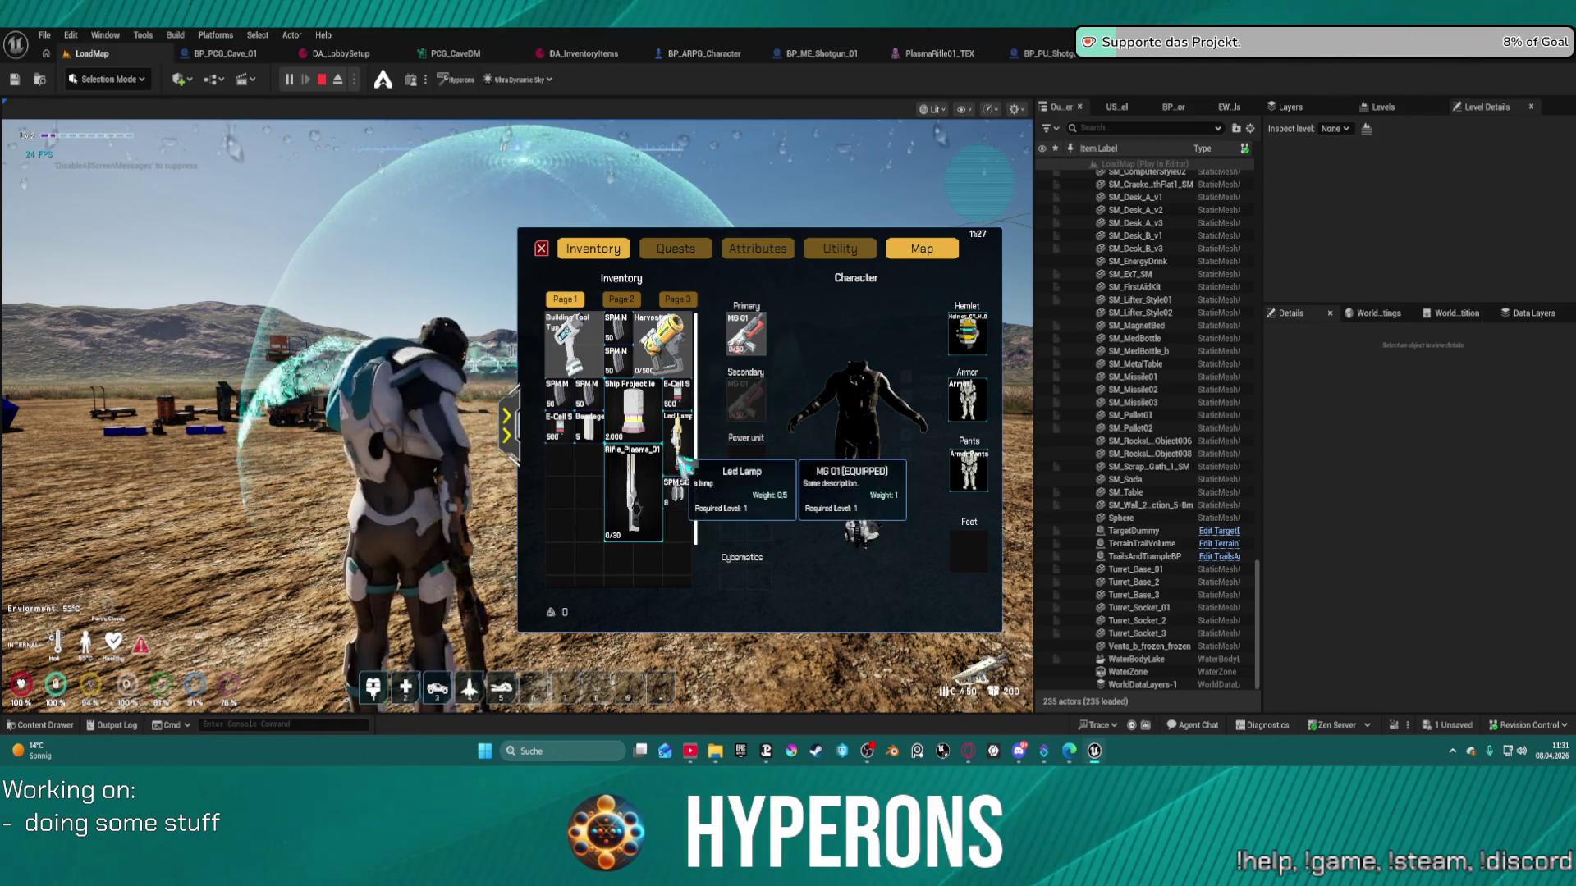
- Check the inventory, then fire at the targets, reload at the door, and fire at the white block
key("i")
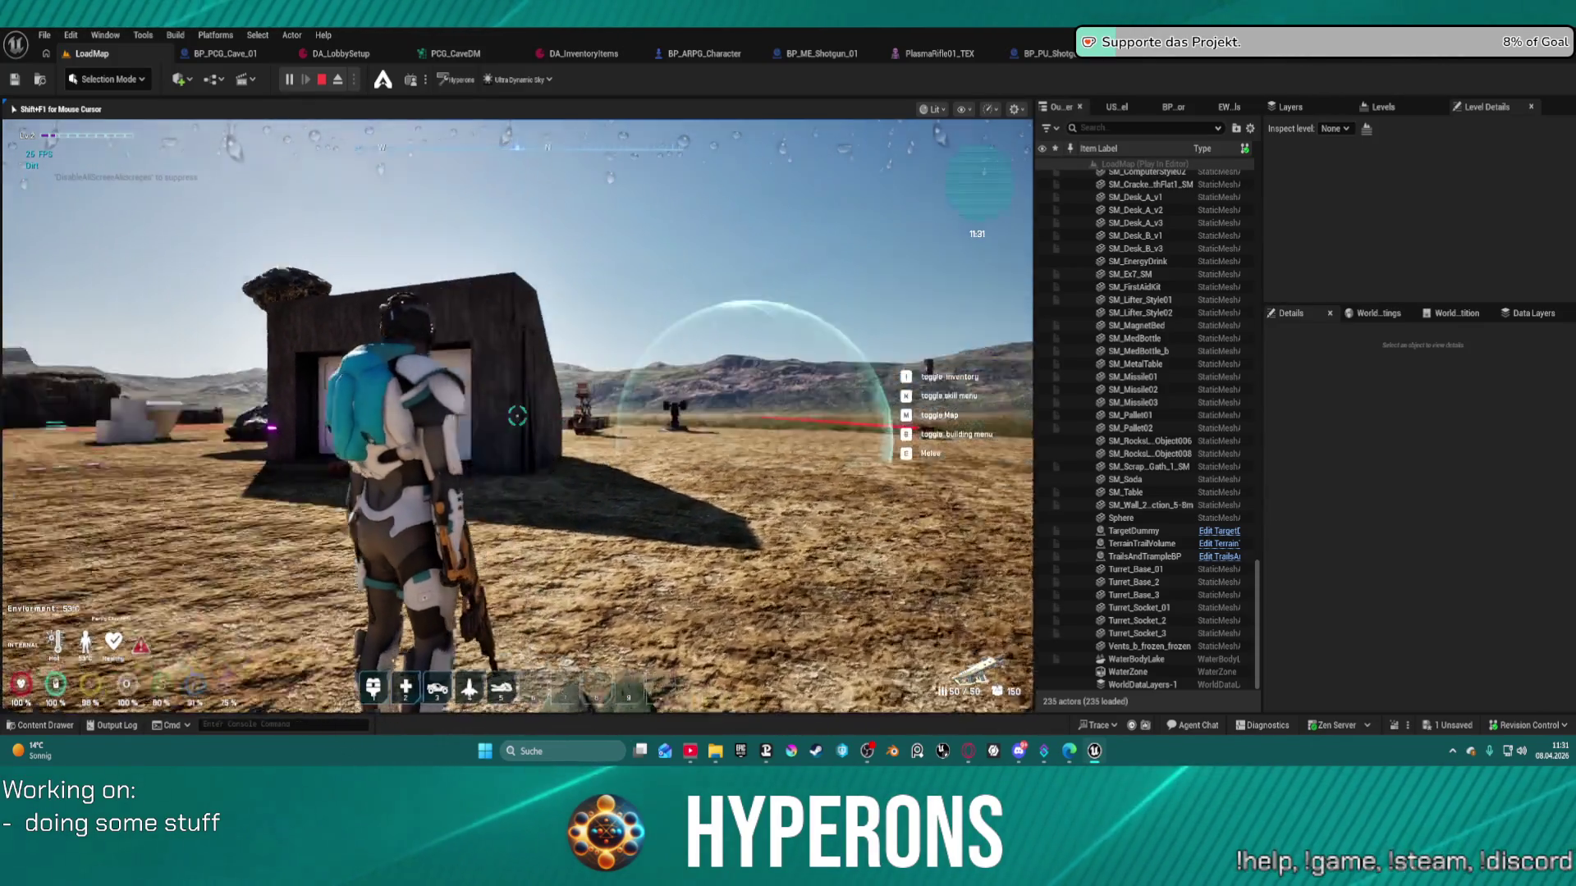
key("i")
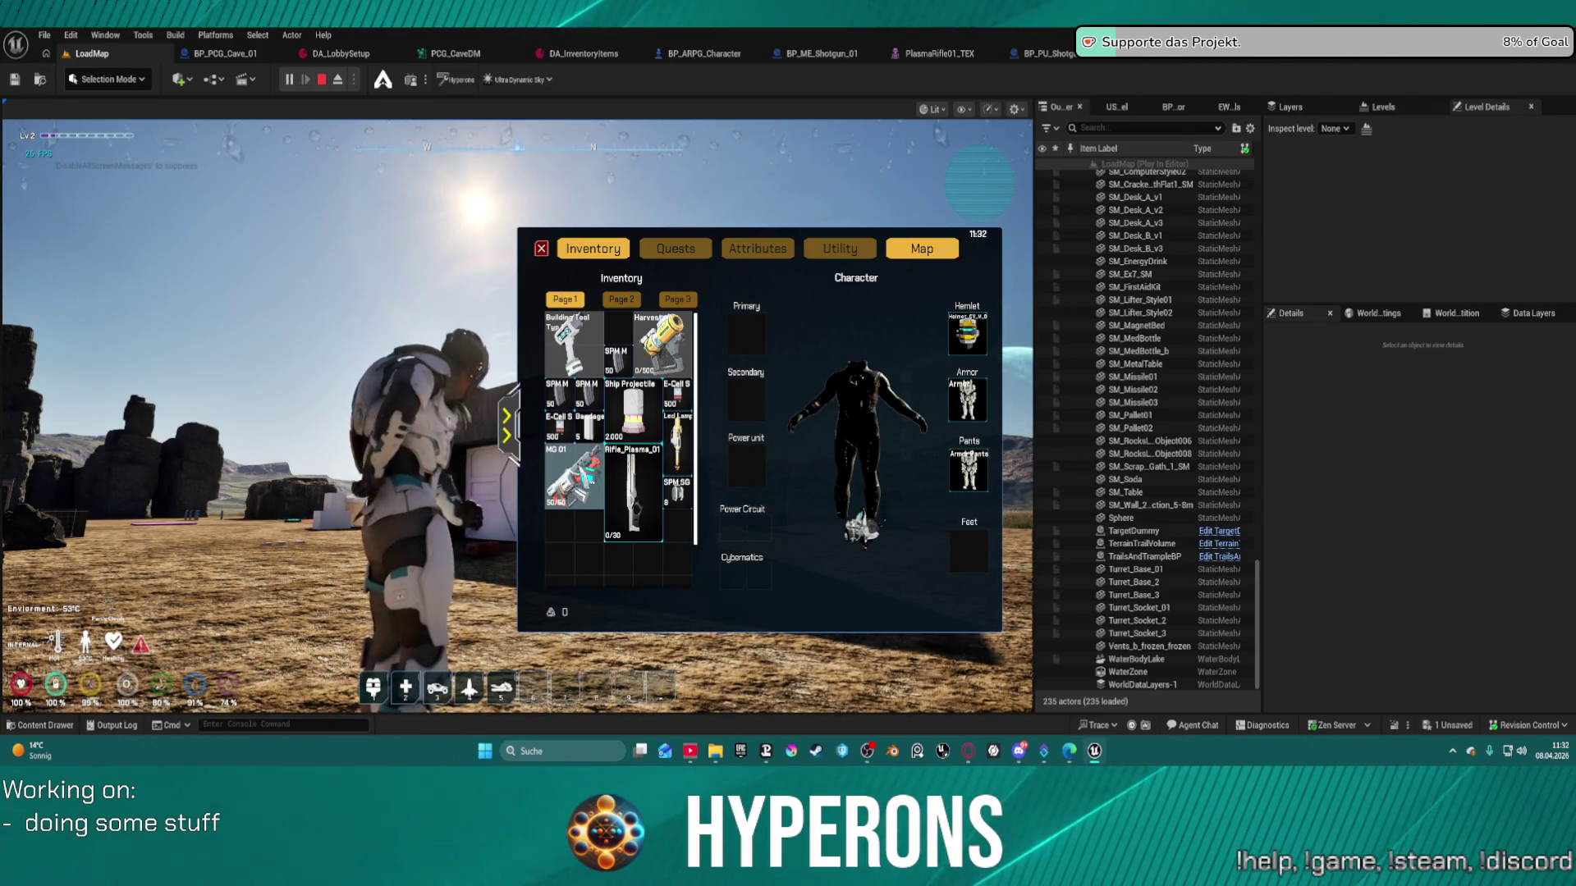
key("i")
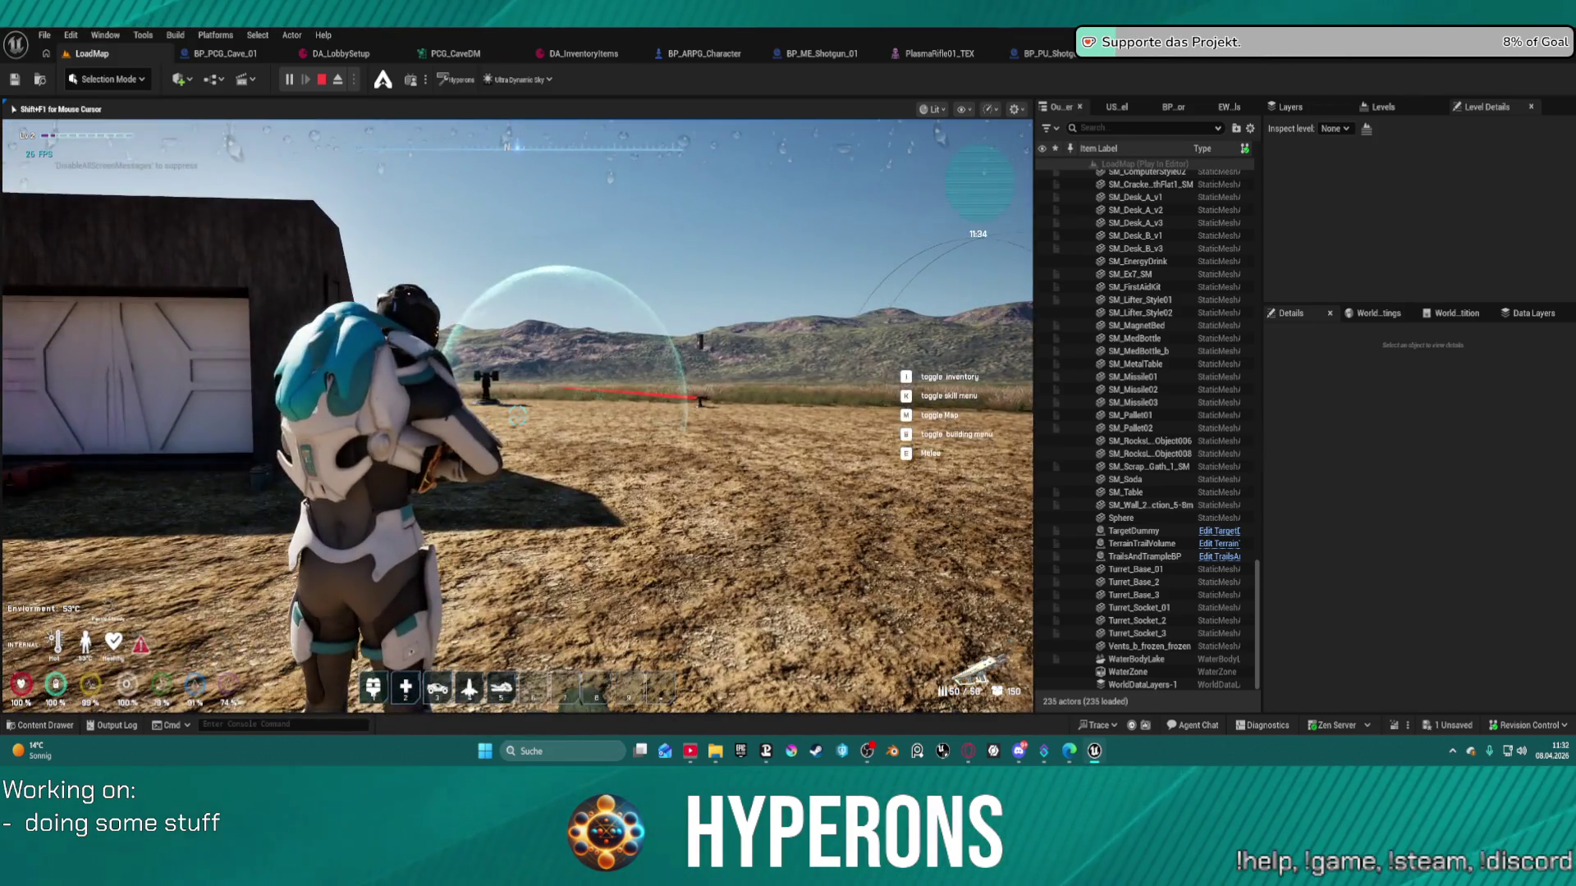
left_click(518, 417)
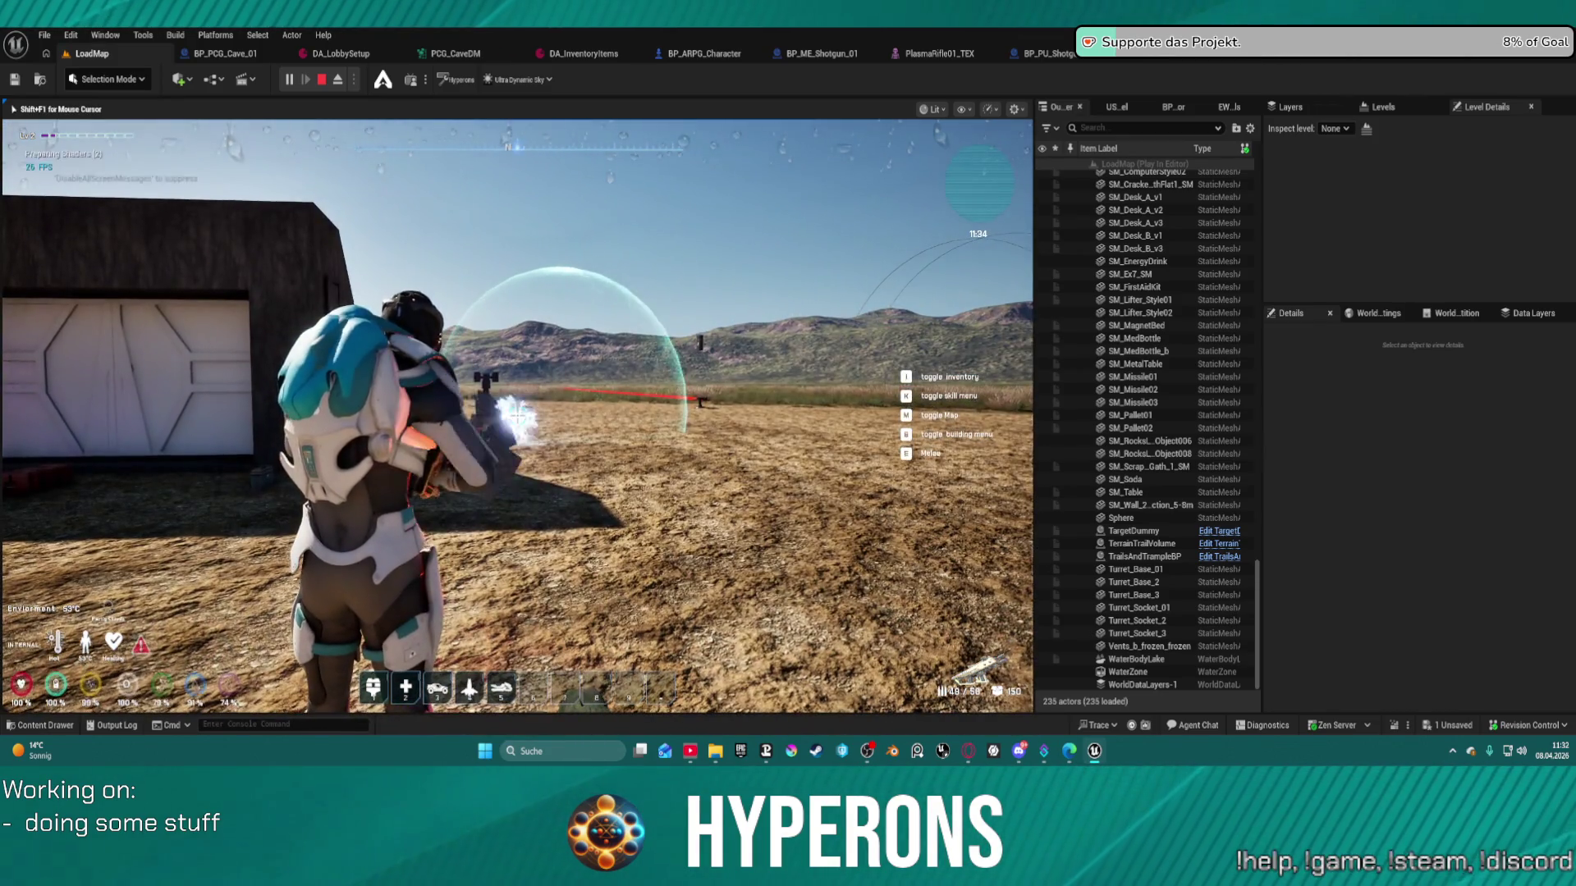
left_click_drag(518, 416, 518, 416)
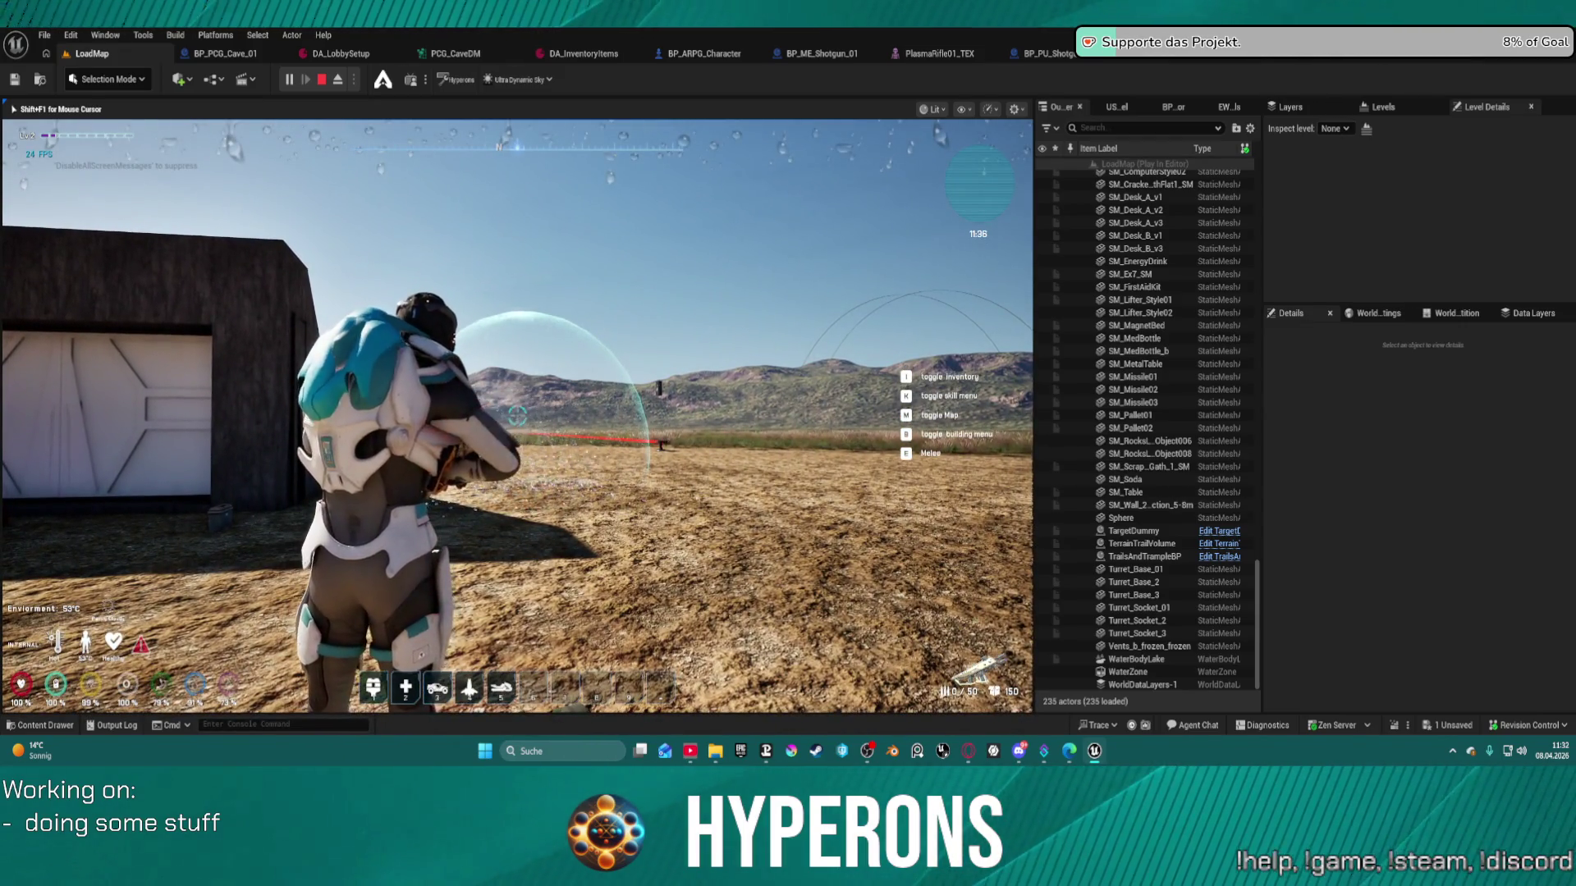
key("w")
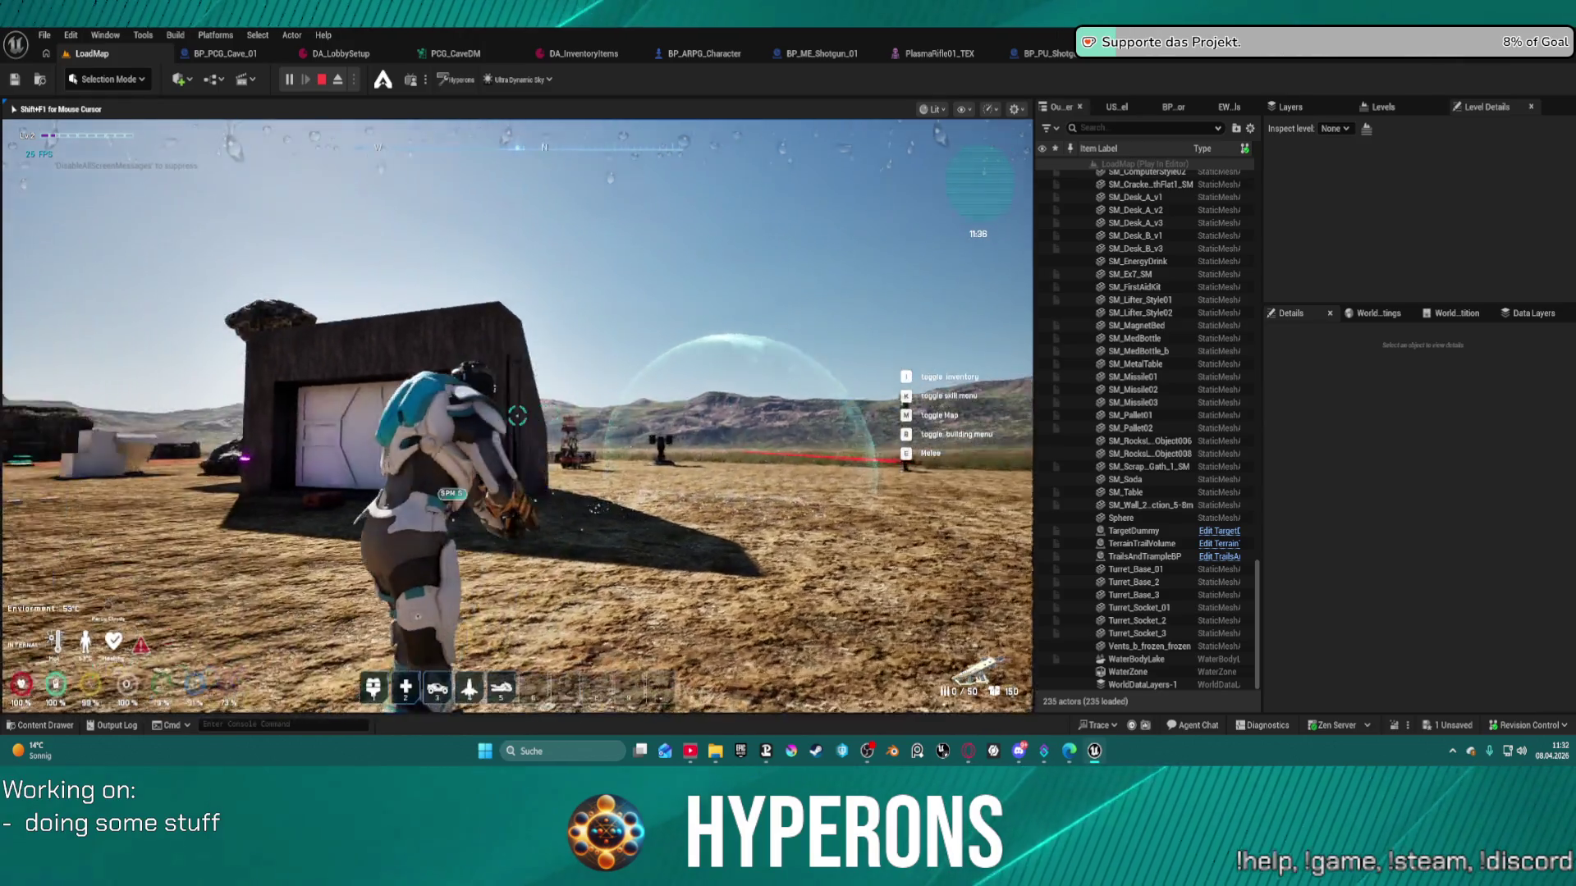
key("r")
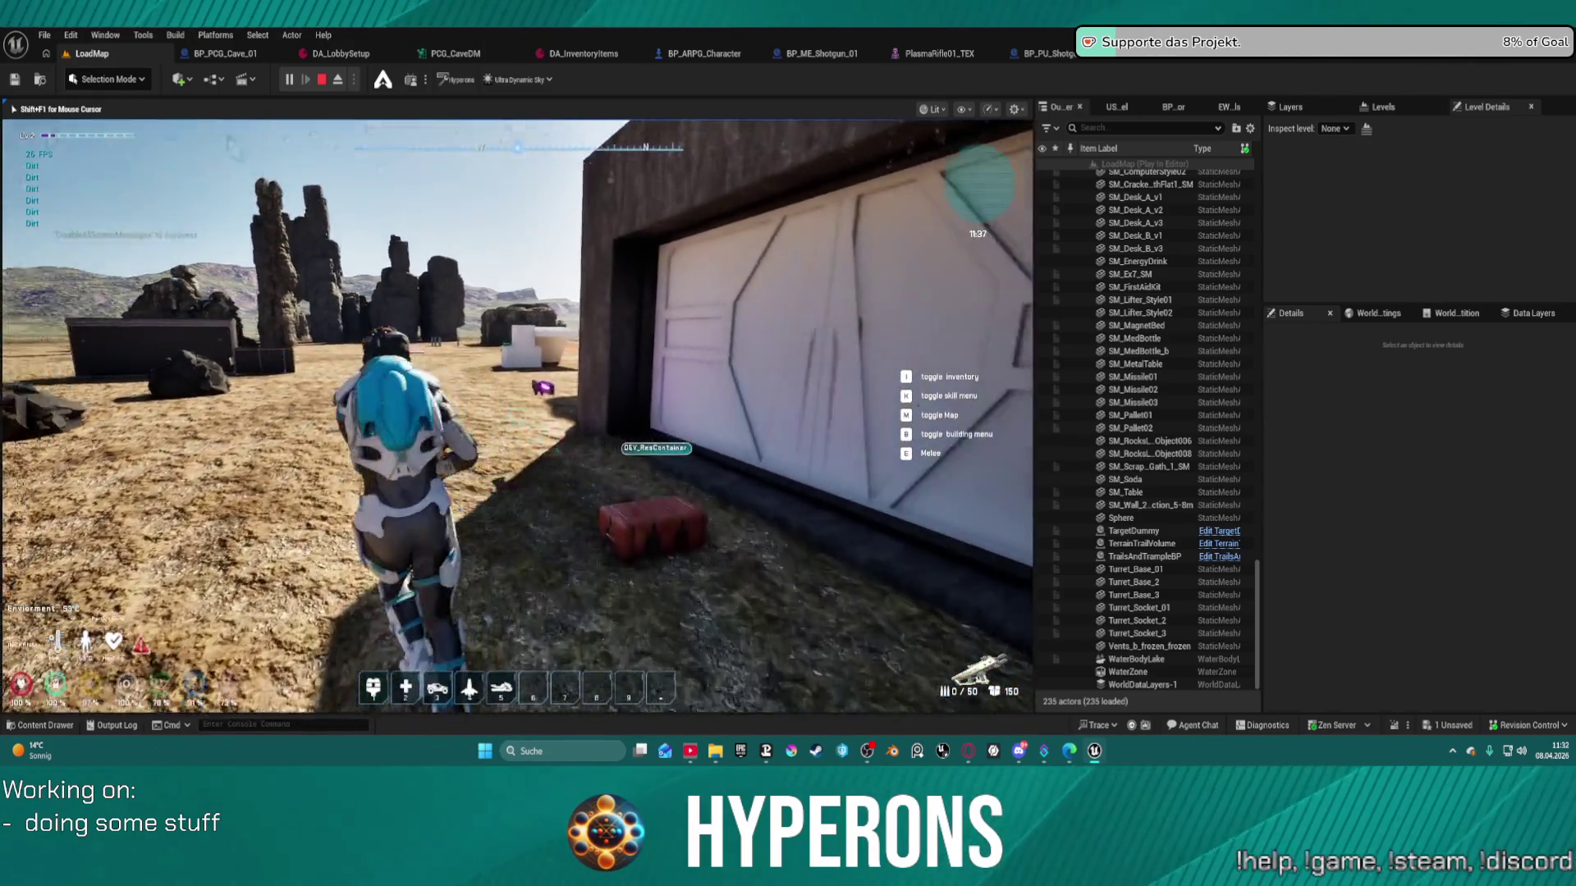
left_click(518, 416)
left_click_drag(518, 417, 518, 416)
- Climb the rock ledge and refill ammo, end the play session, and bring up BP_PU_Shotgun_01
key("w")
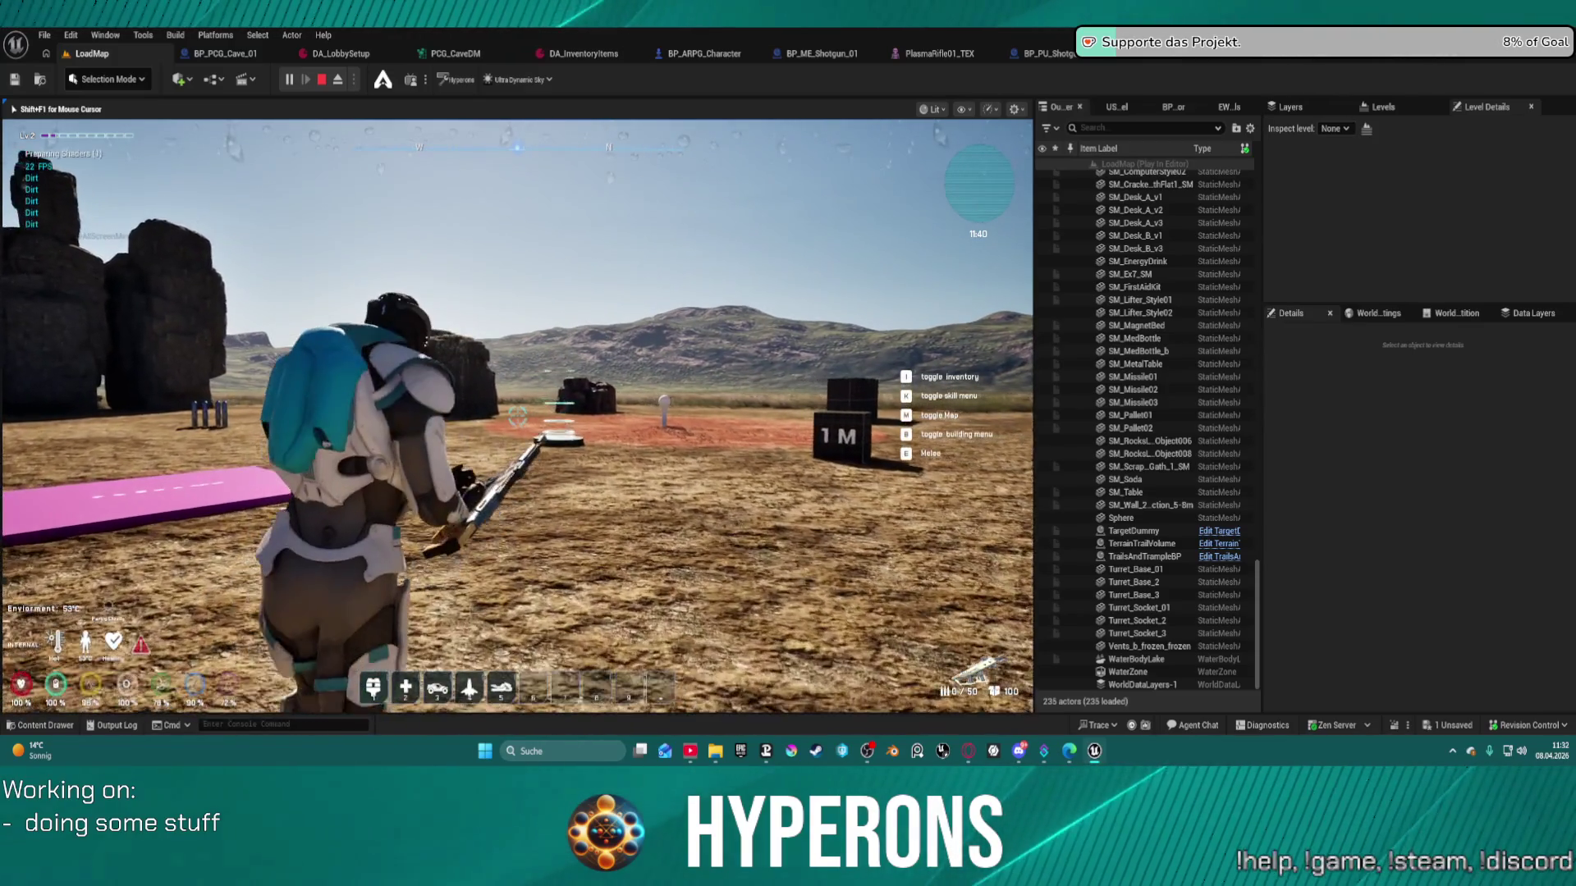
key("r")
key("w")
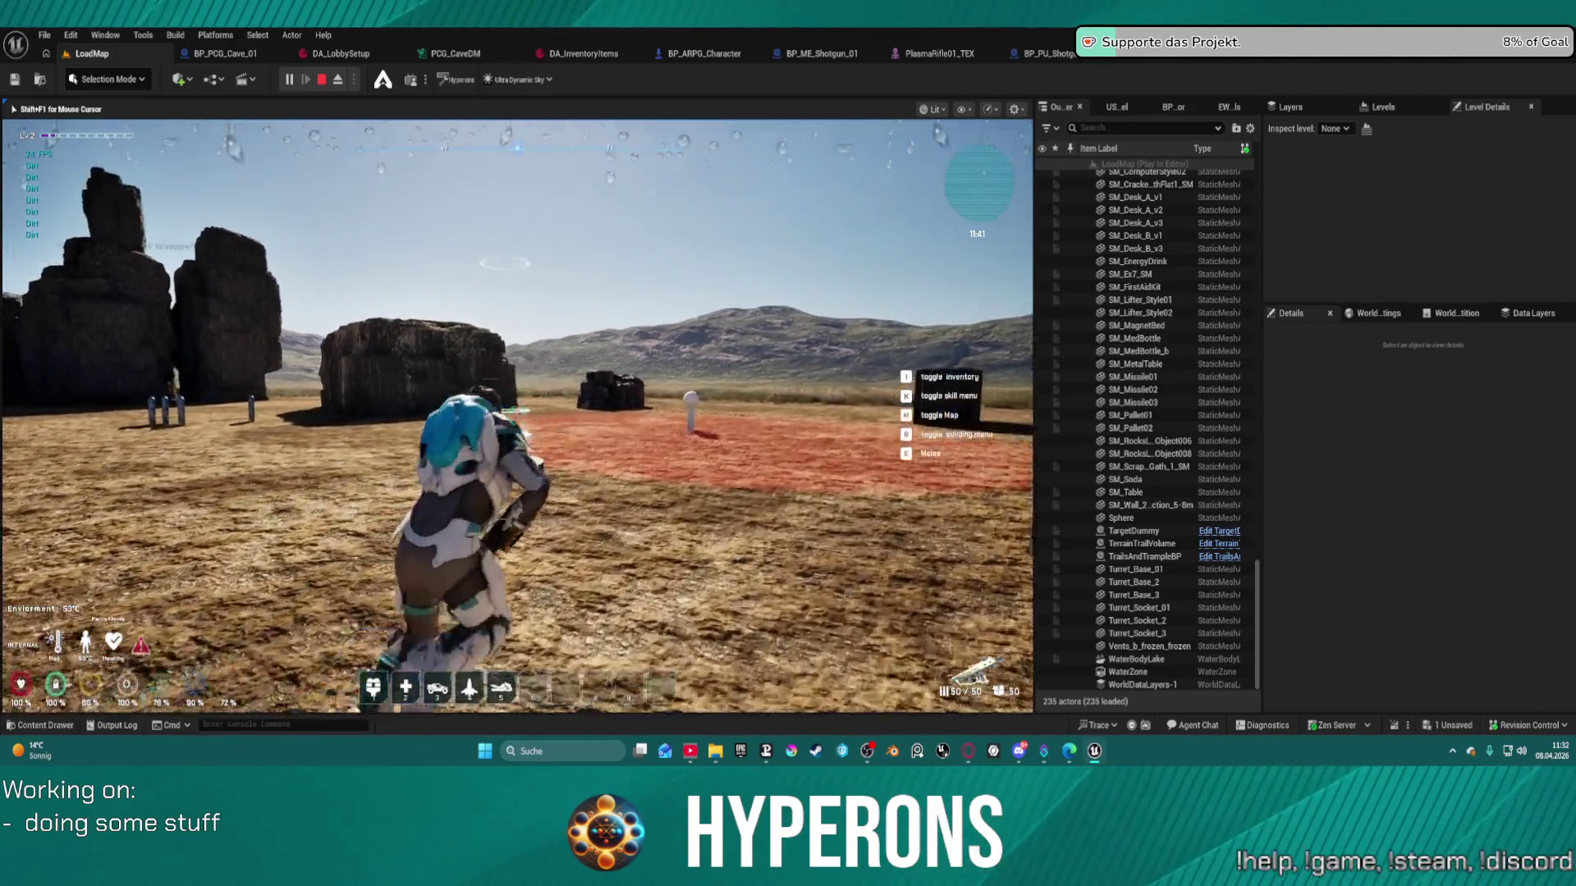
key("w")
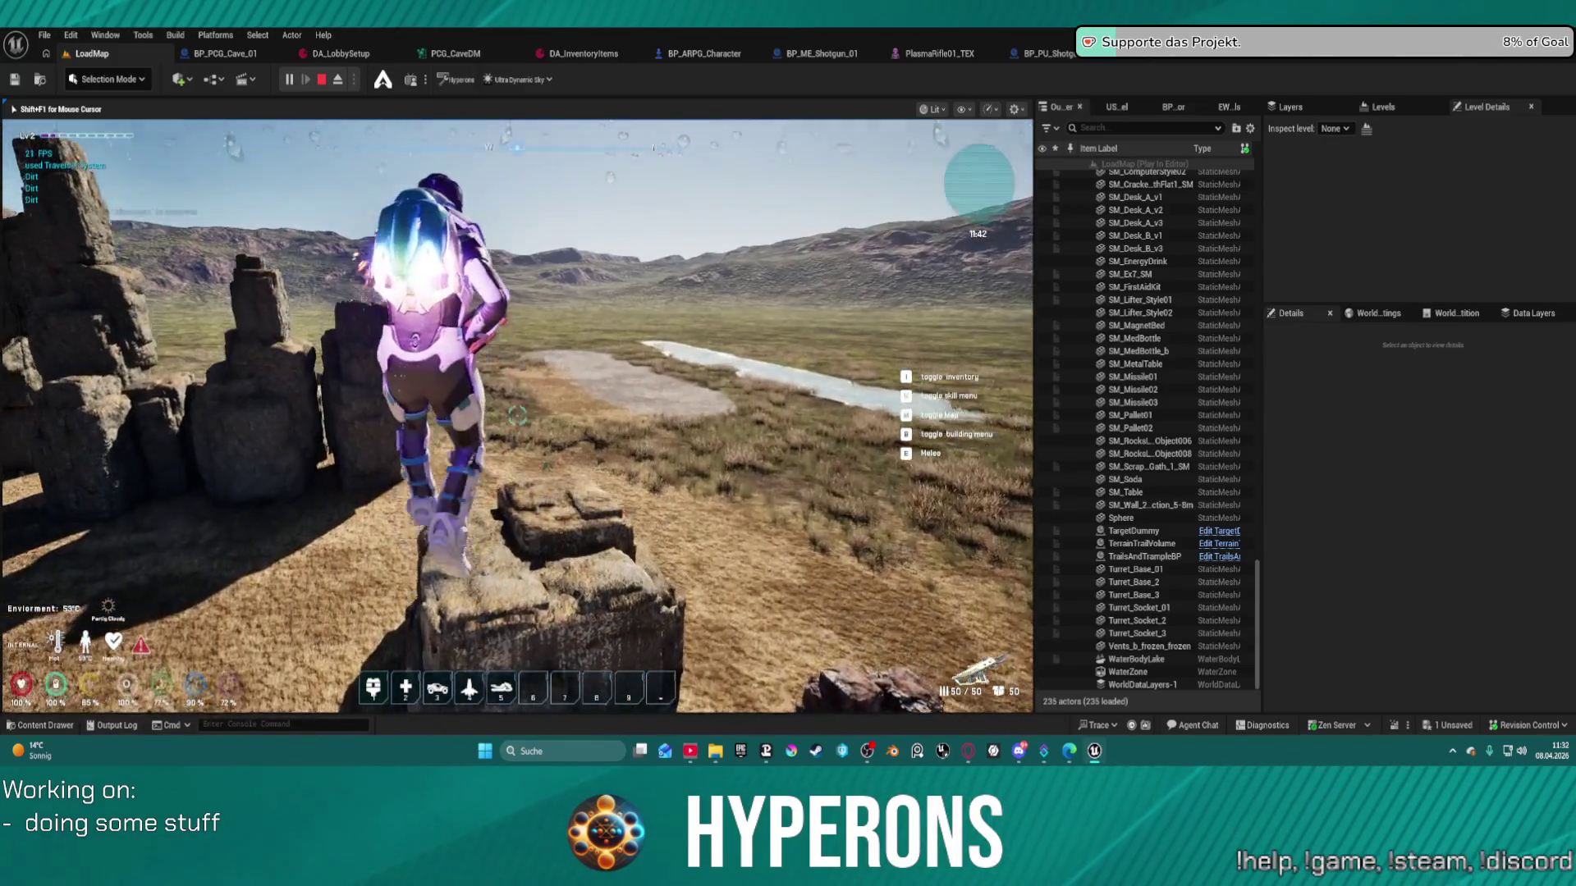
key("w")
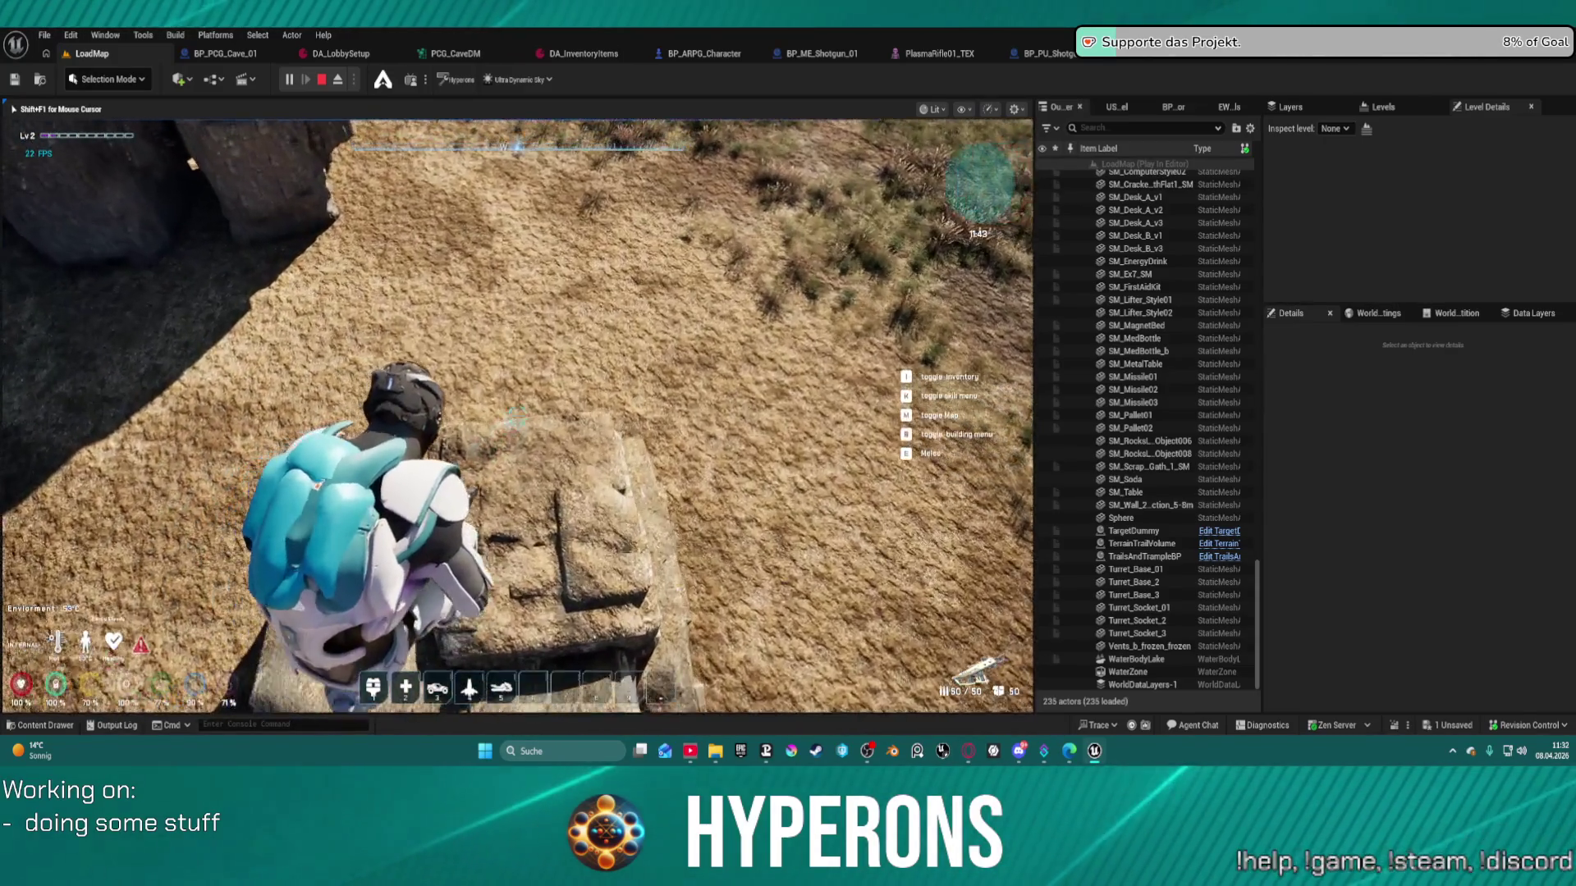
key("Escape")
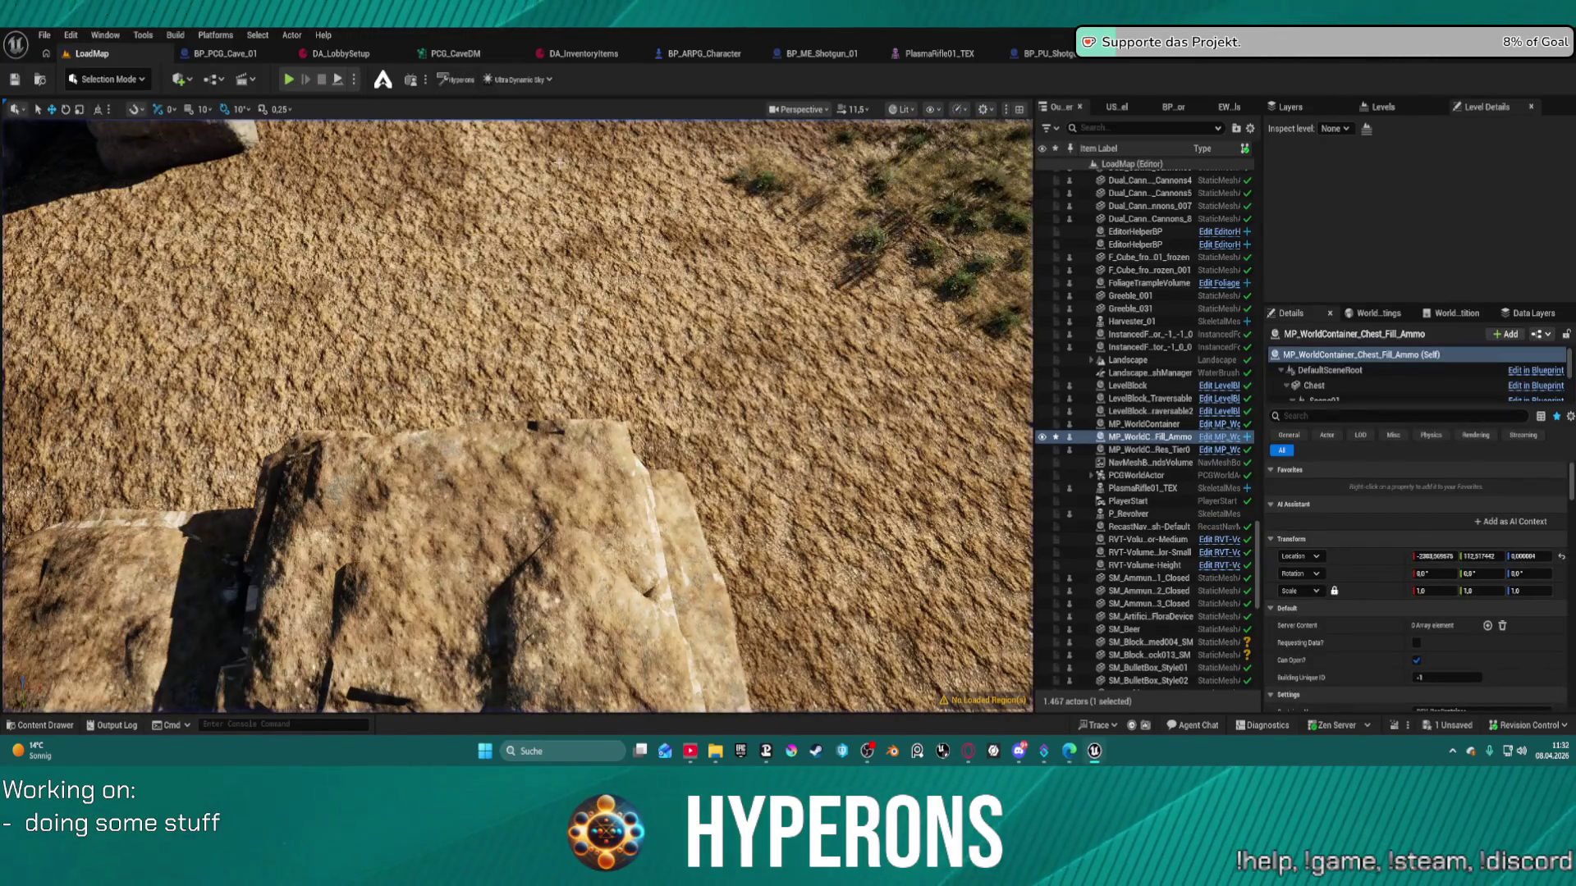
left_click(1057, 52)
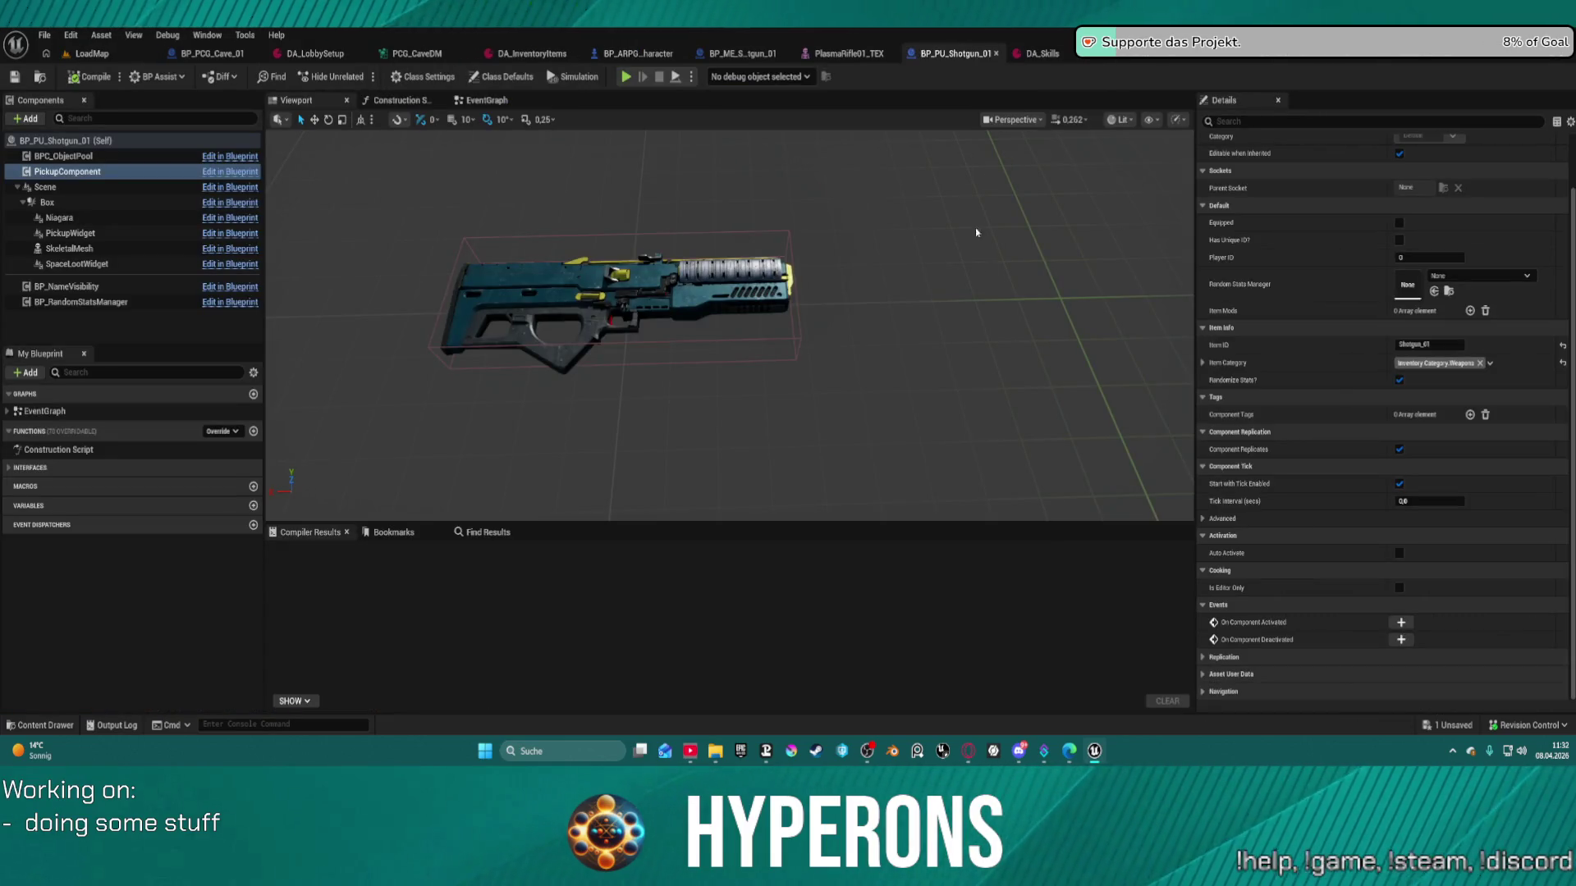
- In the Content Drawer, go to Skills > Blueprint > Projectiles and pick a subfolder
key("ctrl+space")
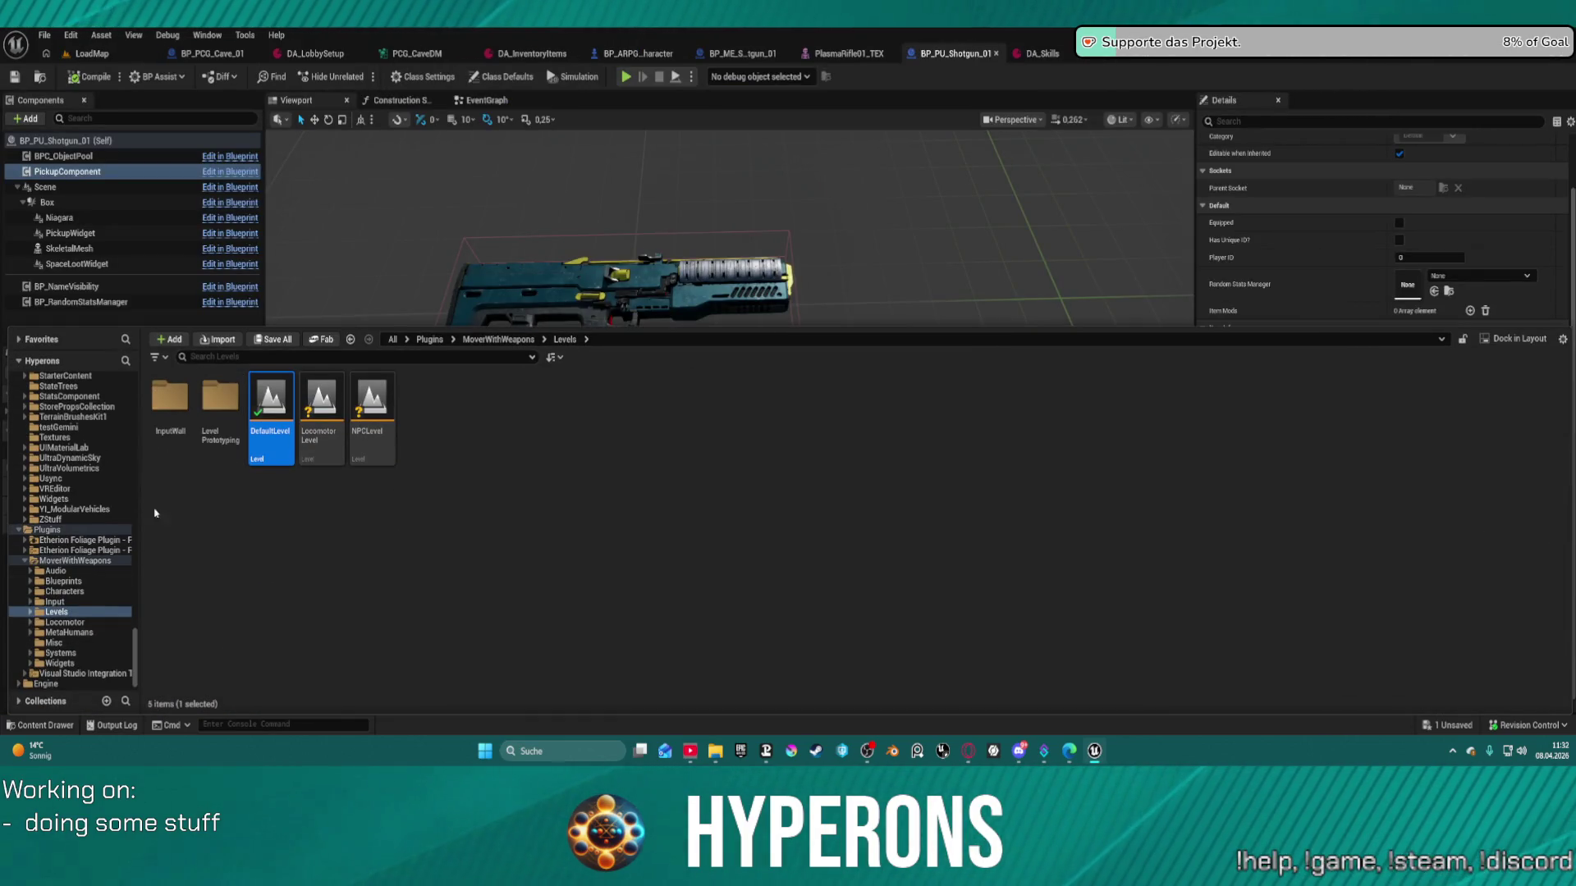
scroll(67, 503, "up", 10)
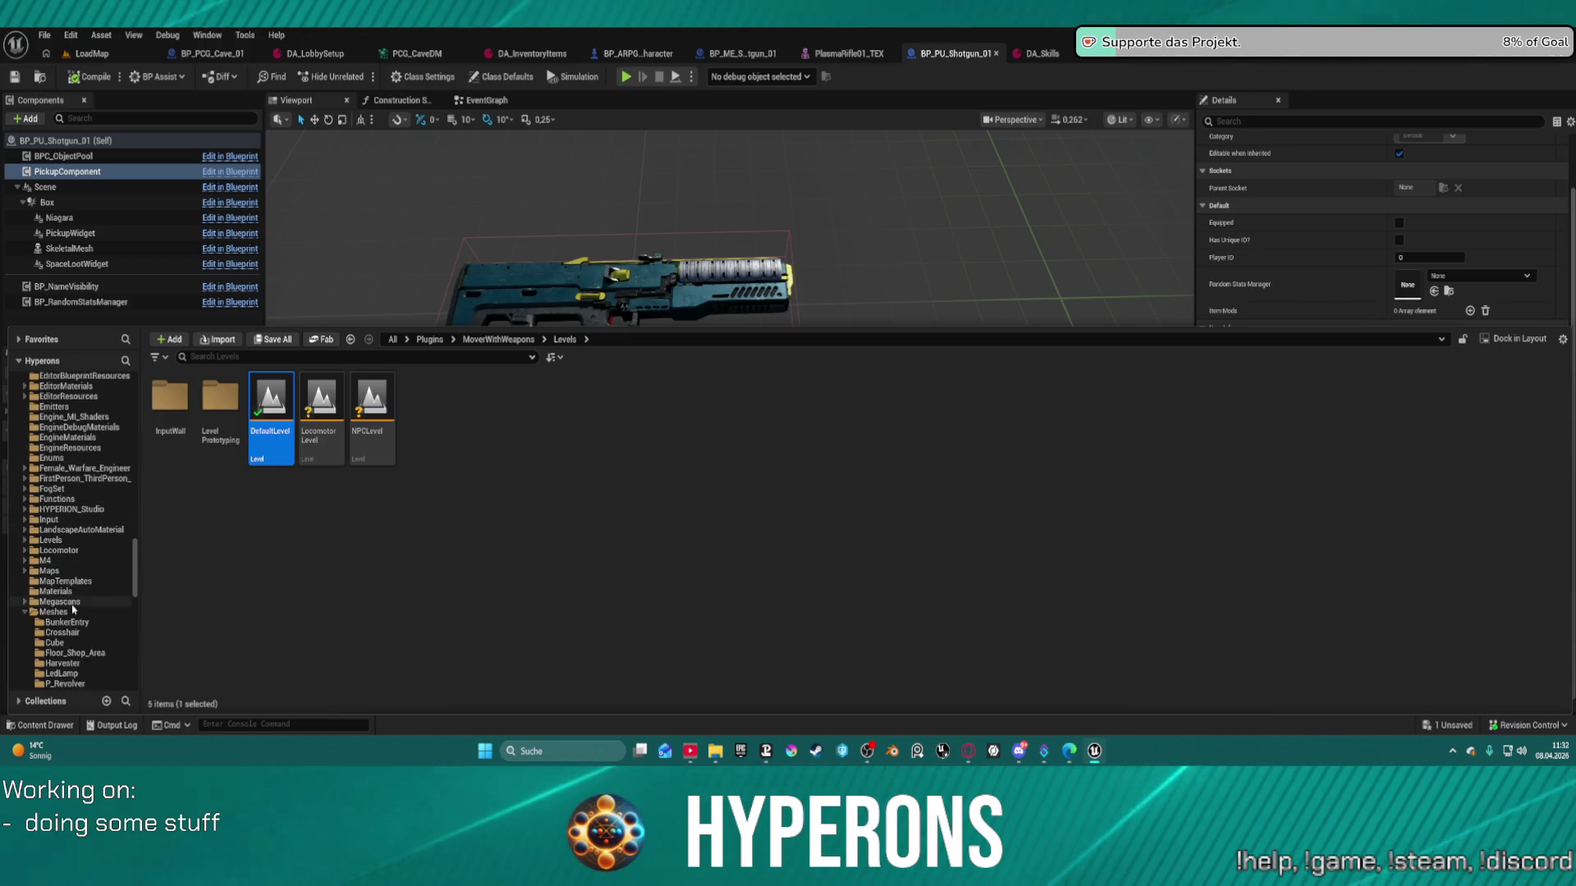
scroll(67, 503, "up", 10)
scroll(88, 574, "up", 10)
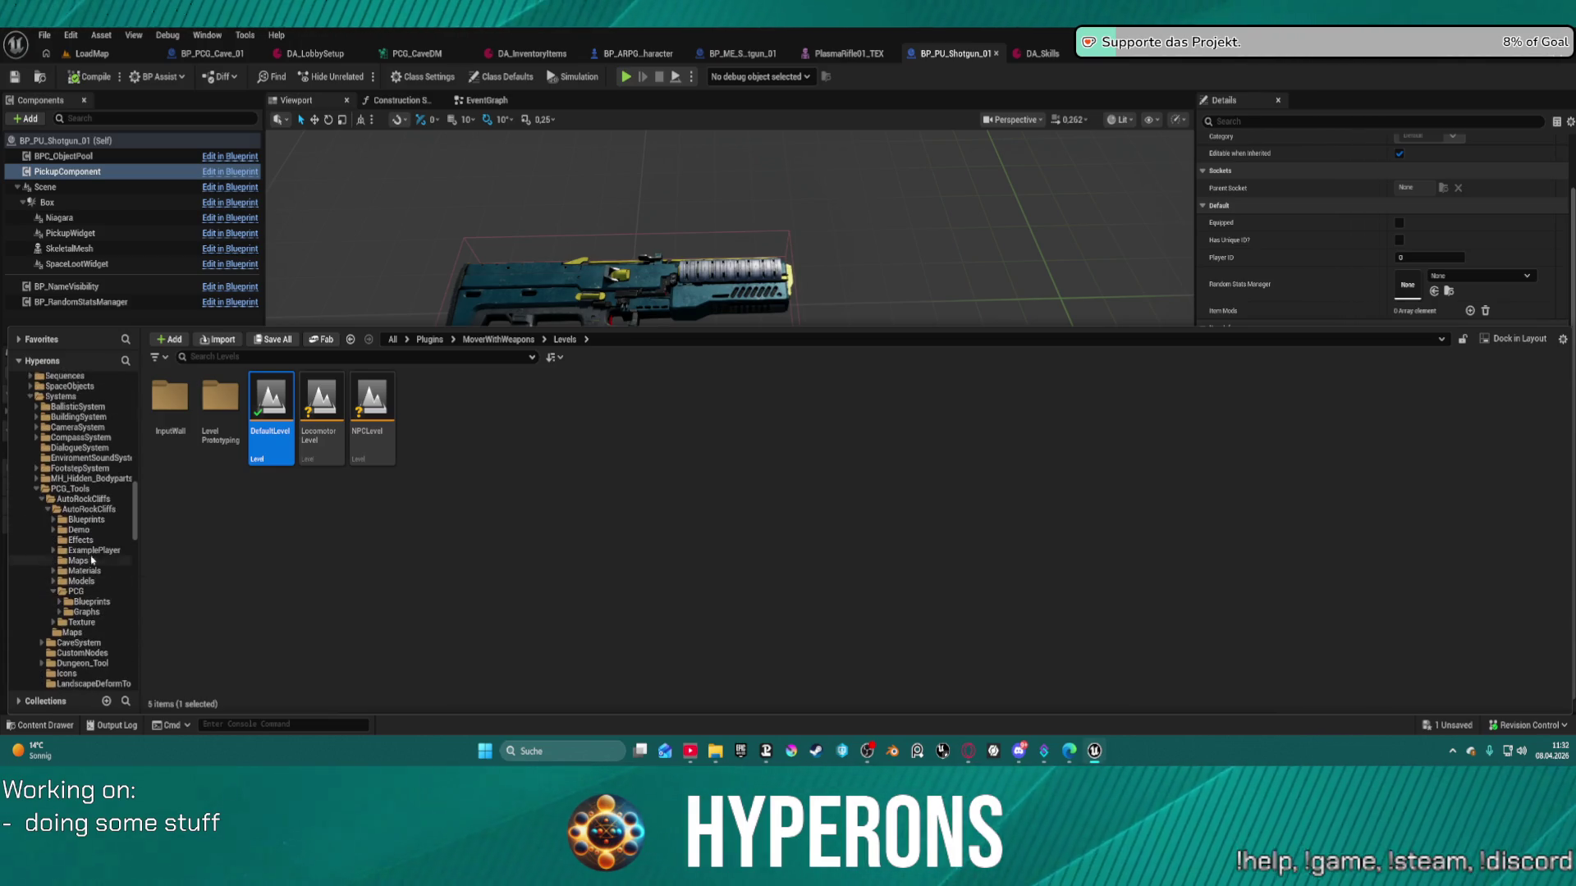
scroll(93, 511, "up", 7)
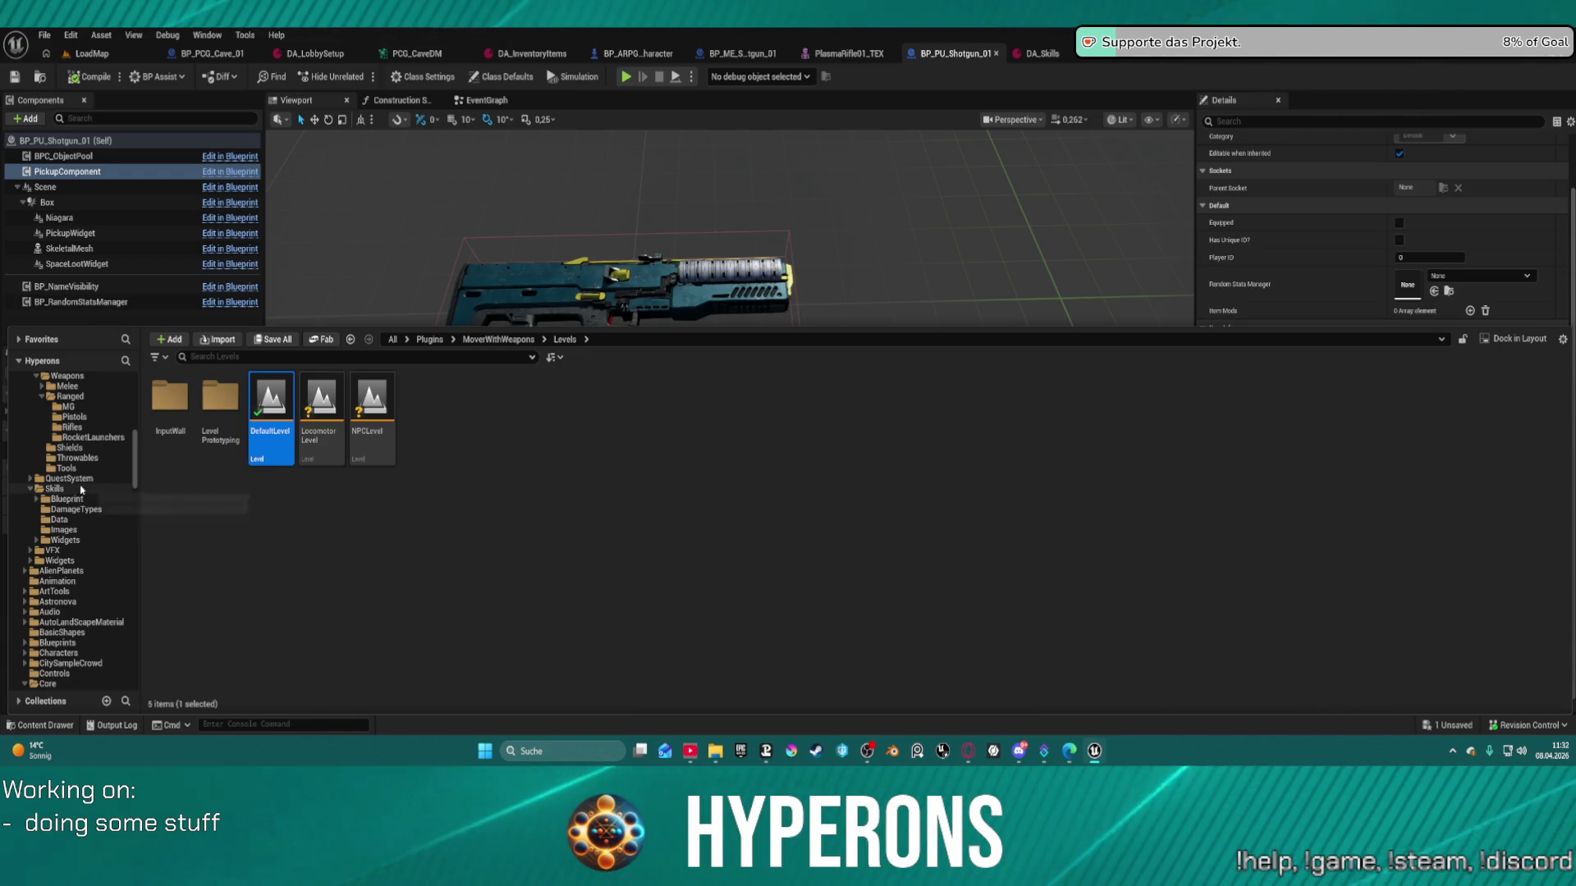
left_click(67, 498)
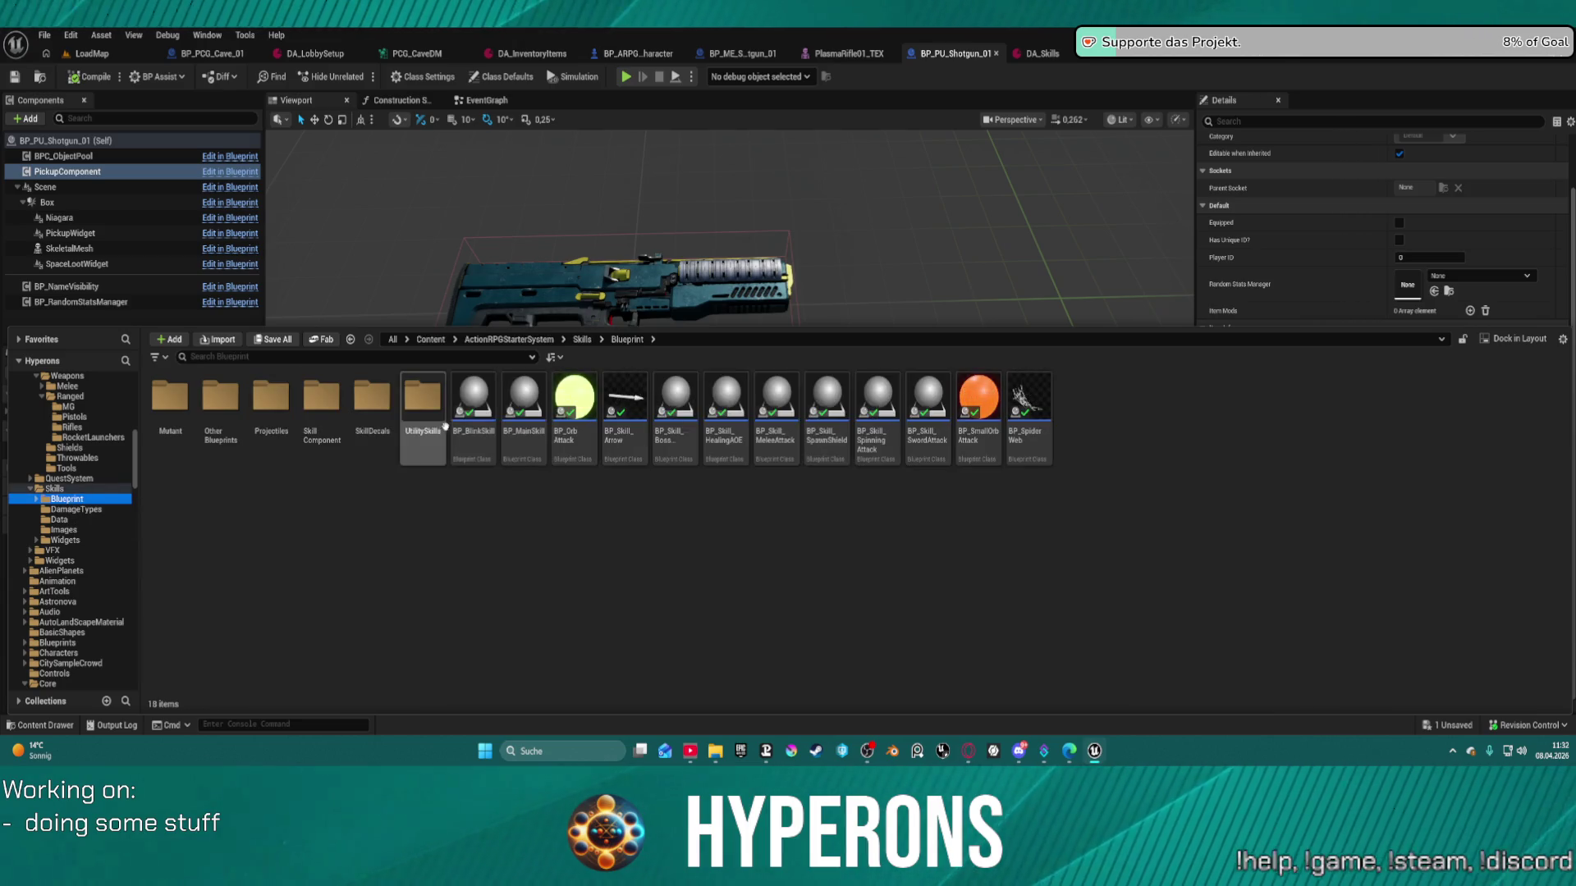
double_click(279, 404)
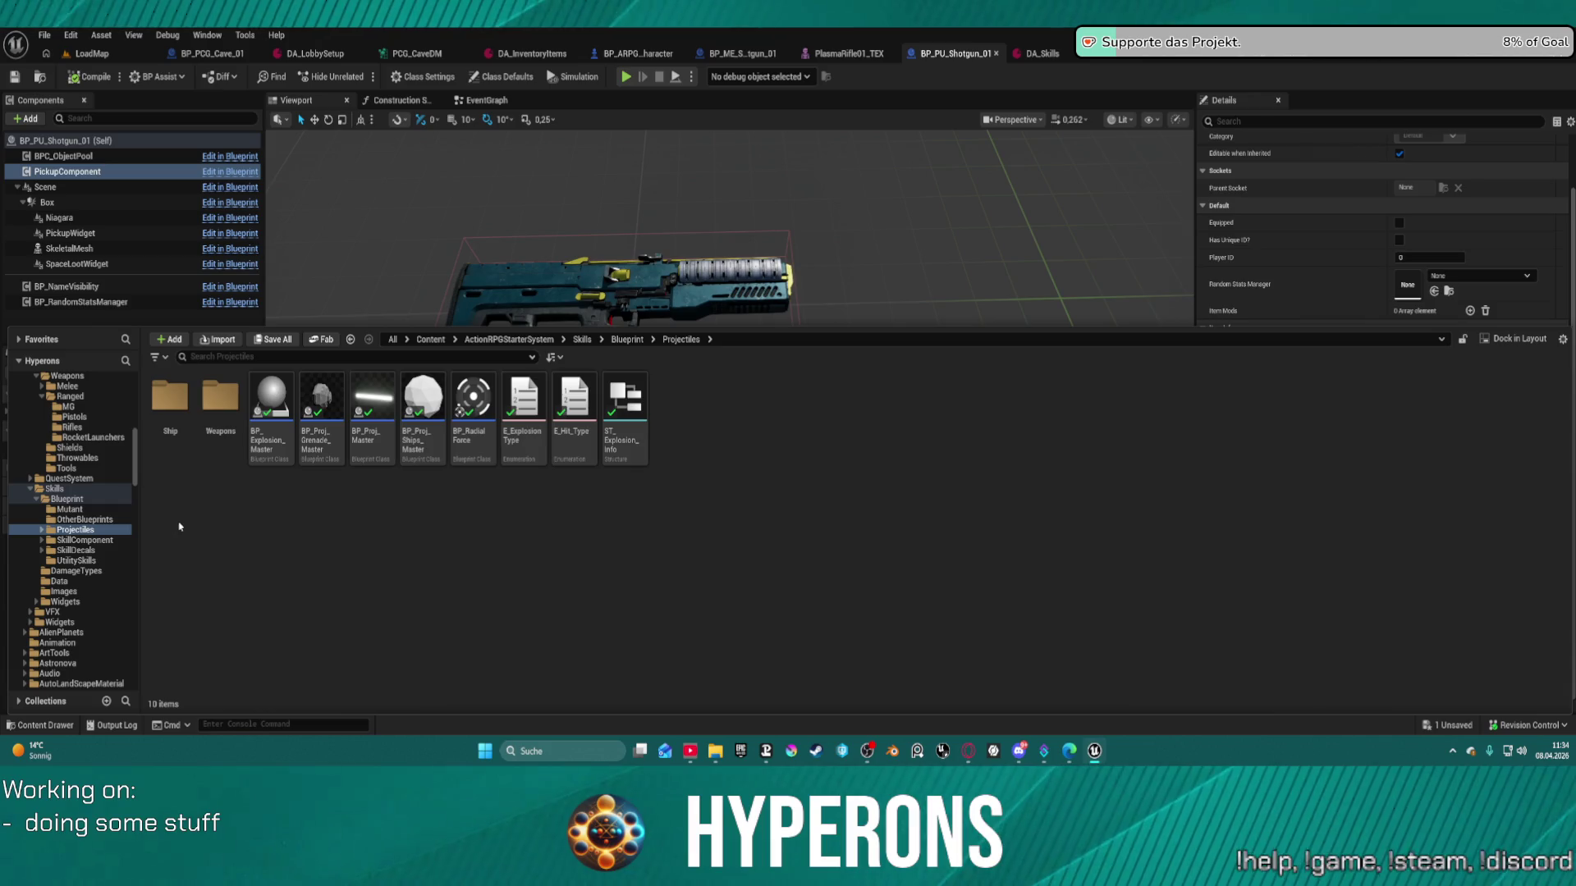
left_click(170, 397)
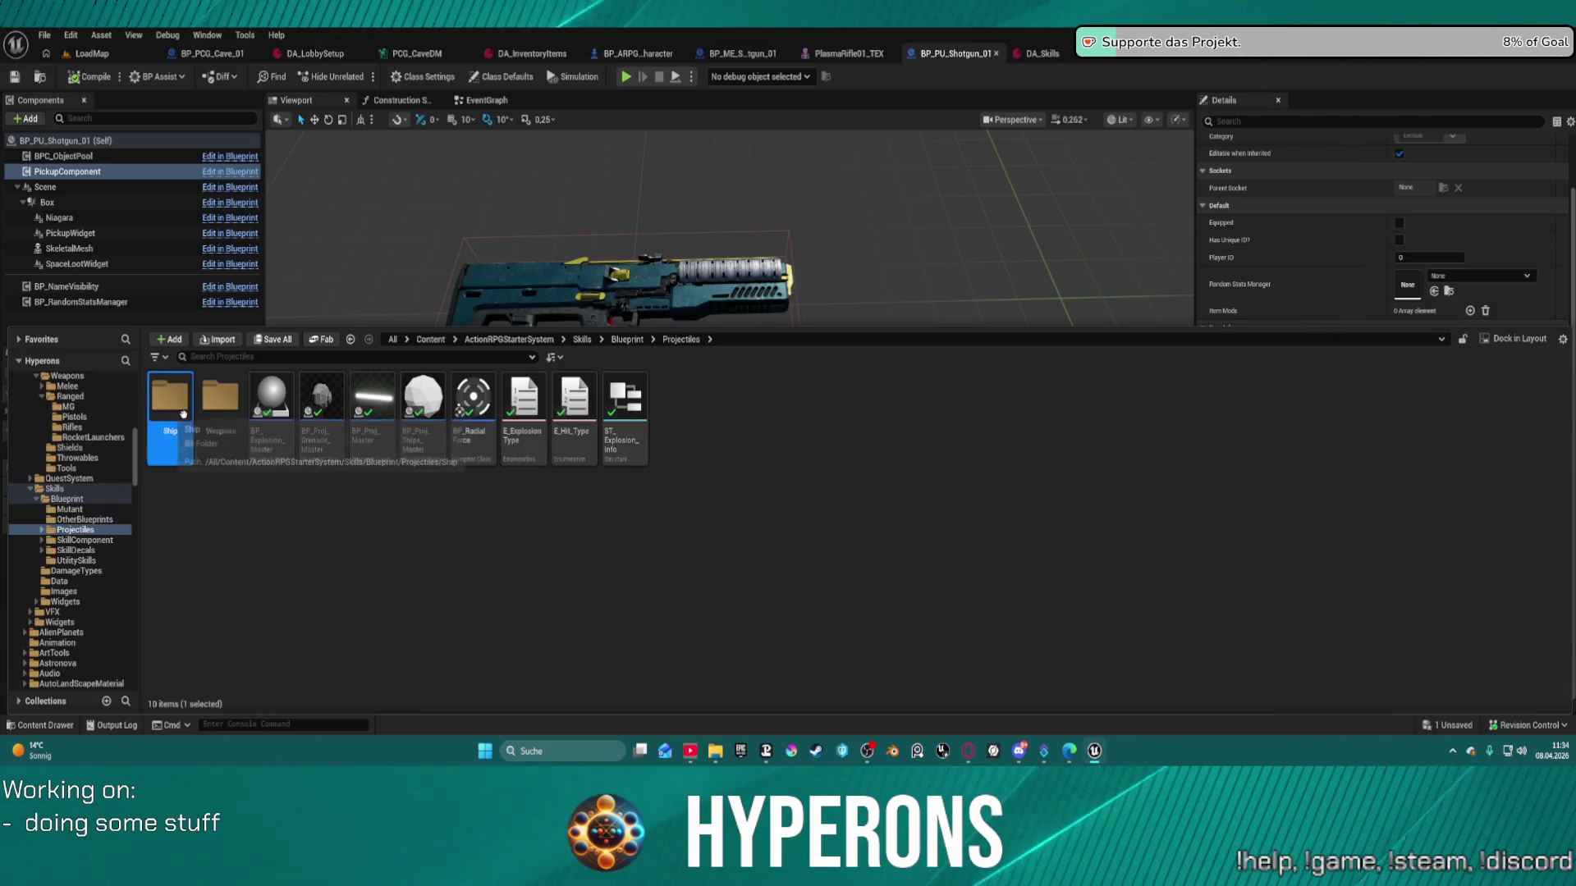
- Open the Projectiles/Weapons folder, then open the BP_Proj_Shotgun blueprint from it
double_click(220, 397)
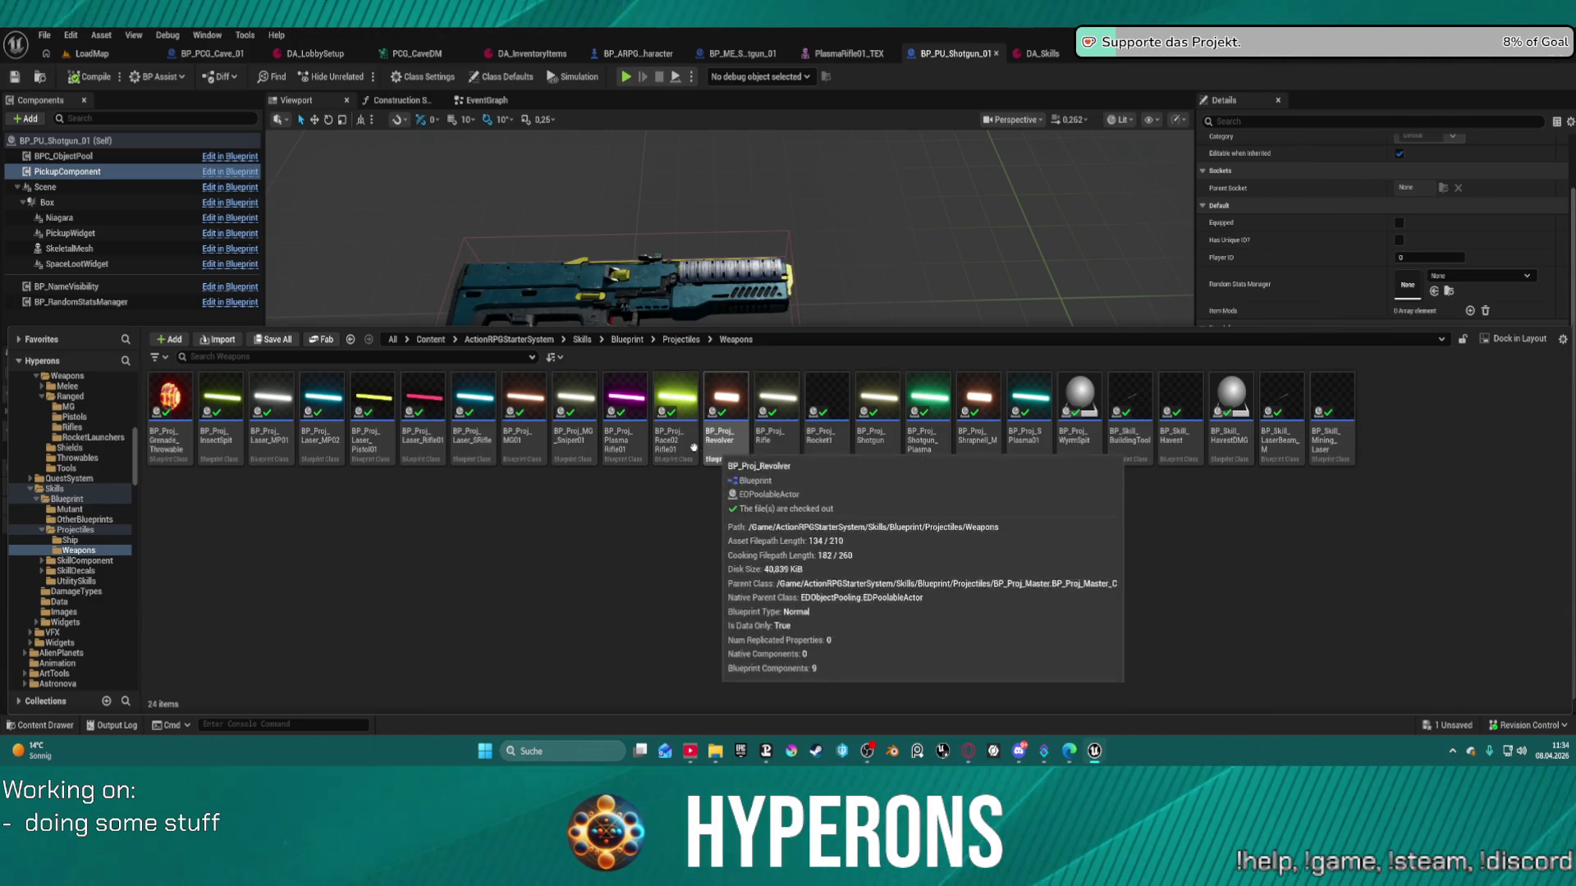
mouse_move(967, 448)
double_click(879, 400)
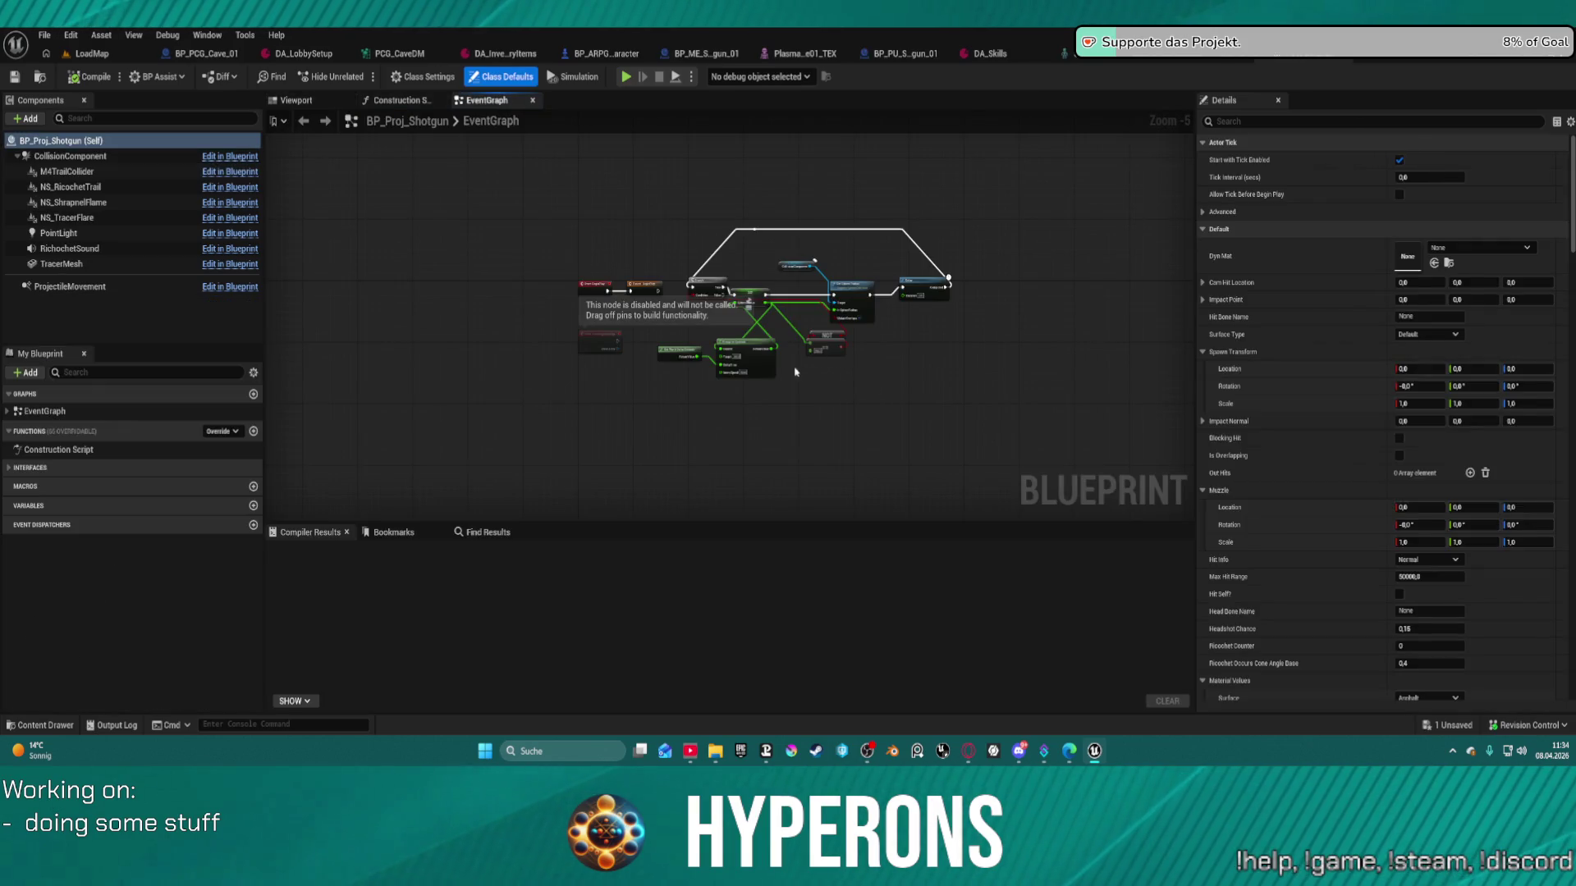
- Review BP_Proj_Shotgun's event graph and construction script, then bring back the Weapons asset list
scroll(709, 306, "up", 4)
left_click_drag(1051, 343, 982, 348)
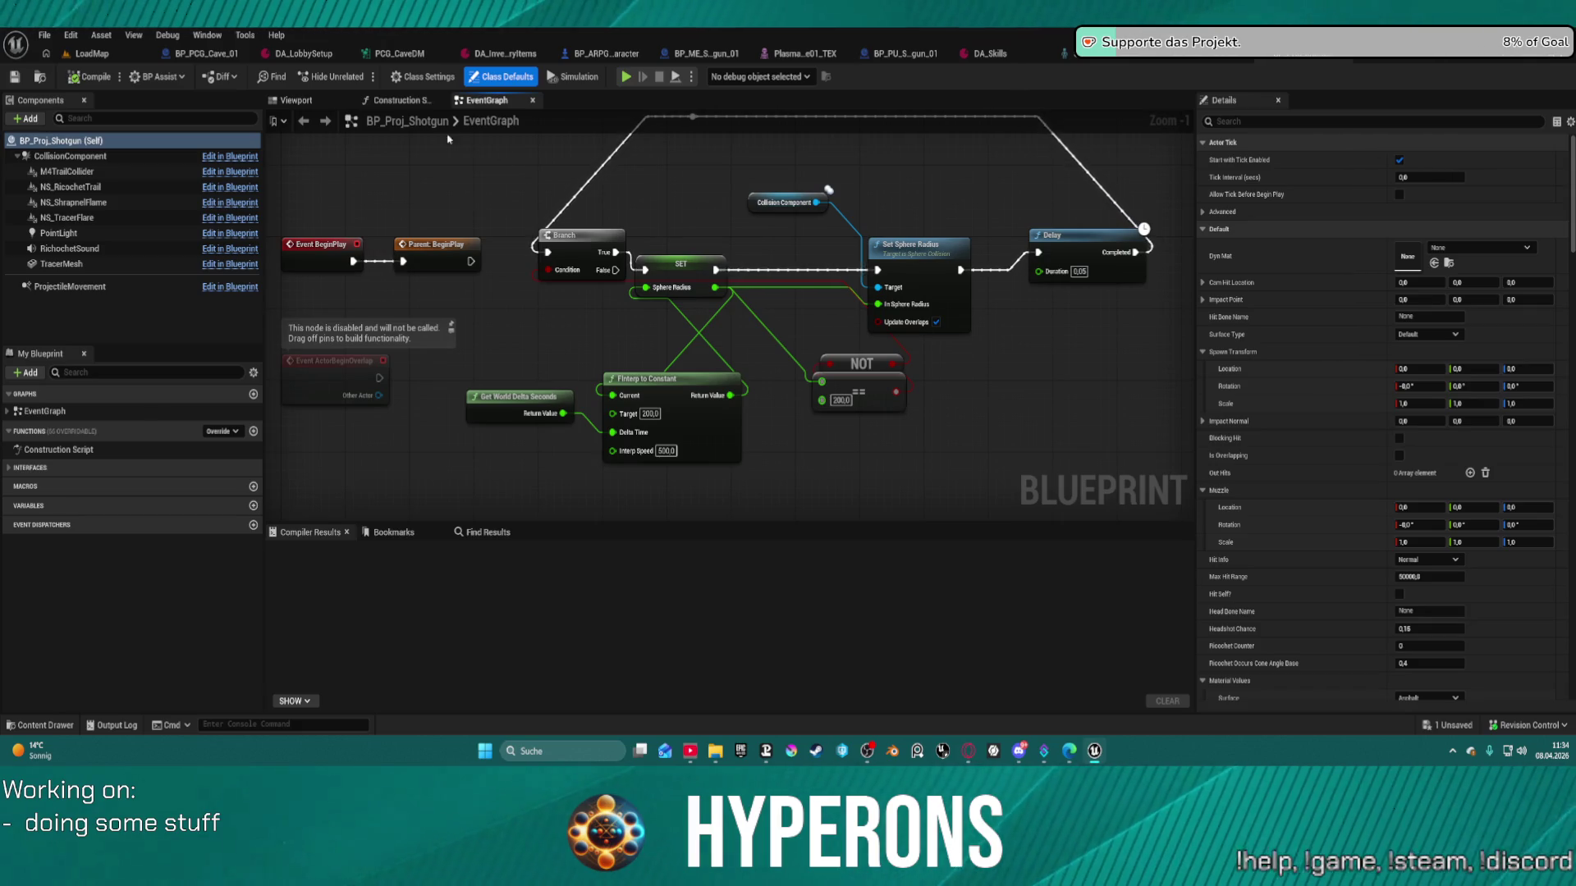
left_click(400, 100)
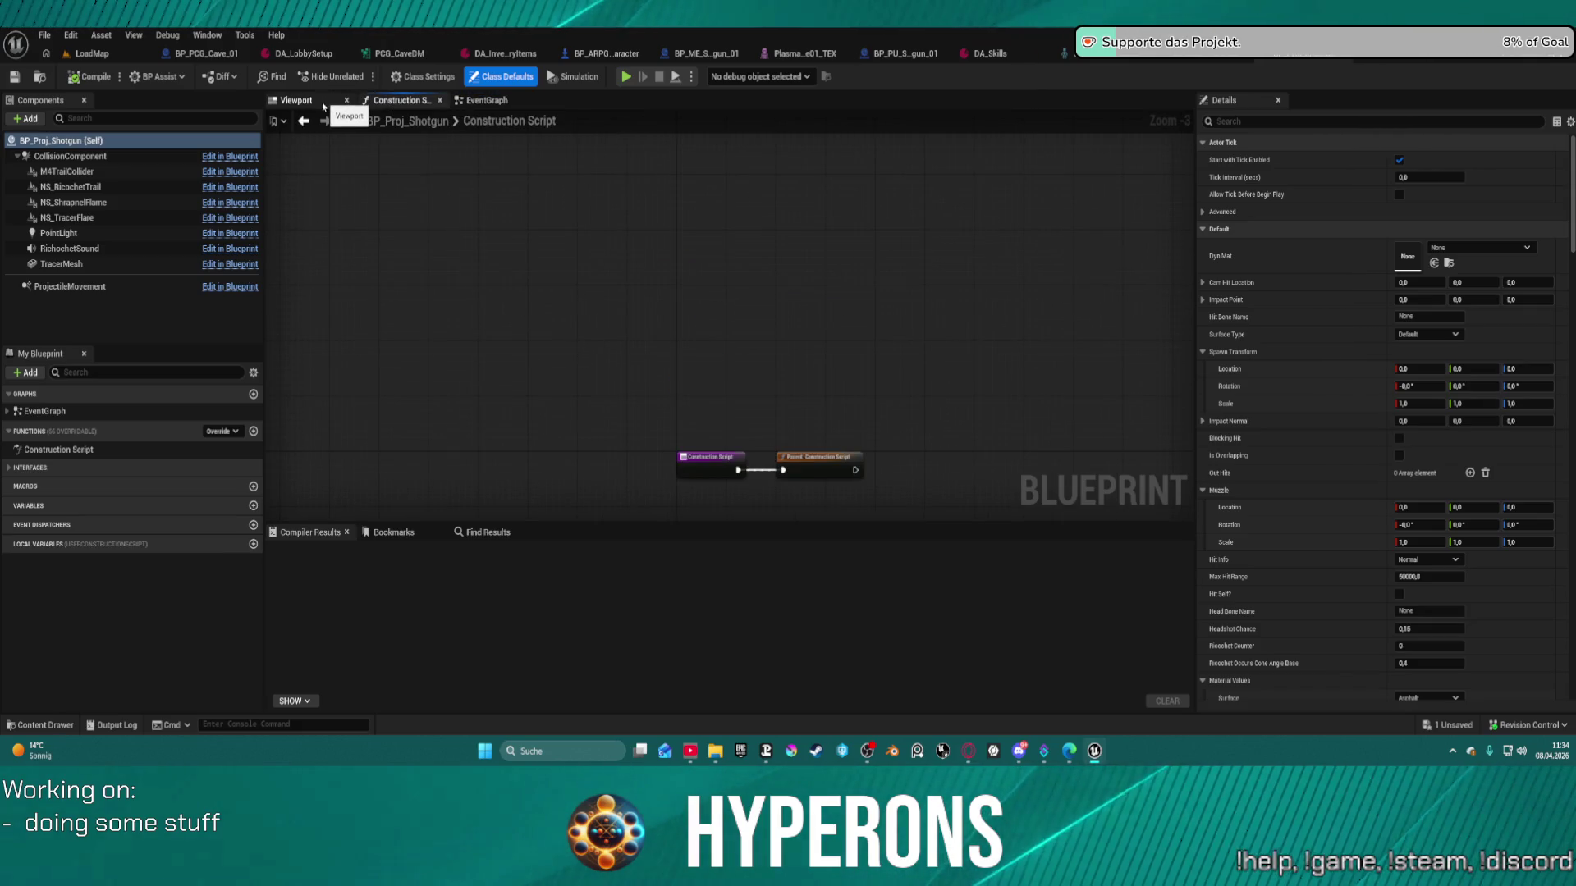
left_click(480, 101)
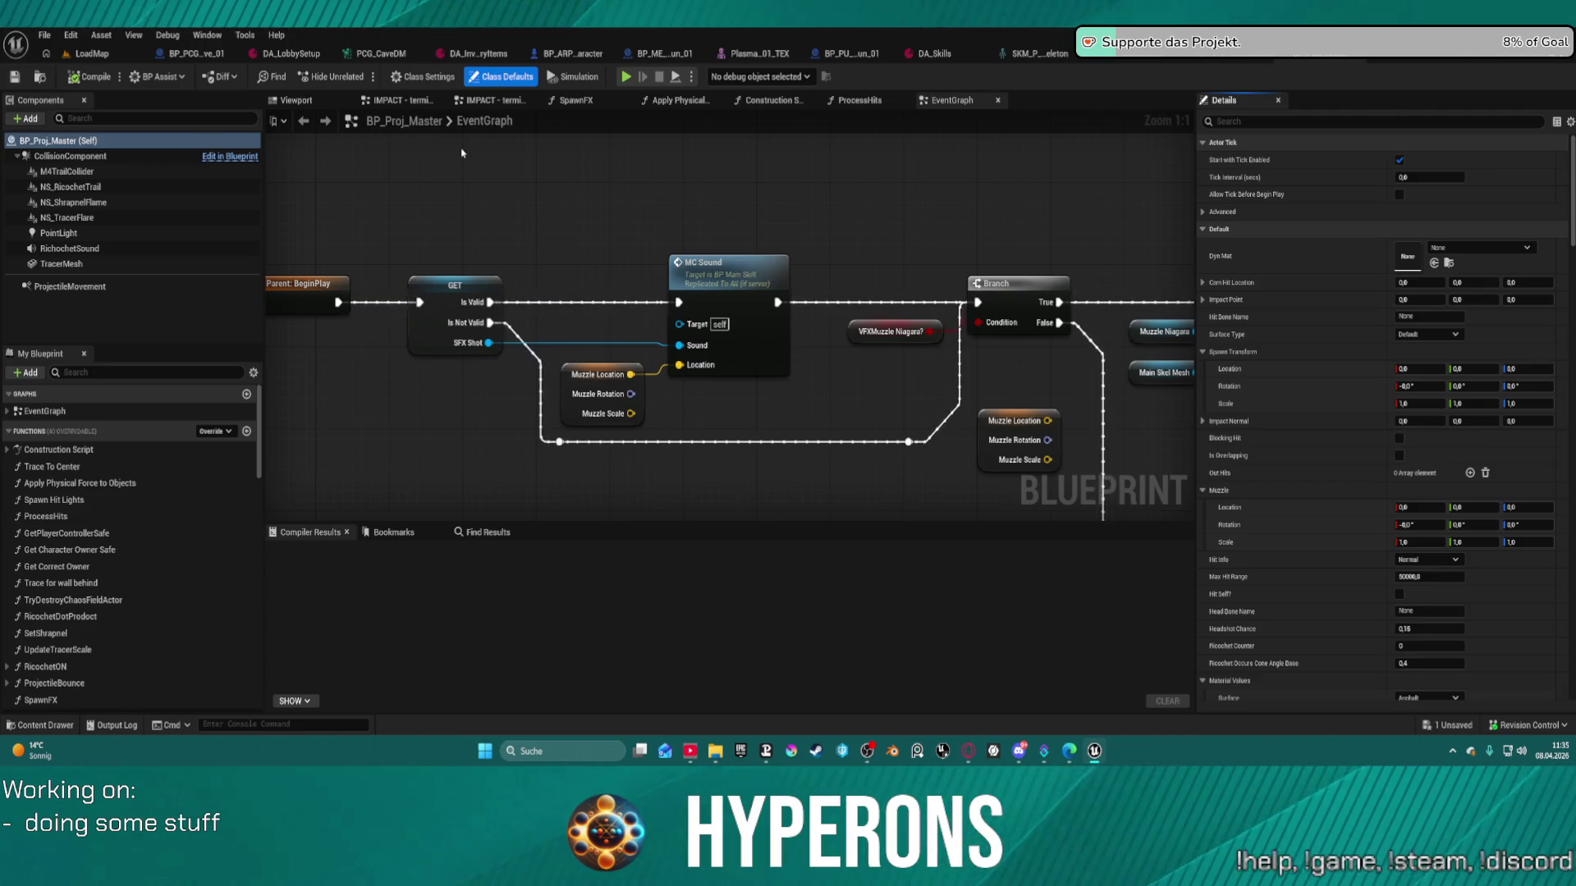
left_click(1227, 54)
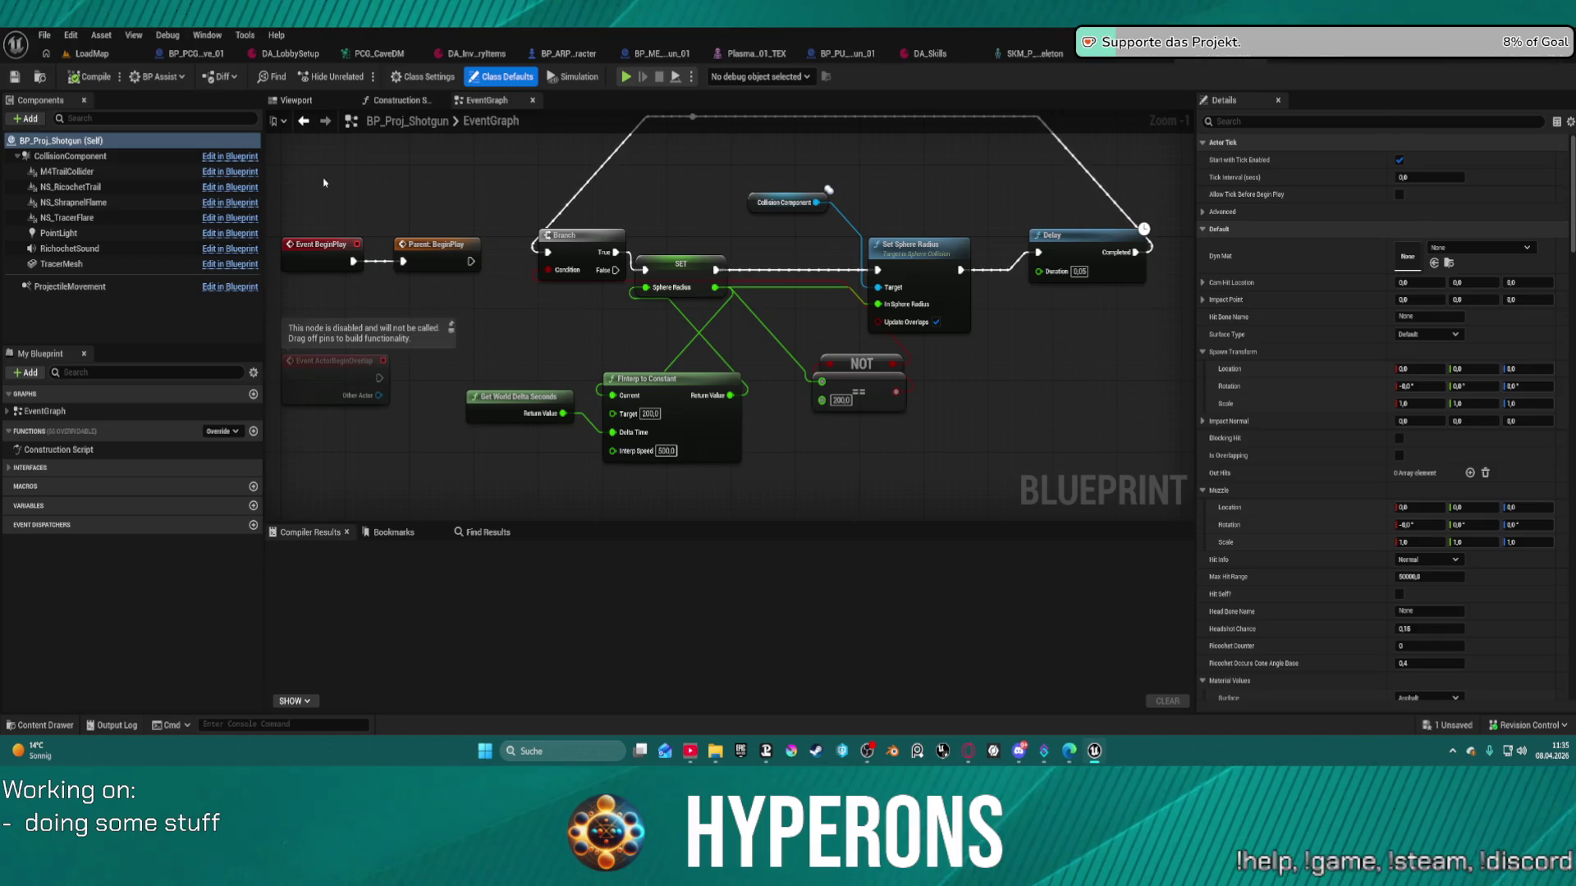
key("ctrl+space")
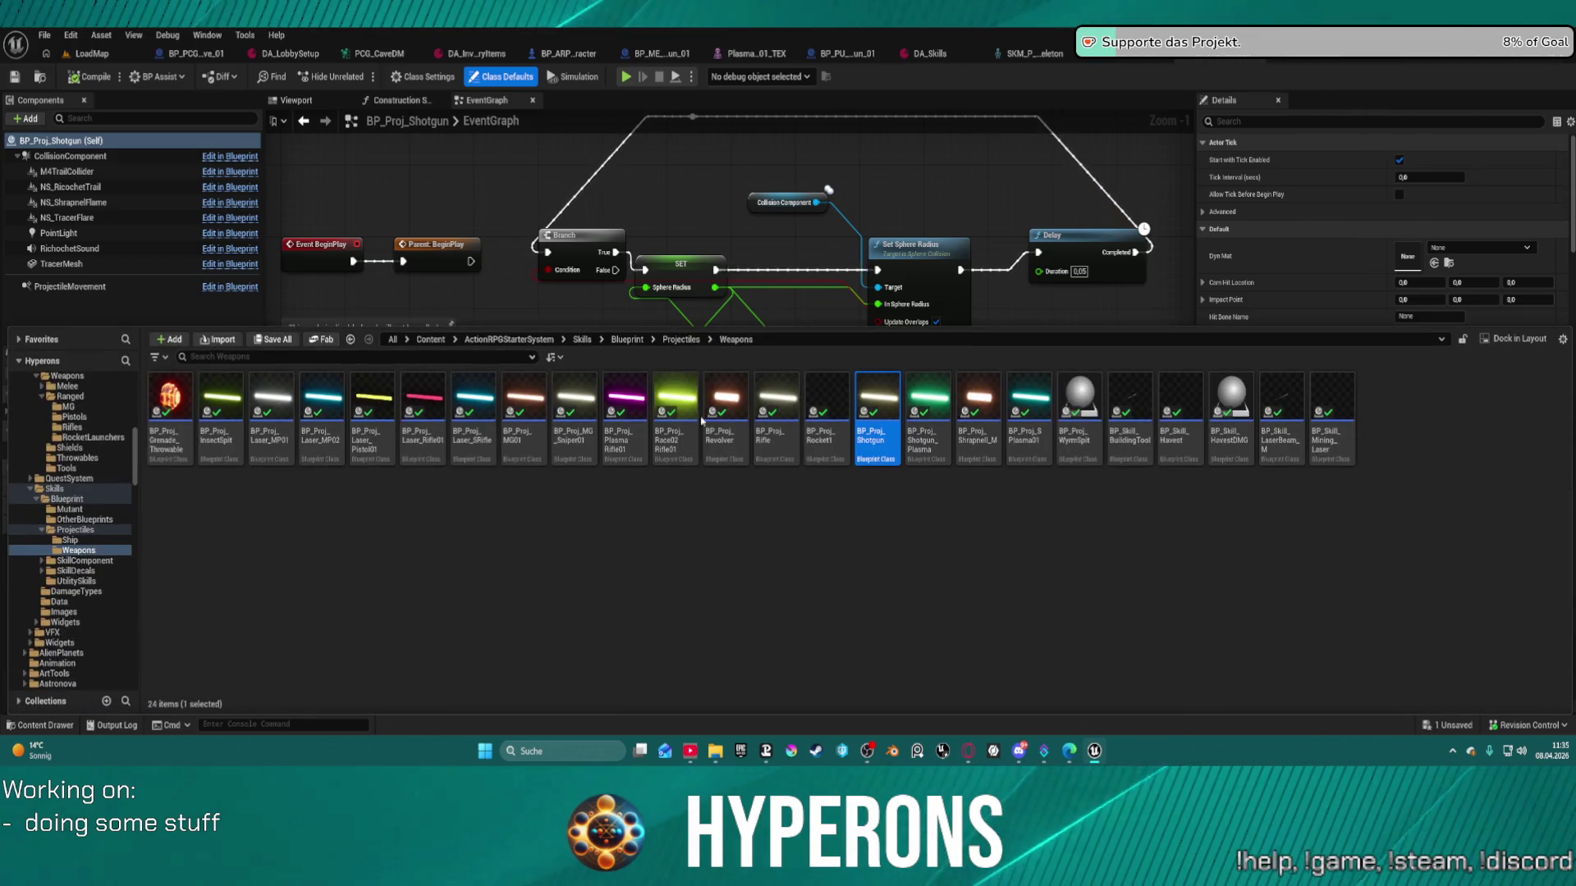
- Inspect BP_Proj_Shotgun_Plasma's event graph and construction script, then switch to BP_Proj_Master's event graph
left_click(947, 413)
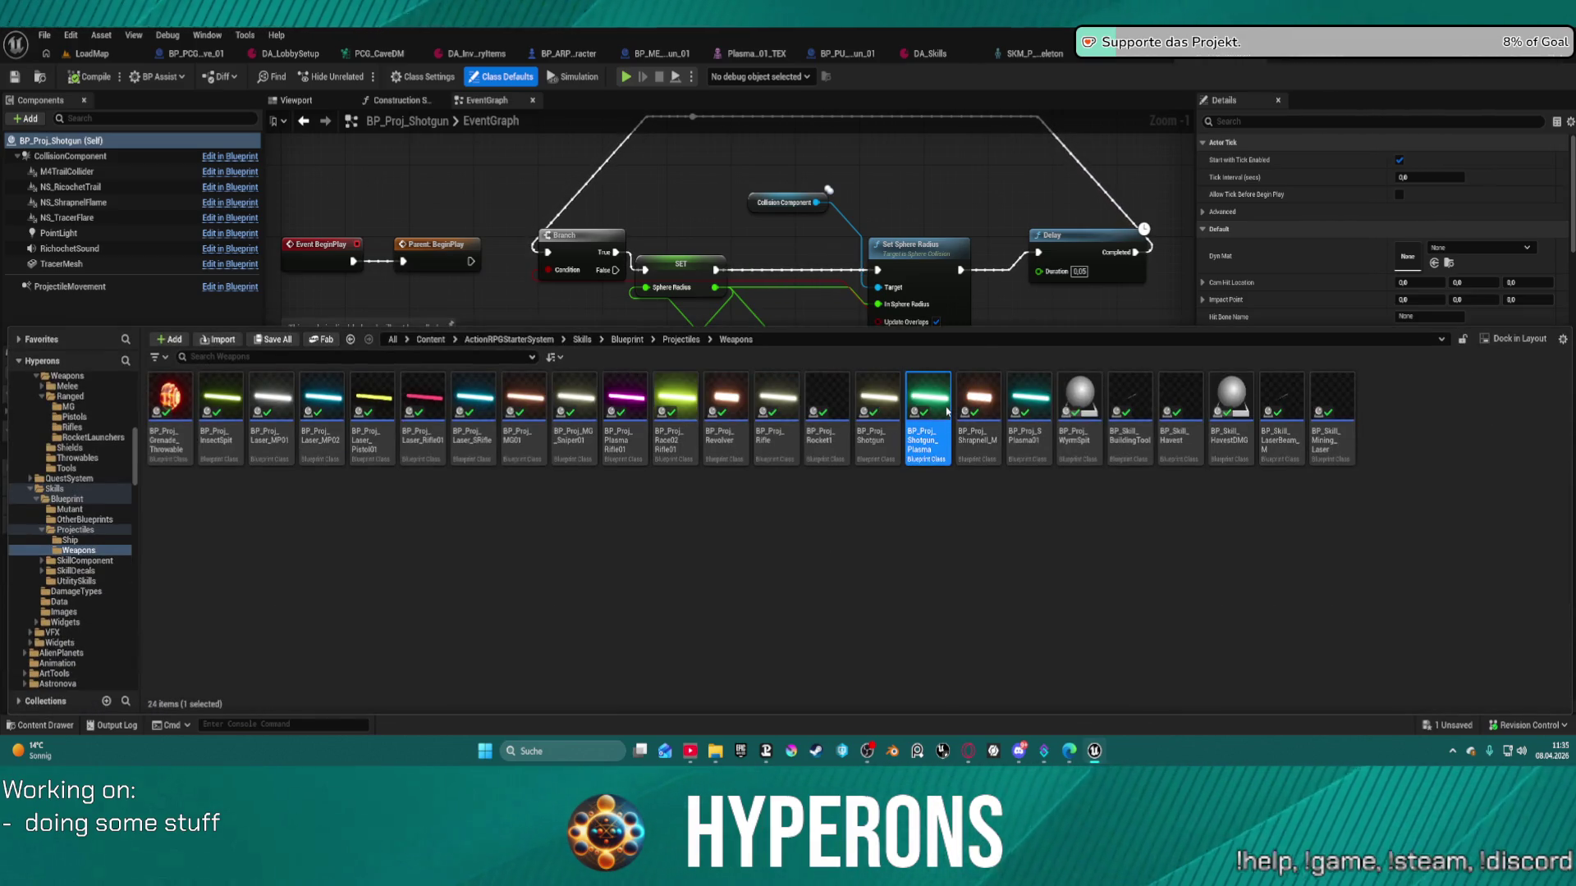
double_click(947, 412)
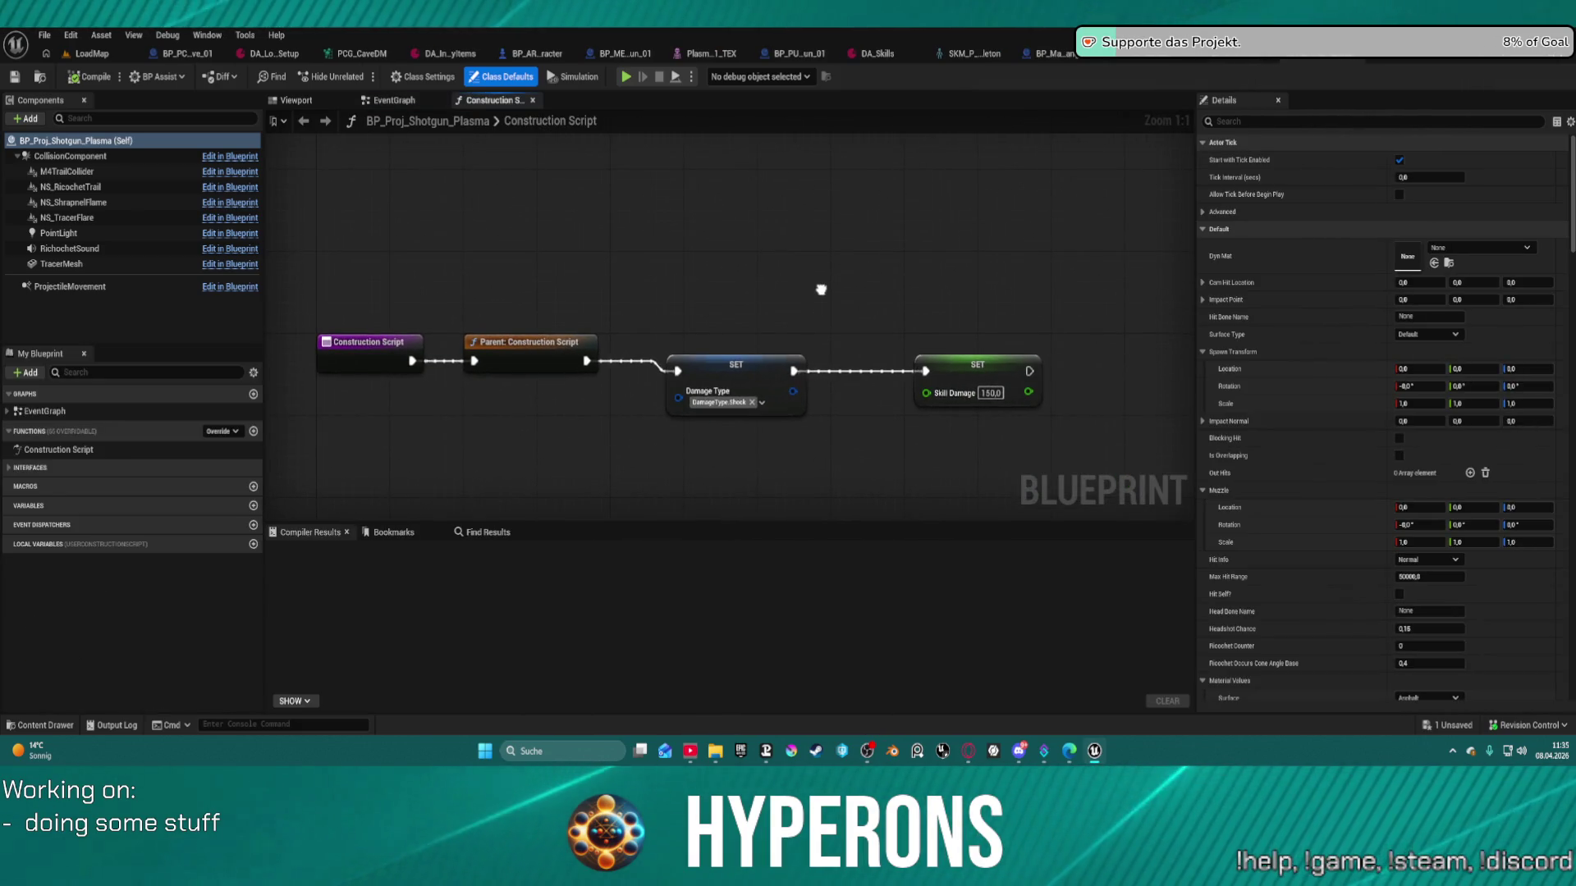
left_click(392, 100)
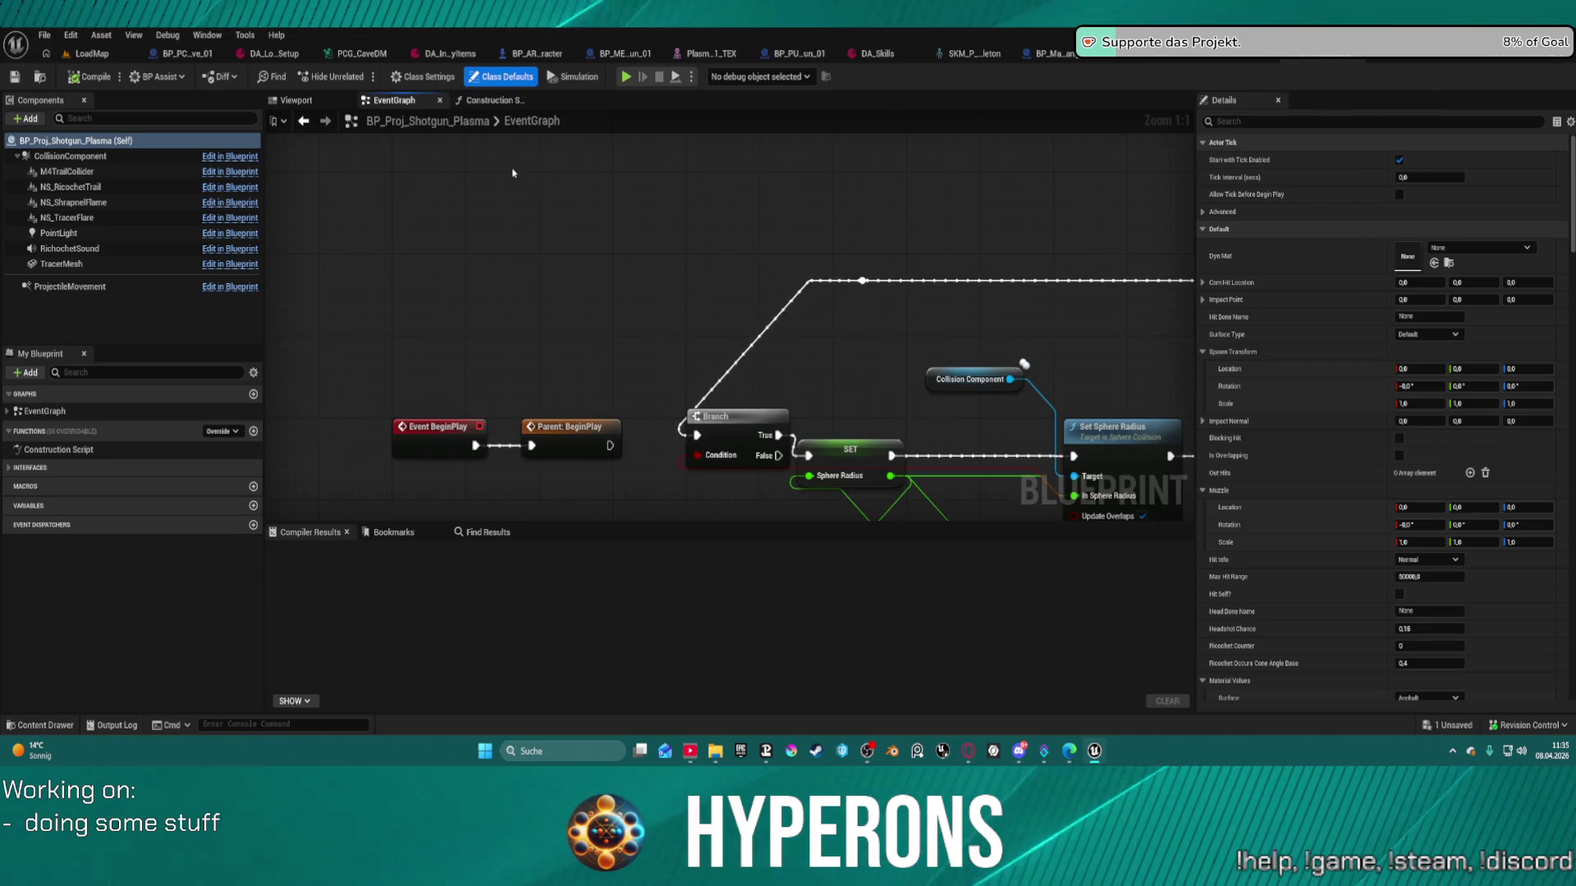
left_click(495, 102)
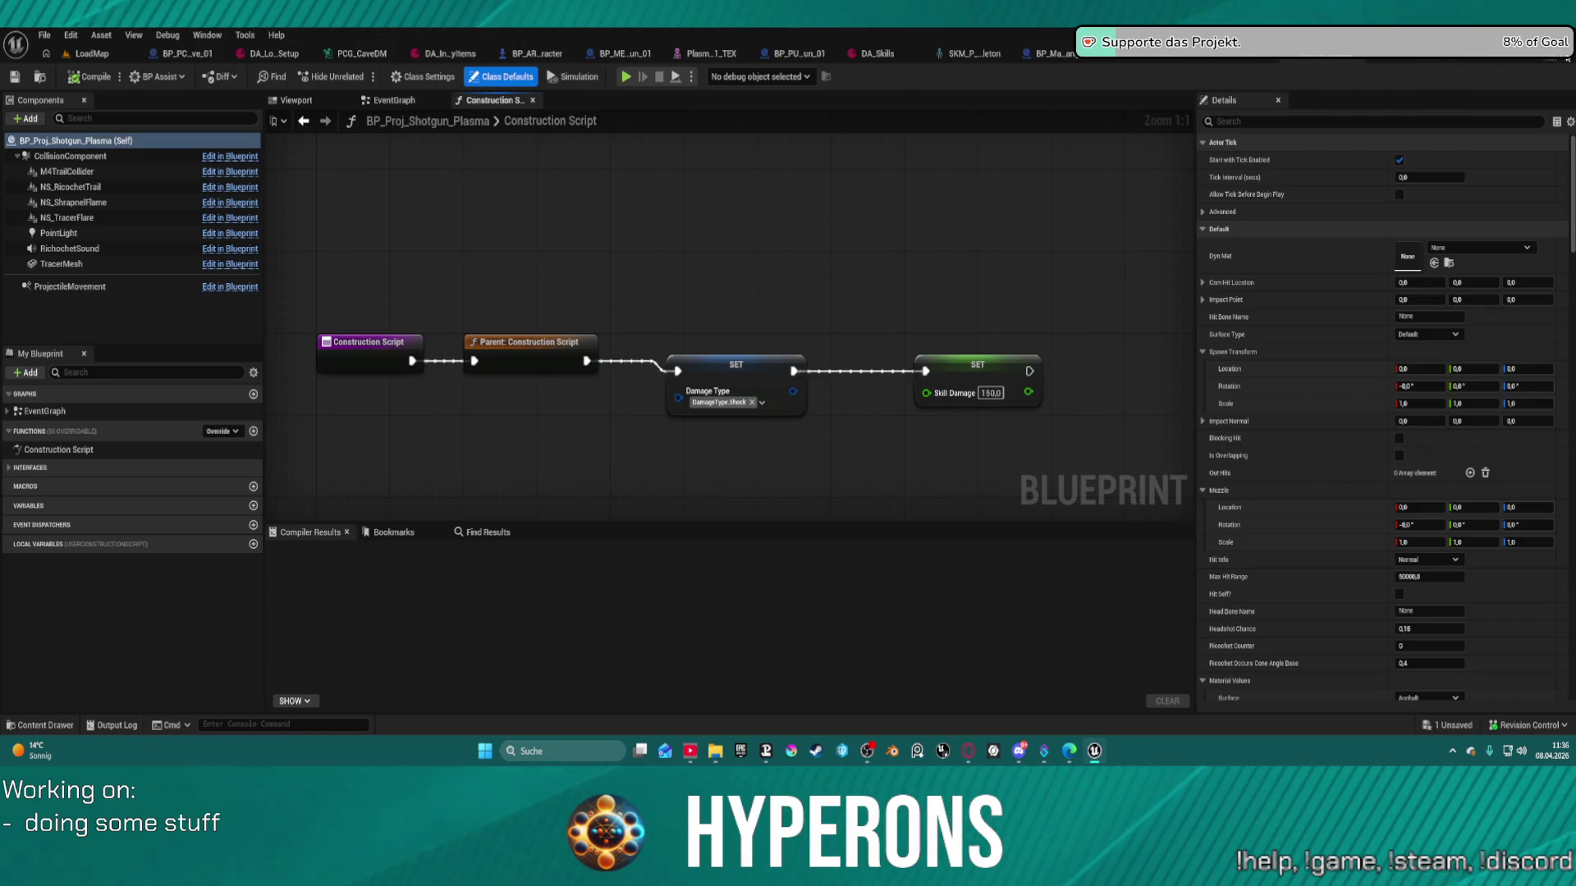
left_click(1241, 53)
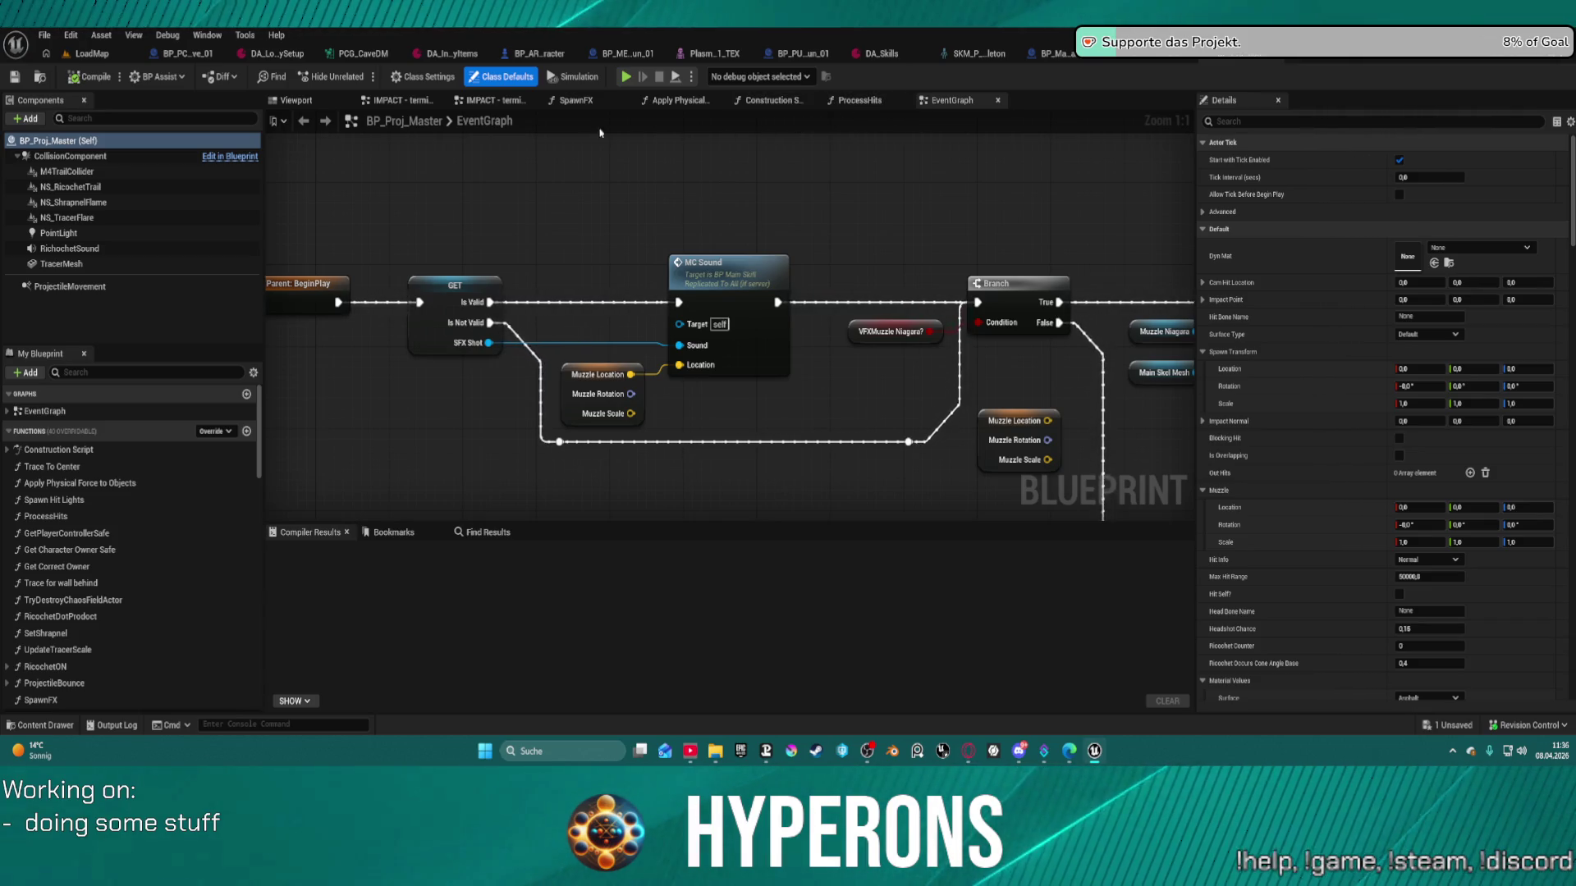
- Zoom and pan across BP_Proj_Master's BeginPlay chain to the Shrapnel or Not? section, then reopen the Weapons assets
scroll(537, 191, "down", 9)
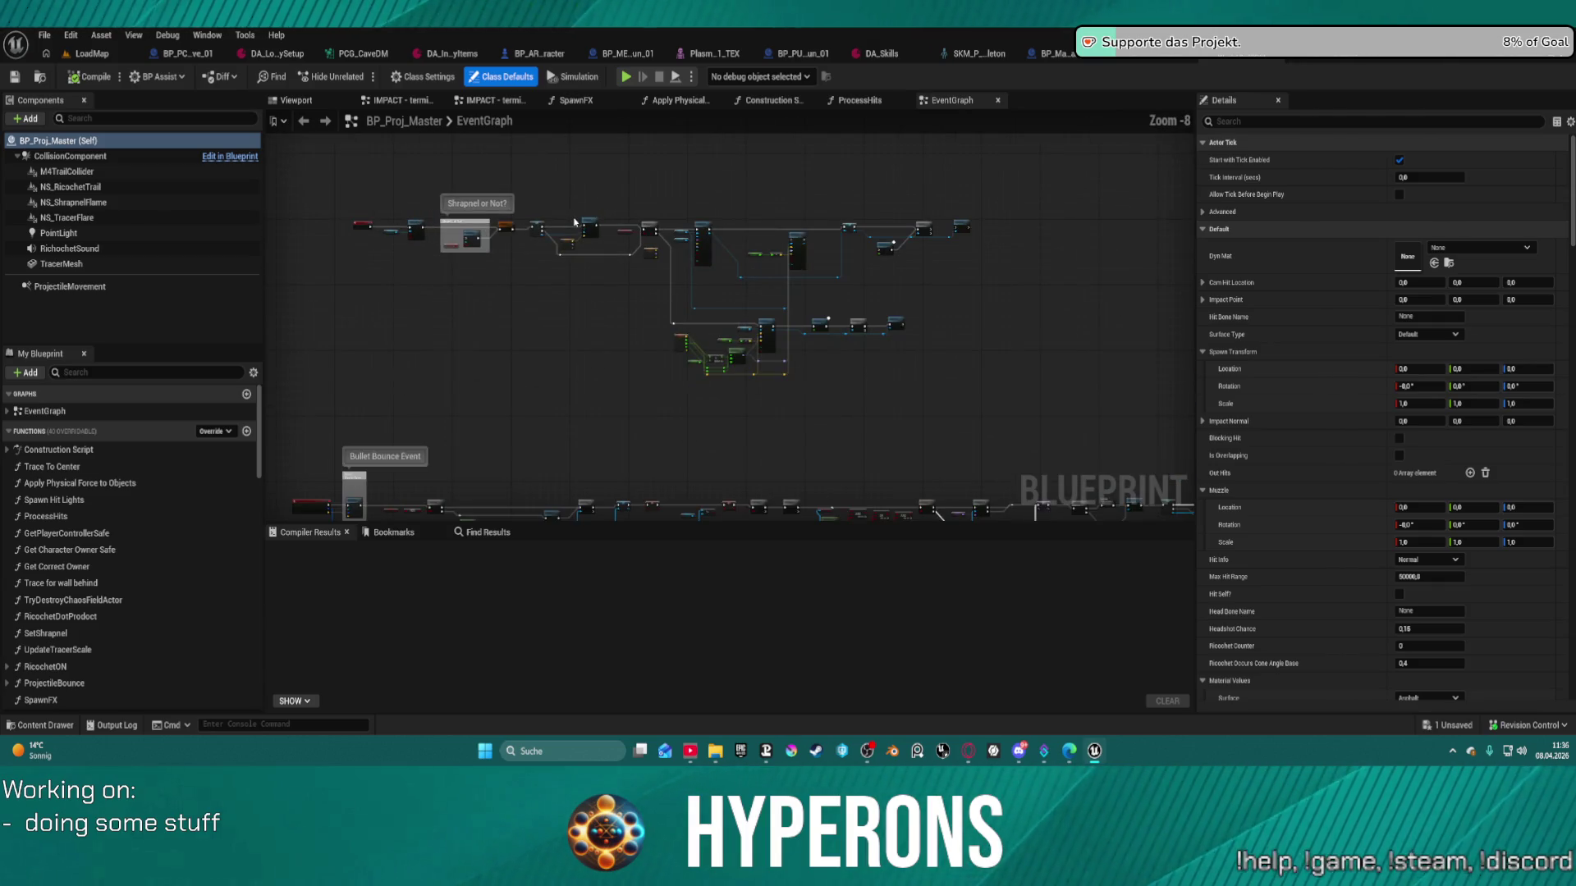
scroll(687, 266, "up", 5)
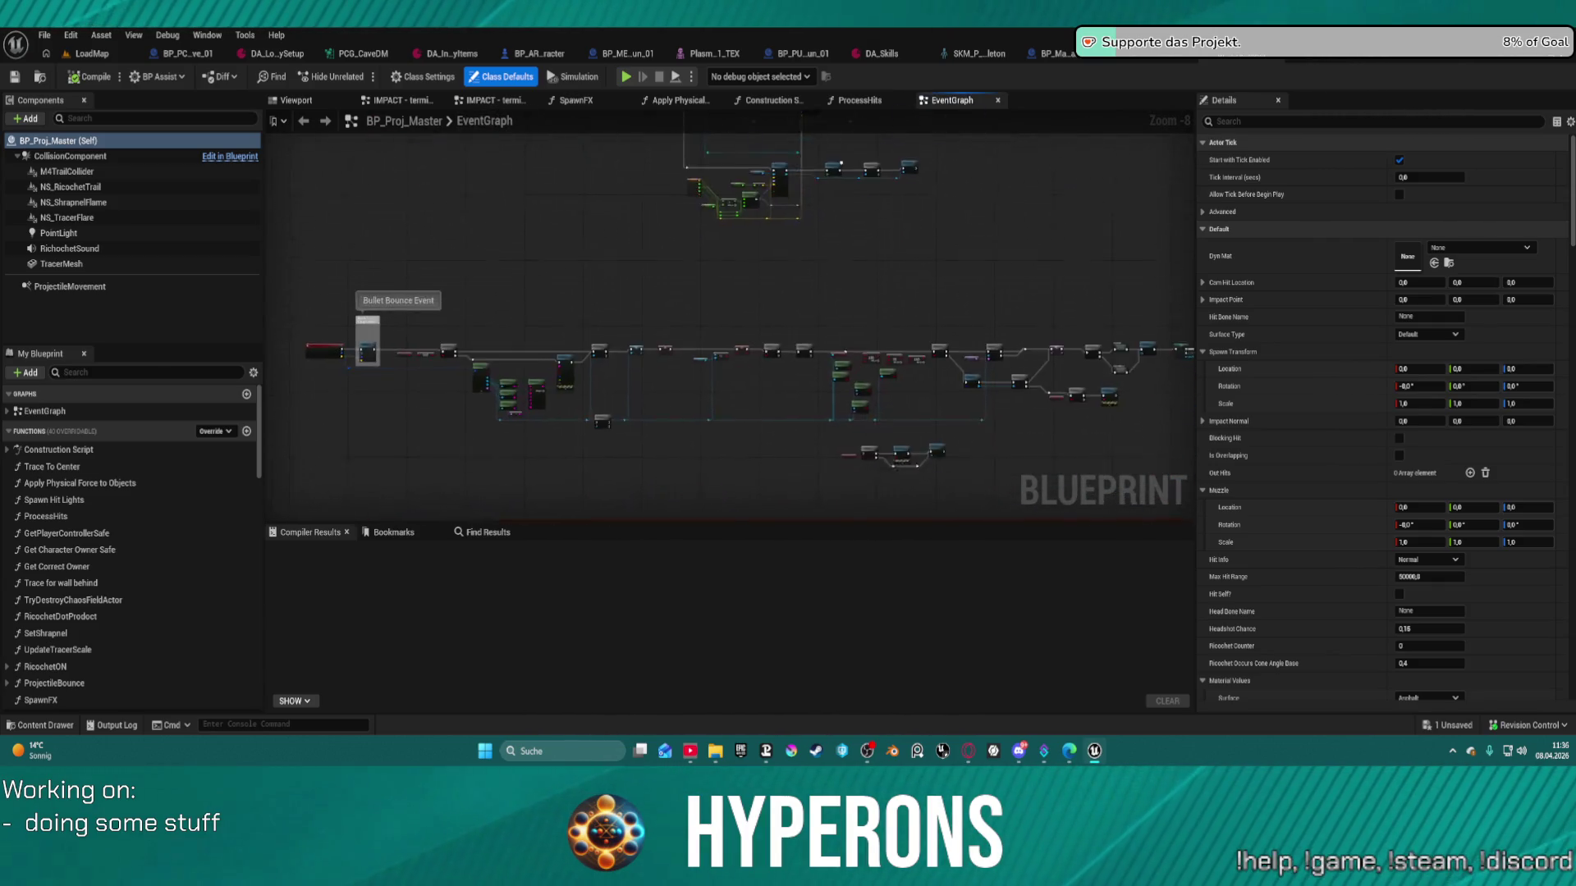
scroll(680, 257, "down", 2)
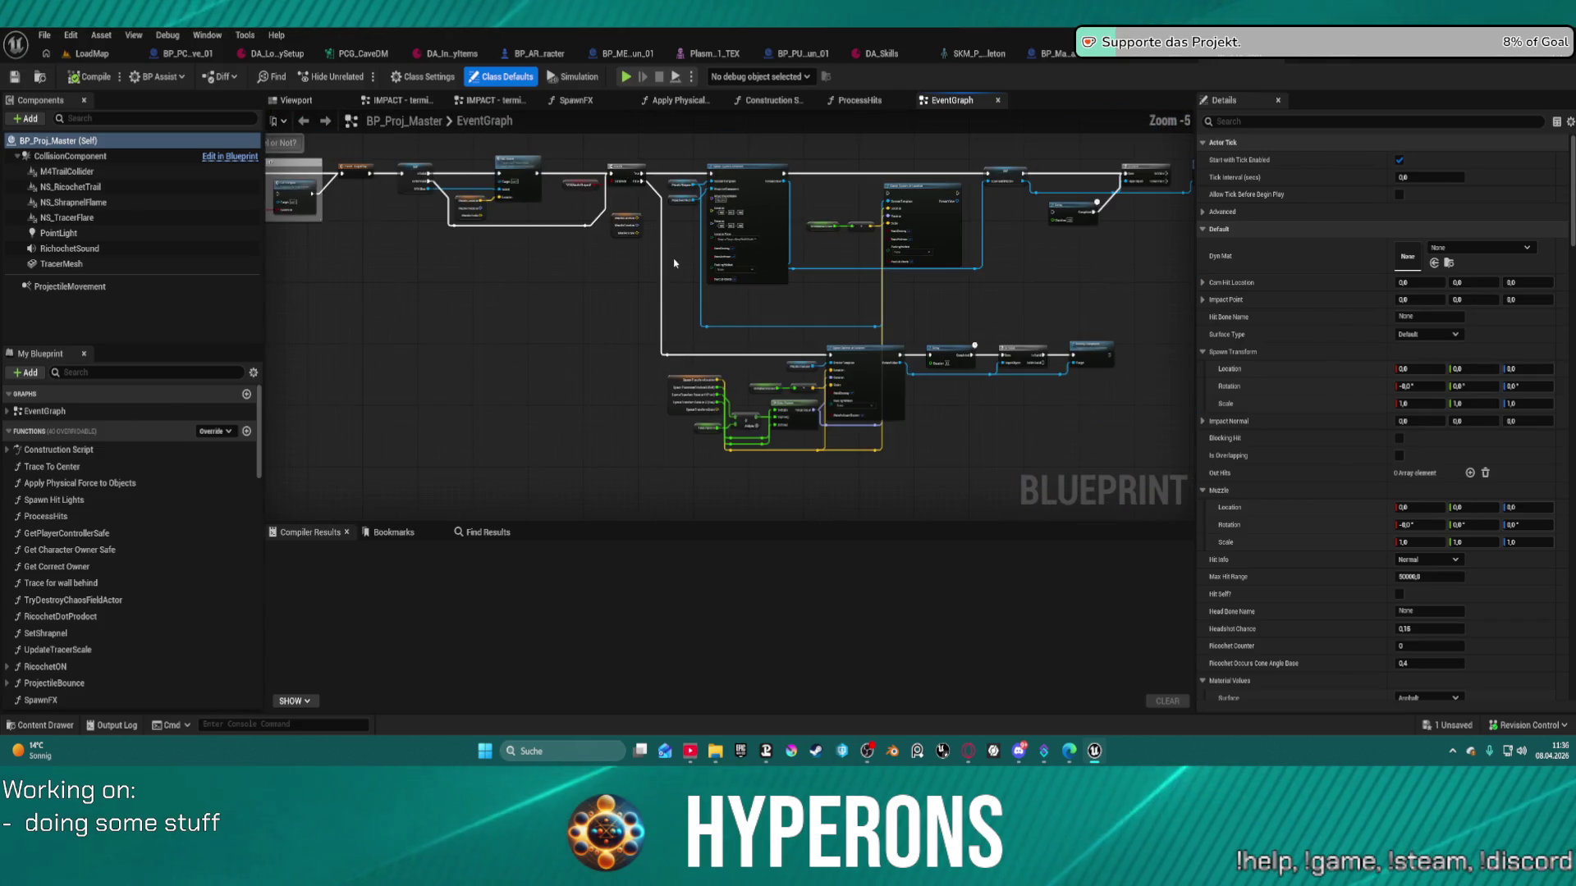
mouse_move(770, 394)
left_mouse_down()
mouse_move(750, 355)
mouse_move(1005, 334)
mouse_move(991, 334)
left_mouse_up()
scroll(595, 249, "up", 5)
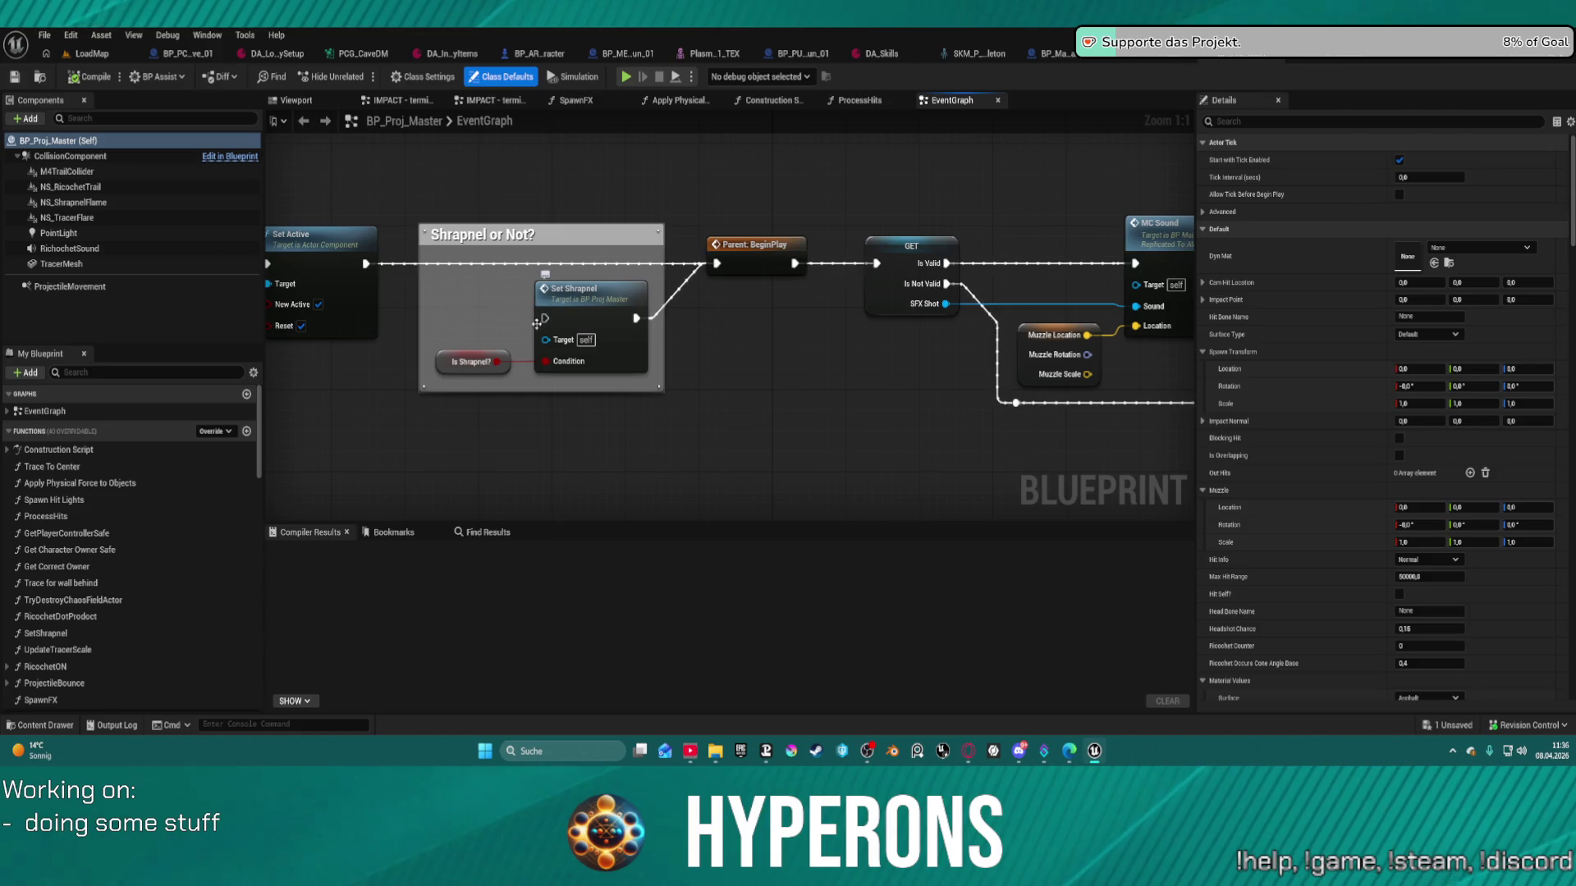
scroll(544, 181, "down", 2)
mouse_move(783, 353)
left_mouse_down()
mouse_move(511, 362)
mouse_move(686, 348)
mouse_move(371, 329)
left_mouse_up()
key("ctrl+space")
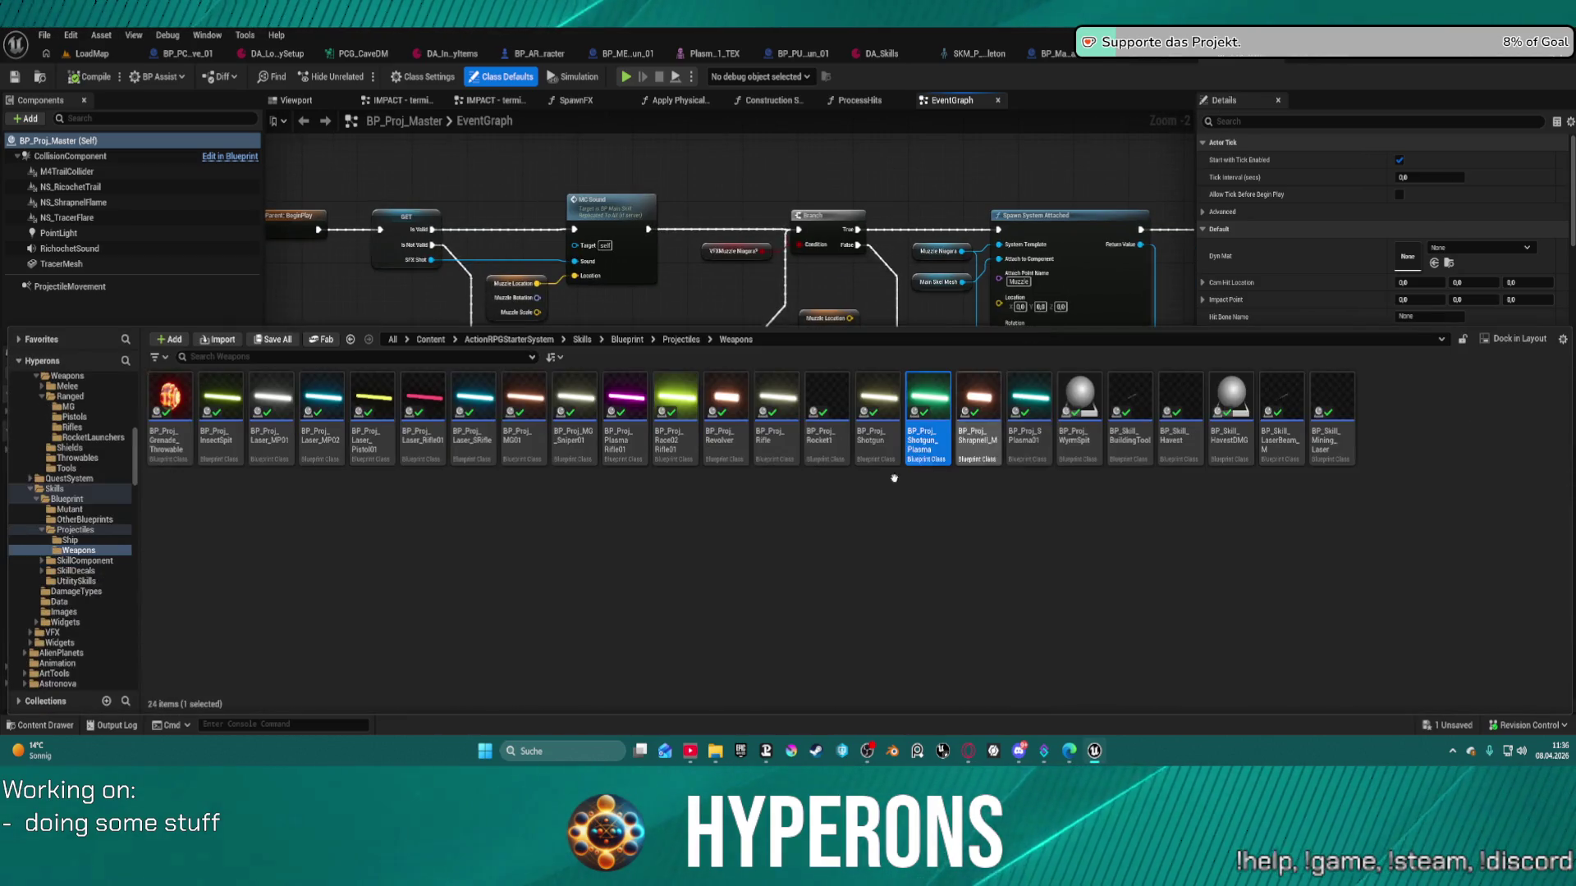
- Open BP_Proj_Shrapnell_M and view its Construction Script
double_click(983, 395)
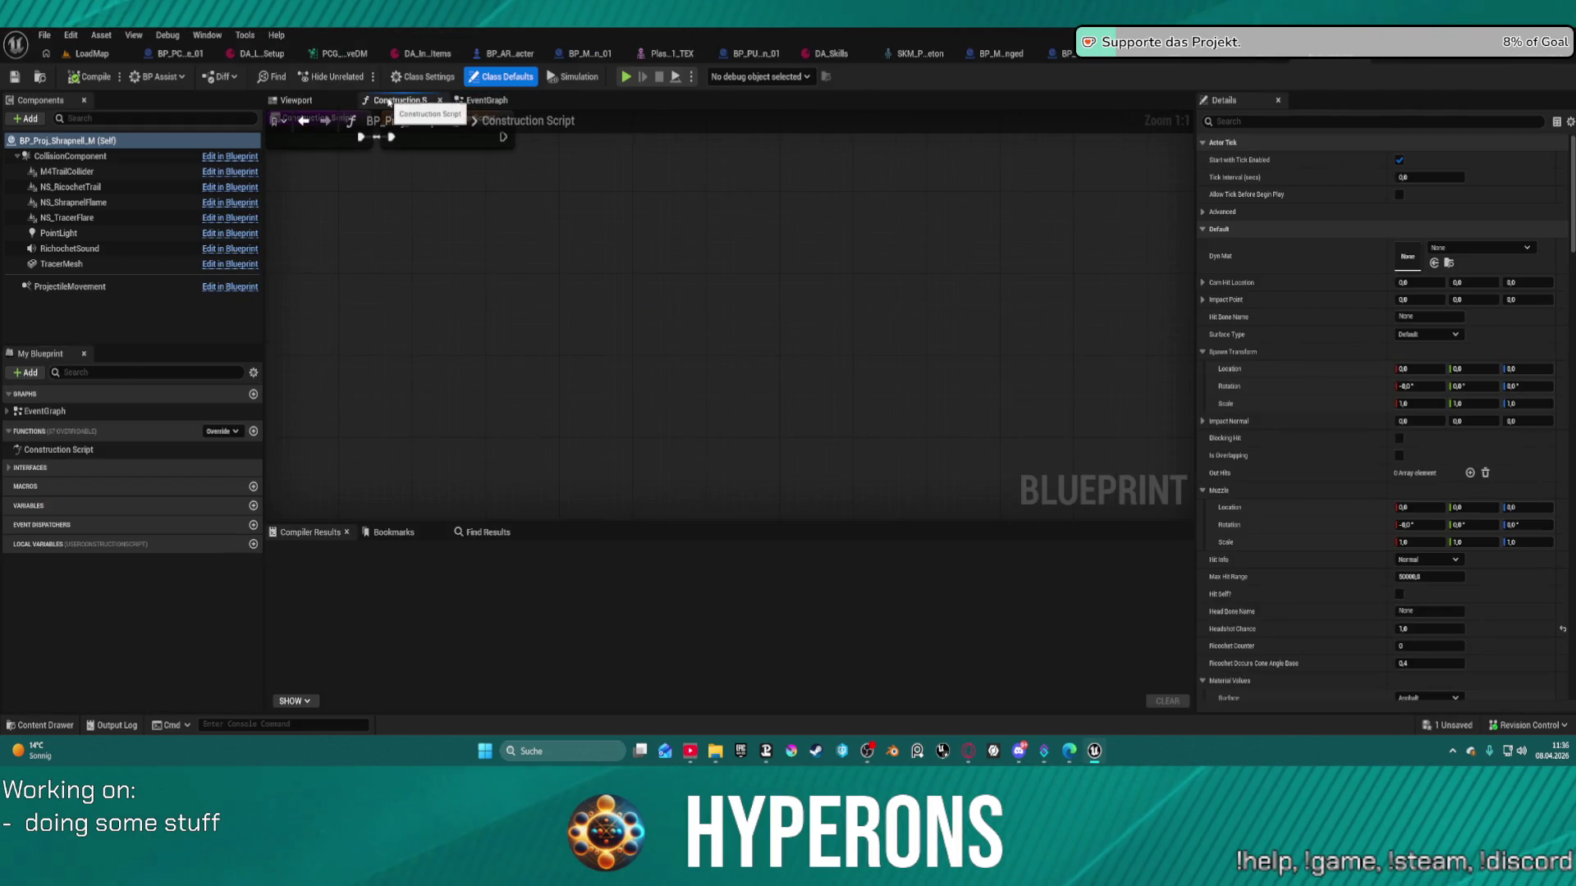
left_click(398, 100)
mouse_move(605, 395)
left_mouse_down()
mouse_move(610, 436)
mouse_move(595, 398)
left_mouse_up()
- Select and copy the Set Shrapnel and Is Shrapnel? nodes from BP_Proj_Master's event graph
left_click(1167, 55)
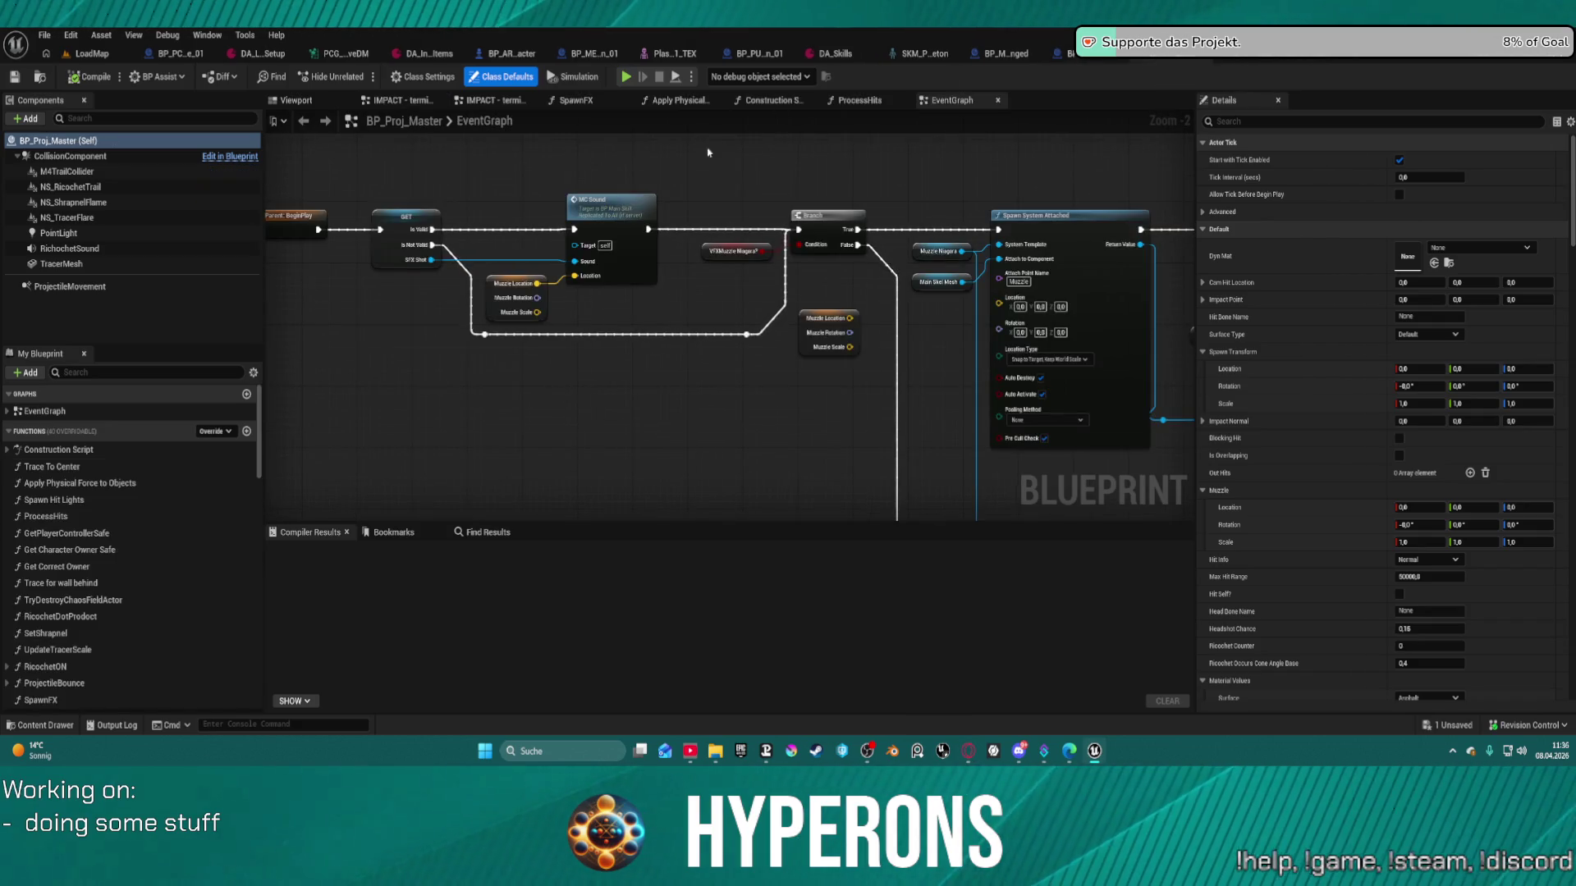
left_click(1003, 54)
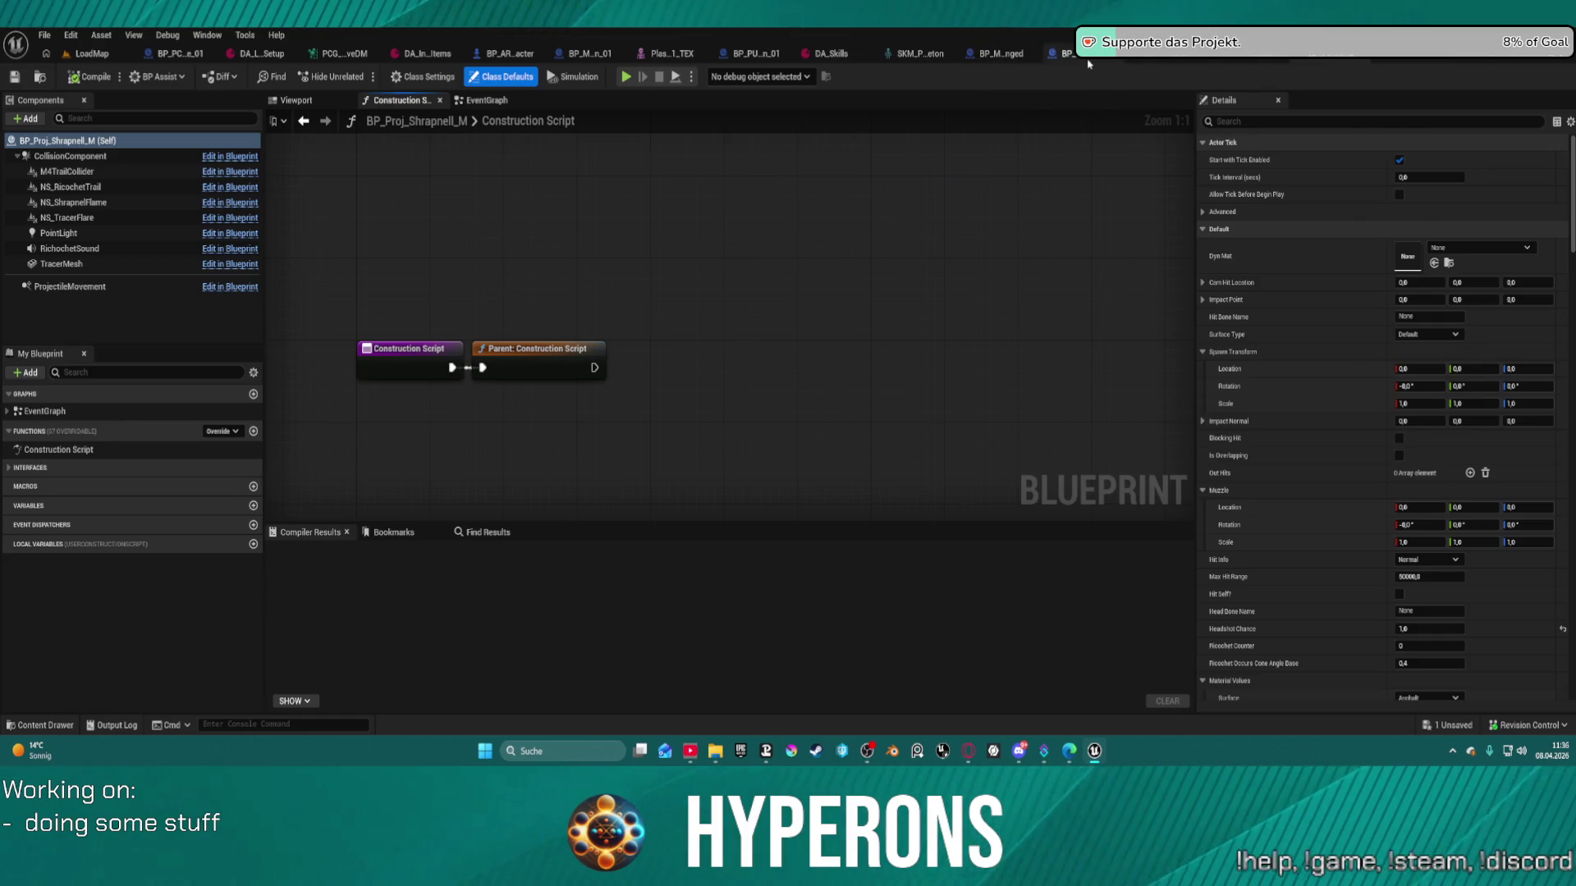
left_click(1167, 54)
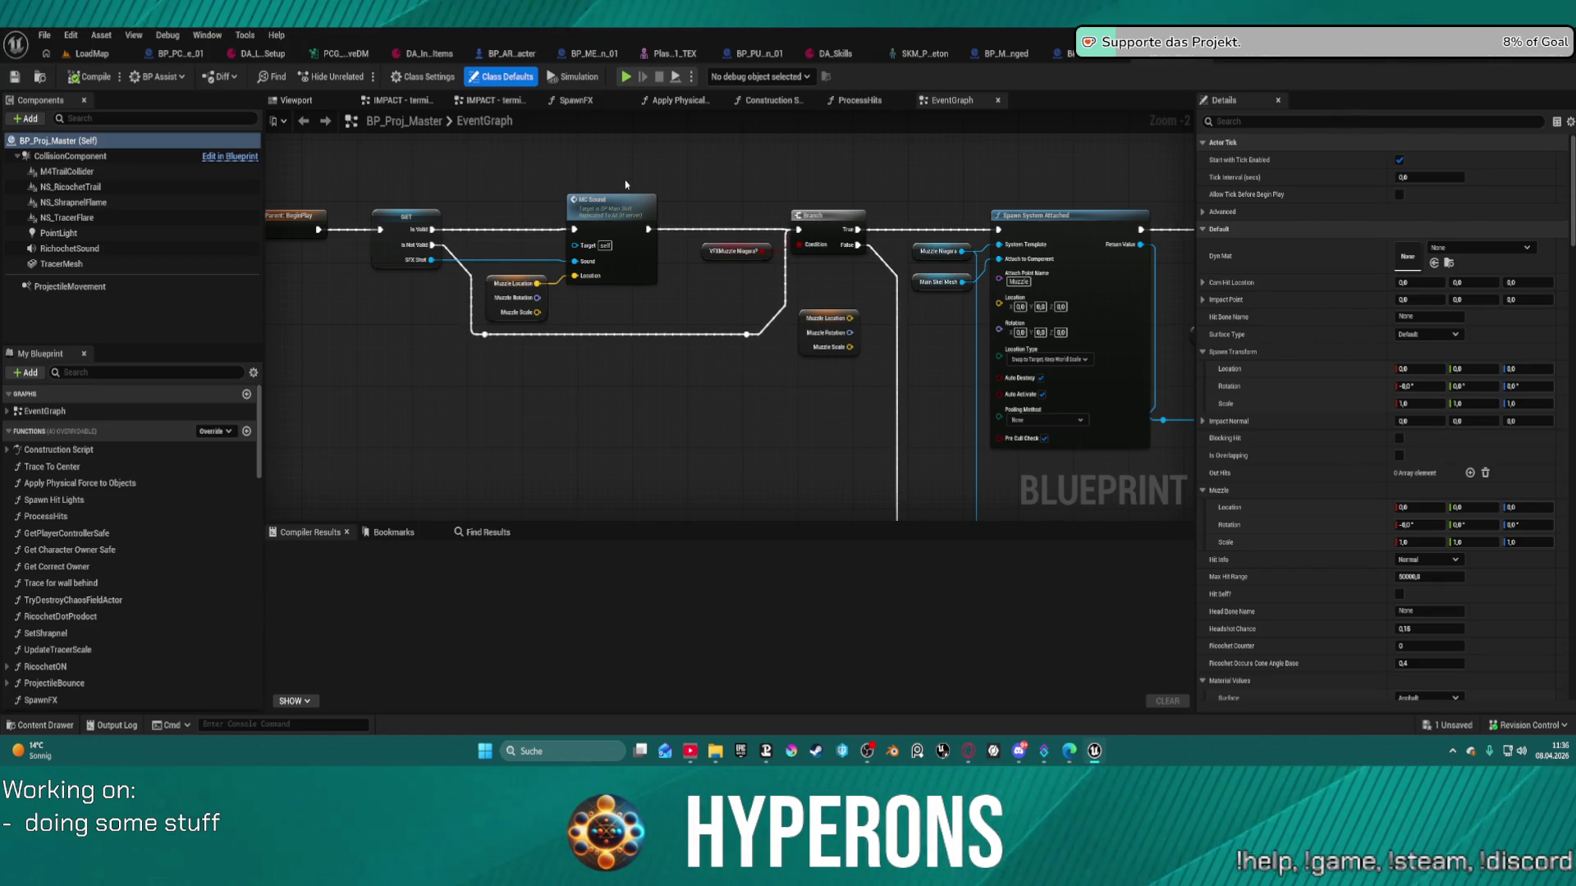
scroll(593, 176, "down", 1)
scroll(492, 238, "up", 4)
left_click_drag(396, 172, 507, 244)
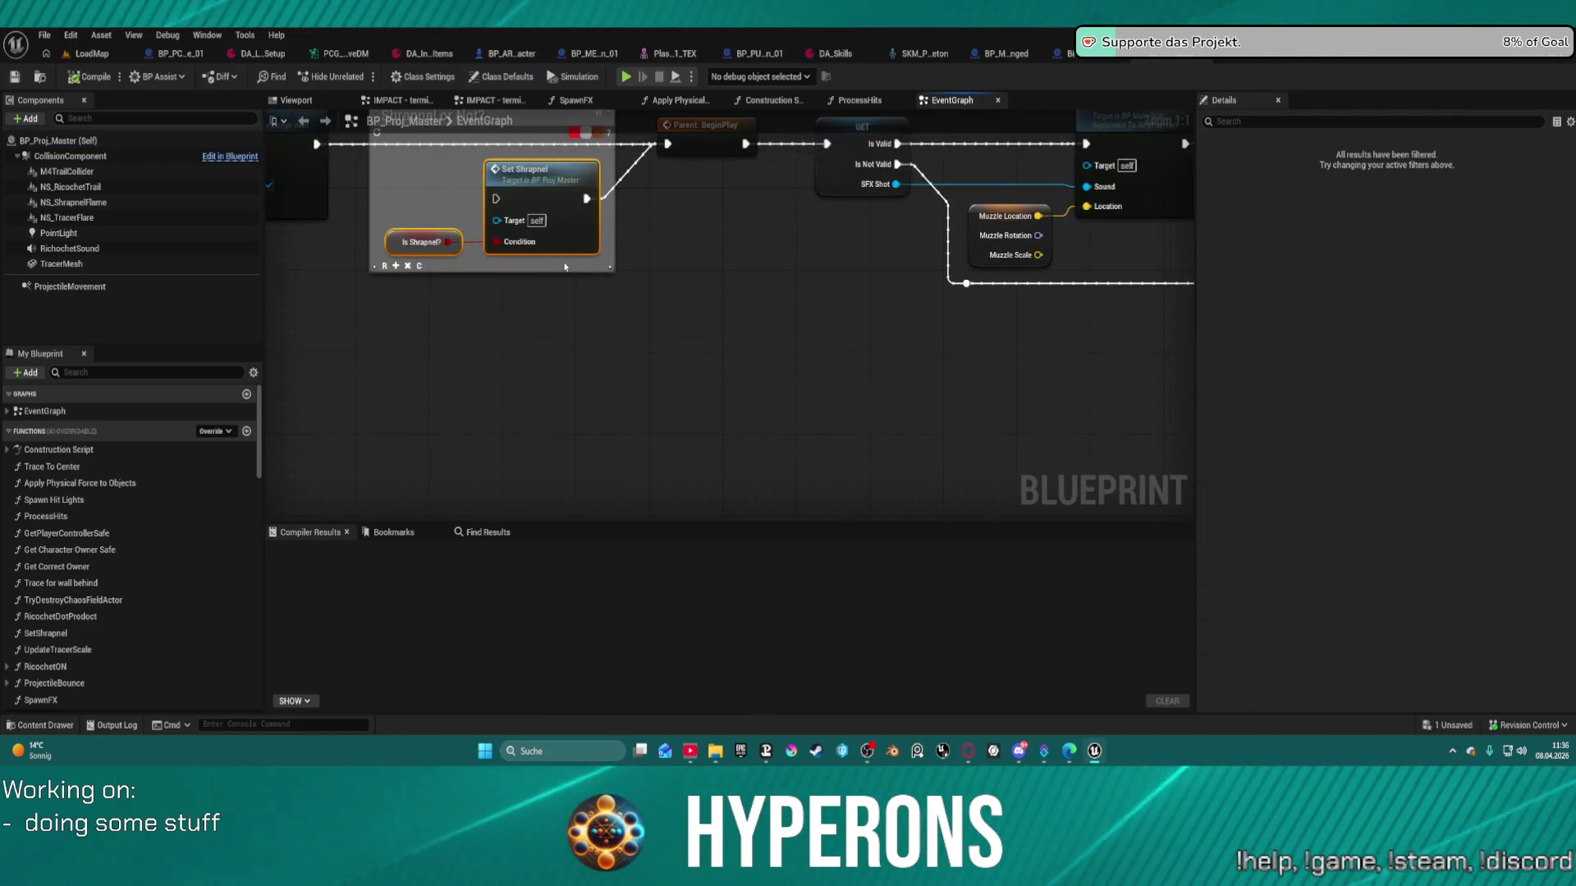
left_click(1328, 59)
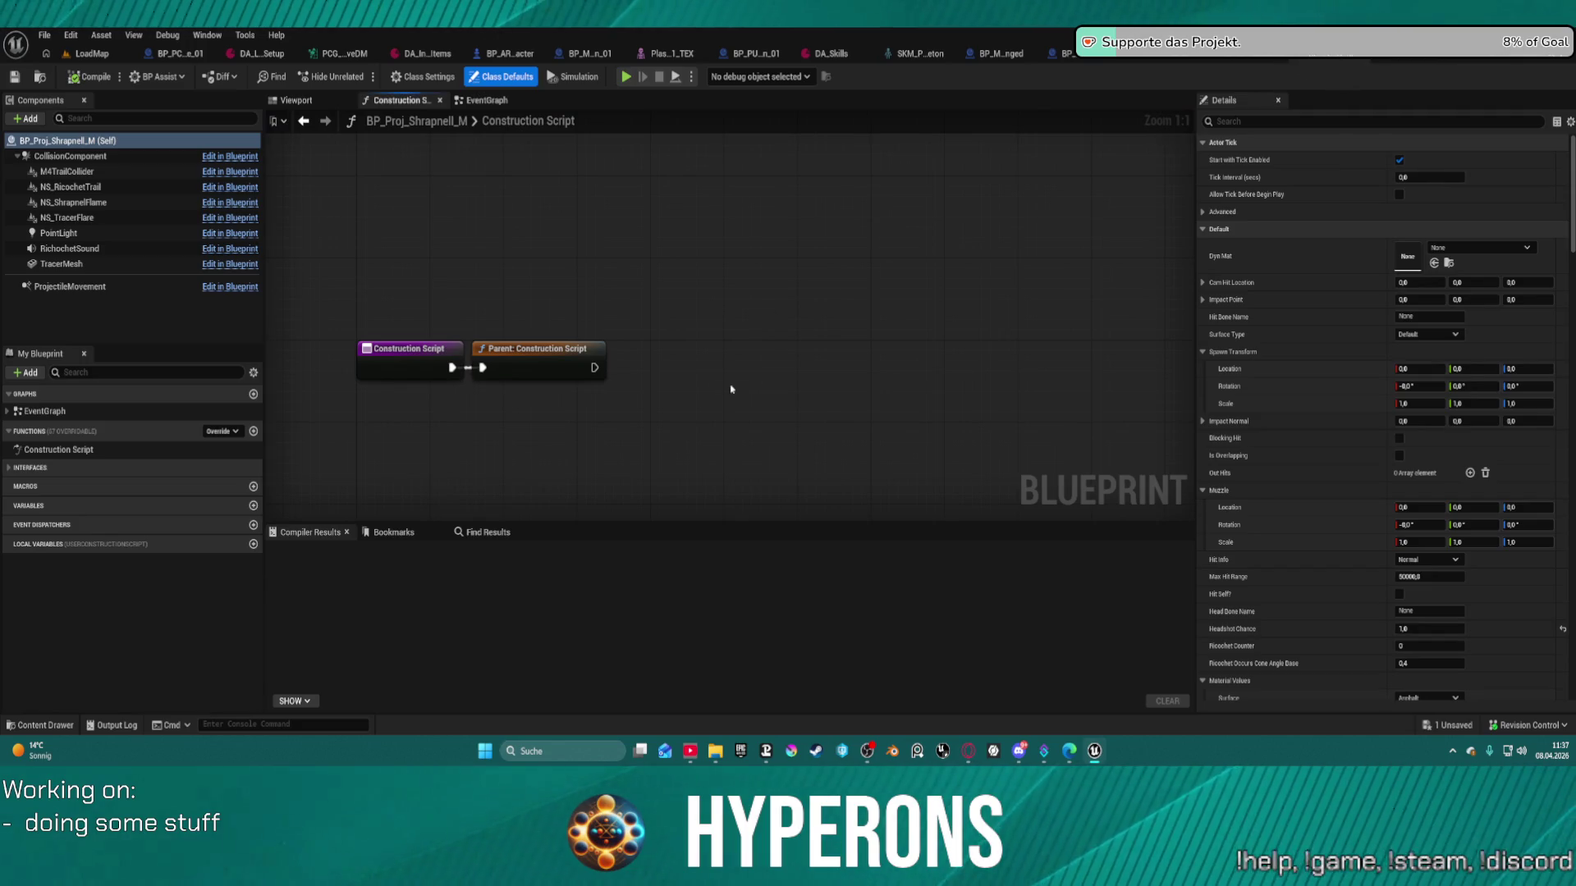
- Paste the nodes, wire Parent: Construction Script into Set Shrapnel, and default Is Shrapnel? to true
key("ctrl+v")
left_click_drag(594, 367, 718, 359)
left_click(650, 404)
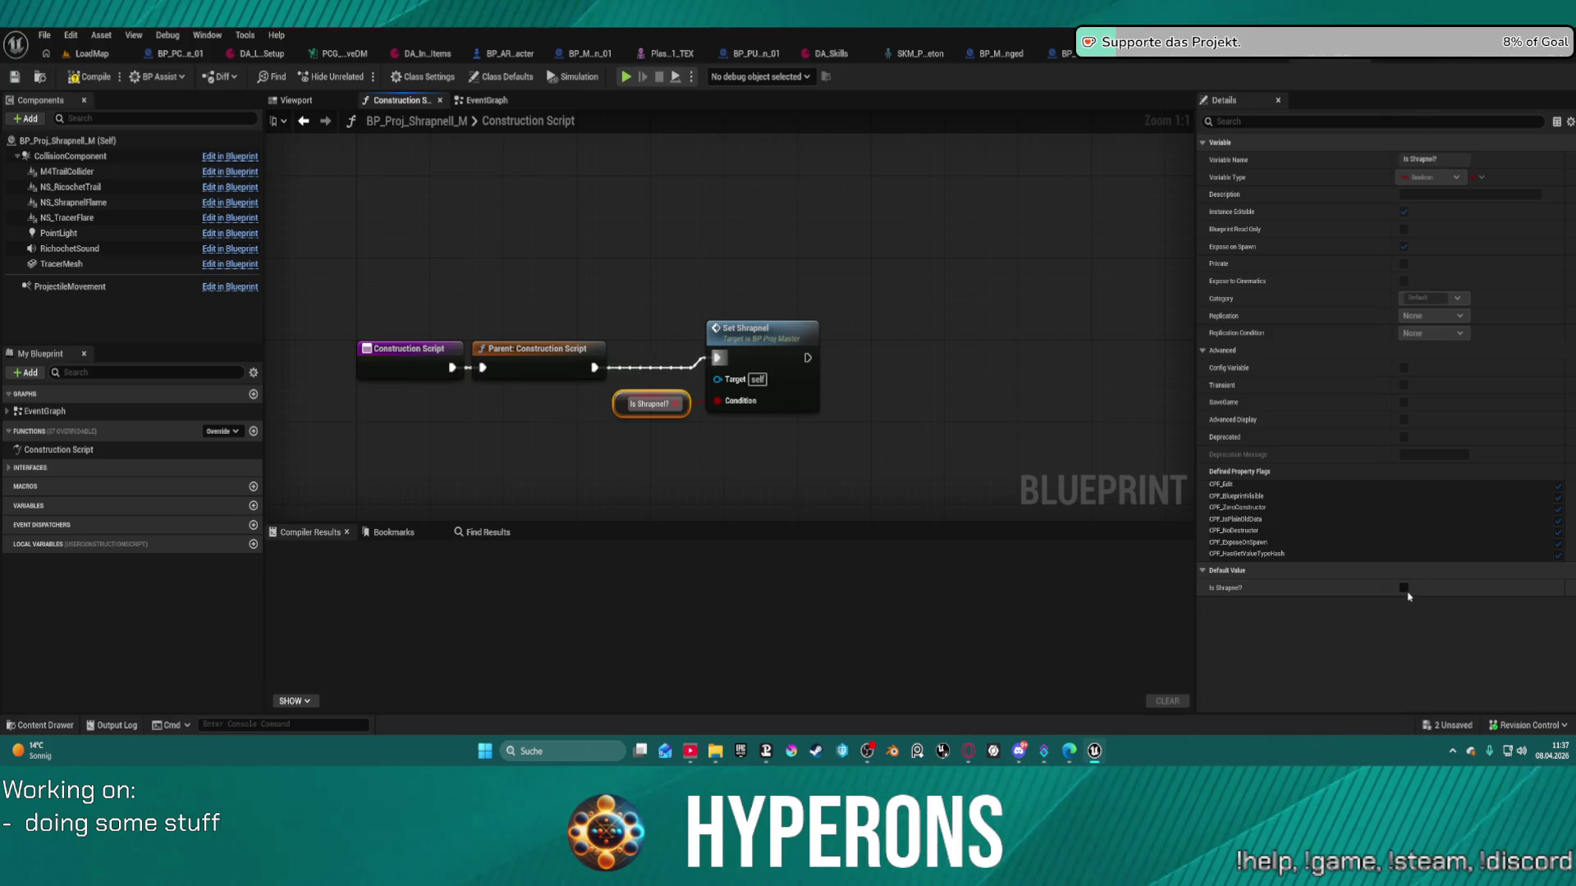
left_click(1403, 588)
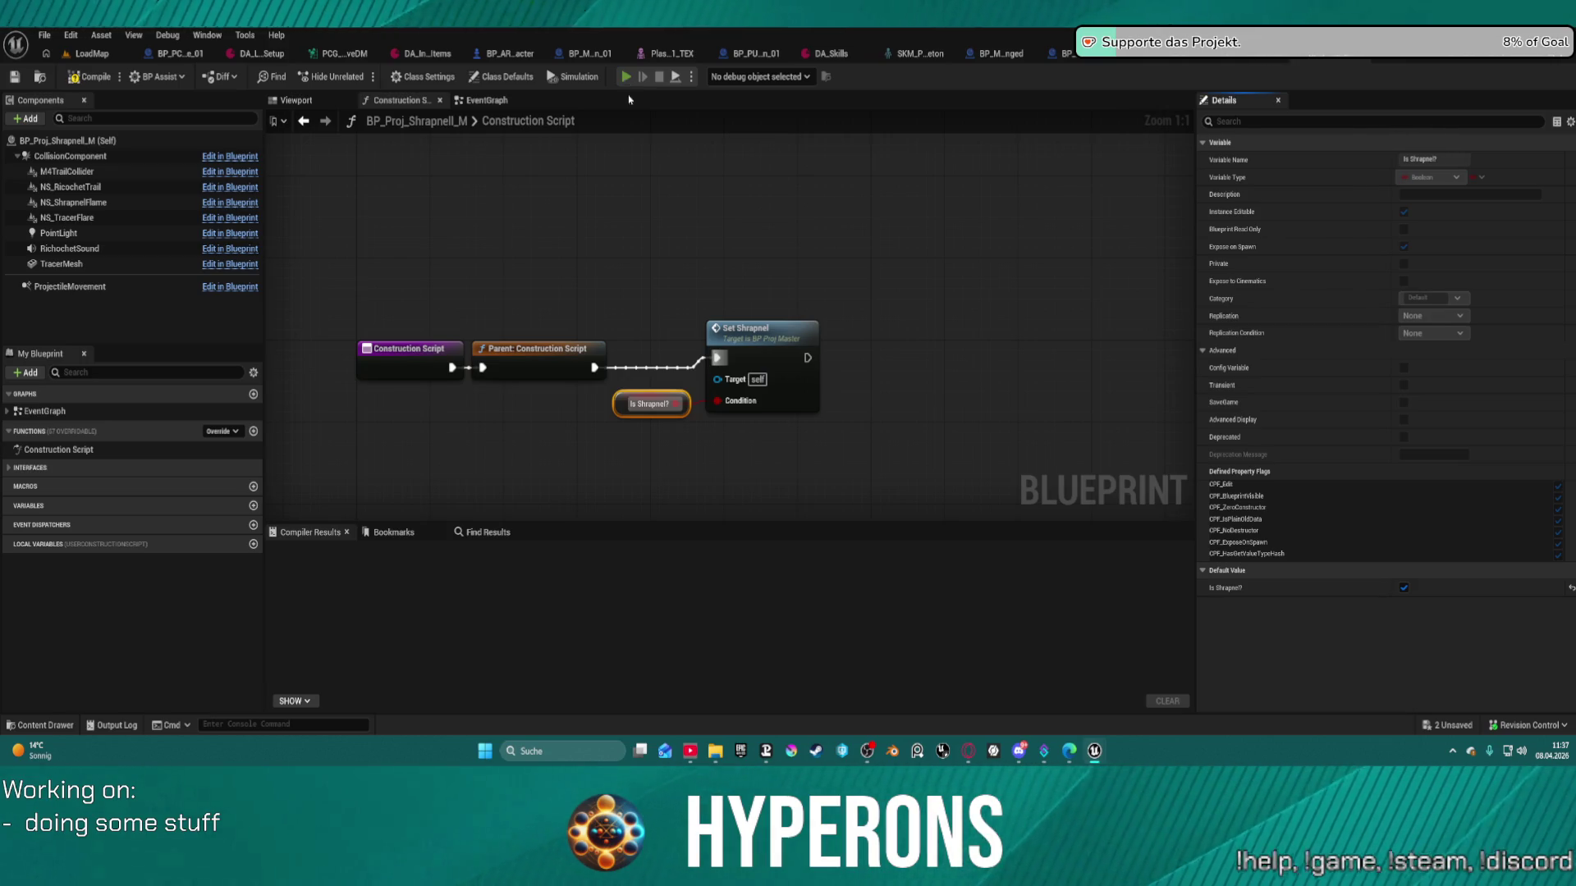
mouse_move(1095, 751)
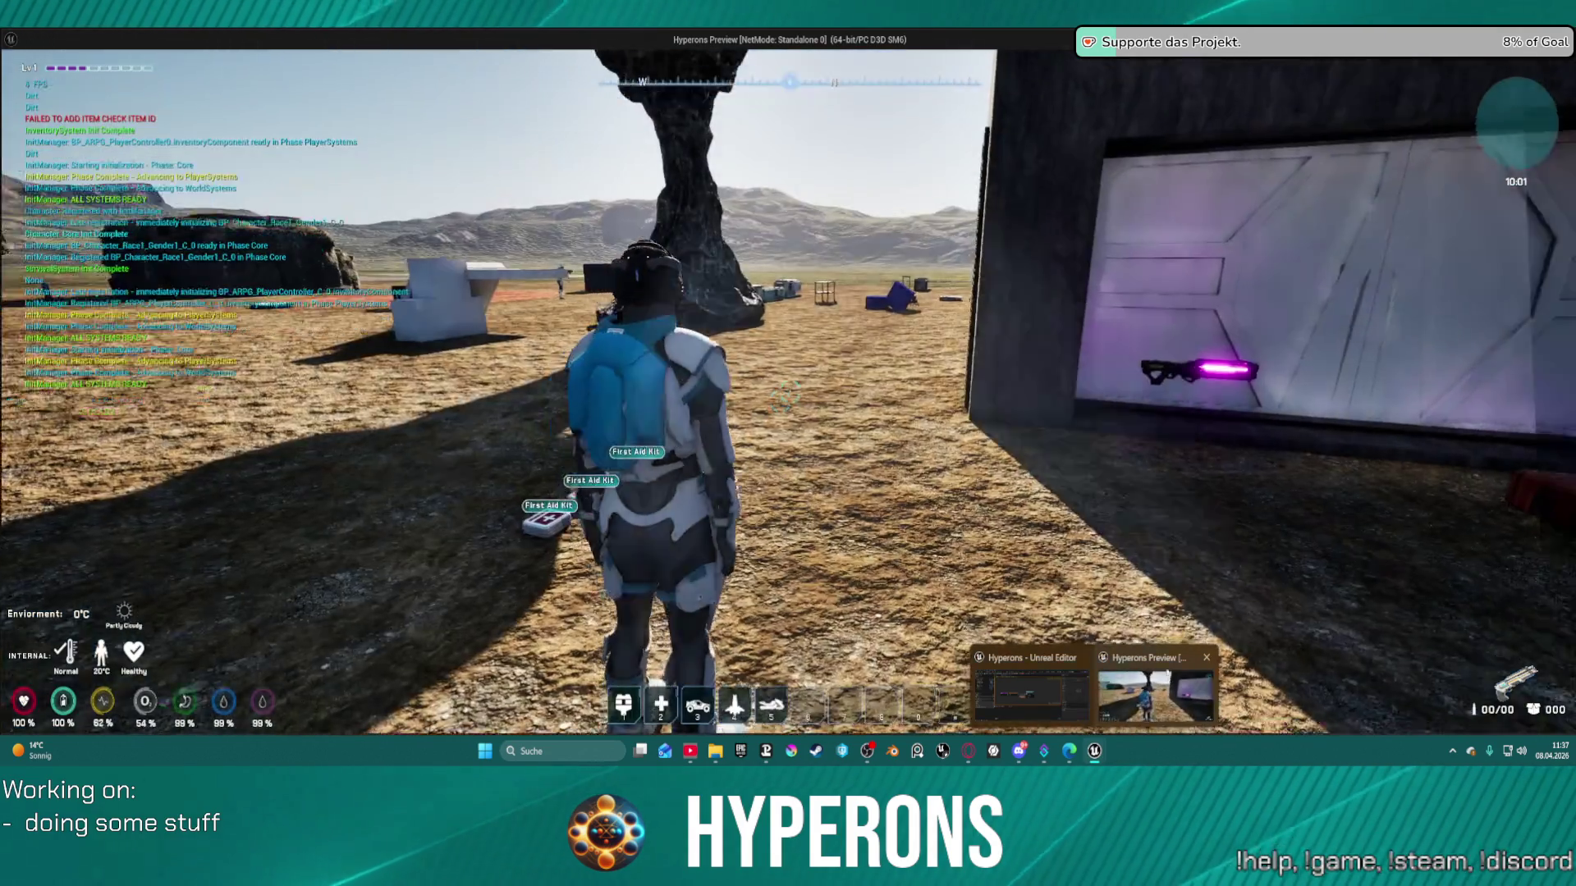
- In the standalone game, check the inventory, reload, and fire bursts at the rocks and wall
left_click(1167, 673)
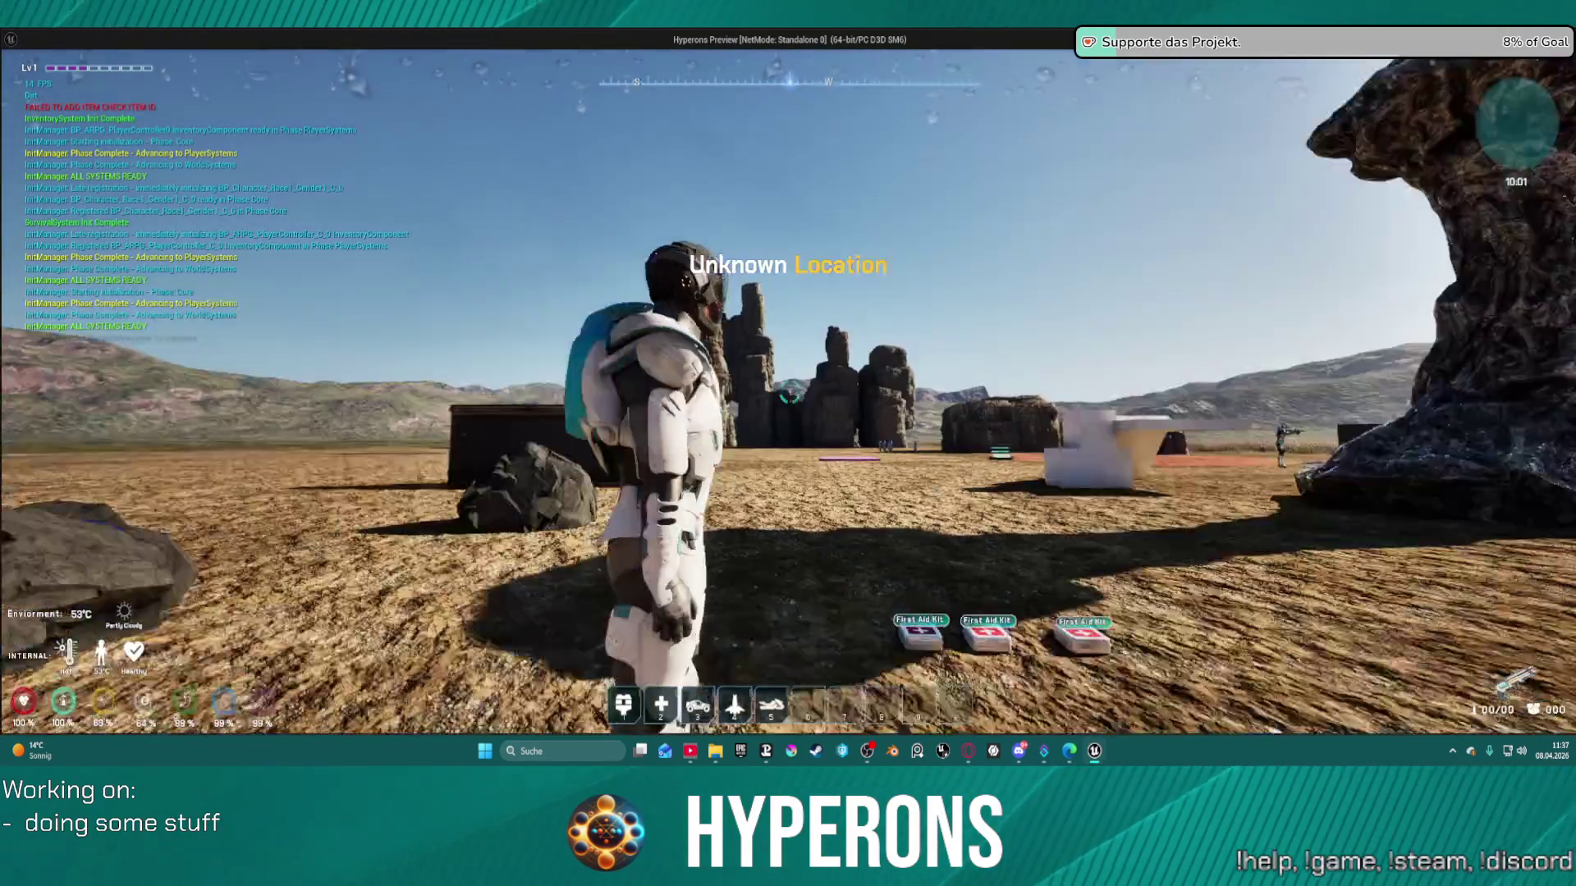
key("i")
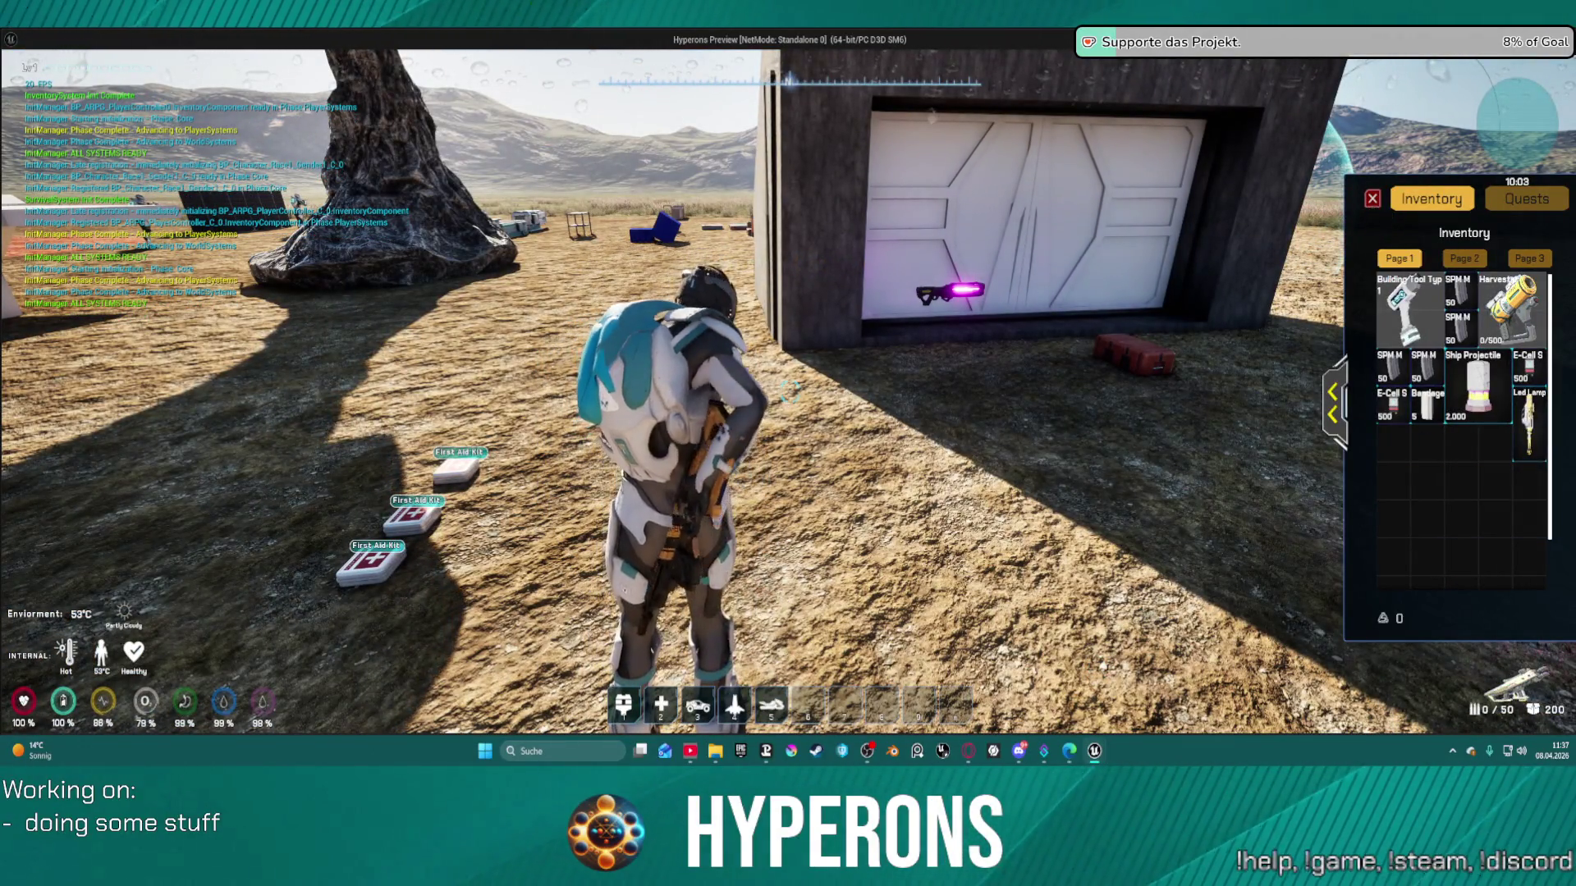
key("i")
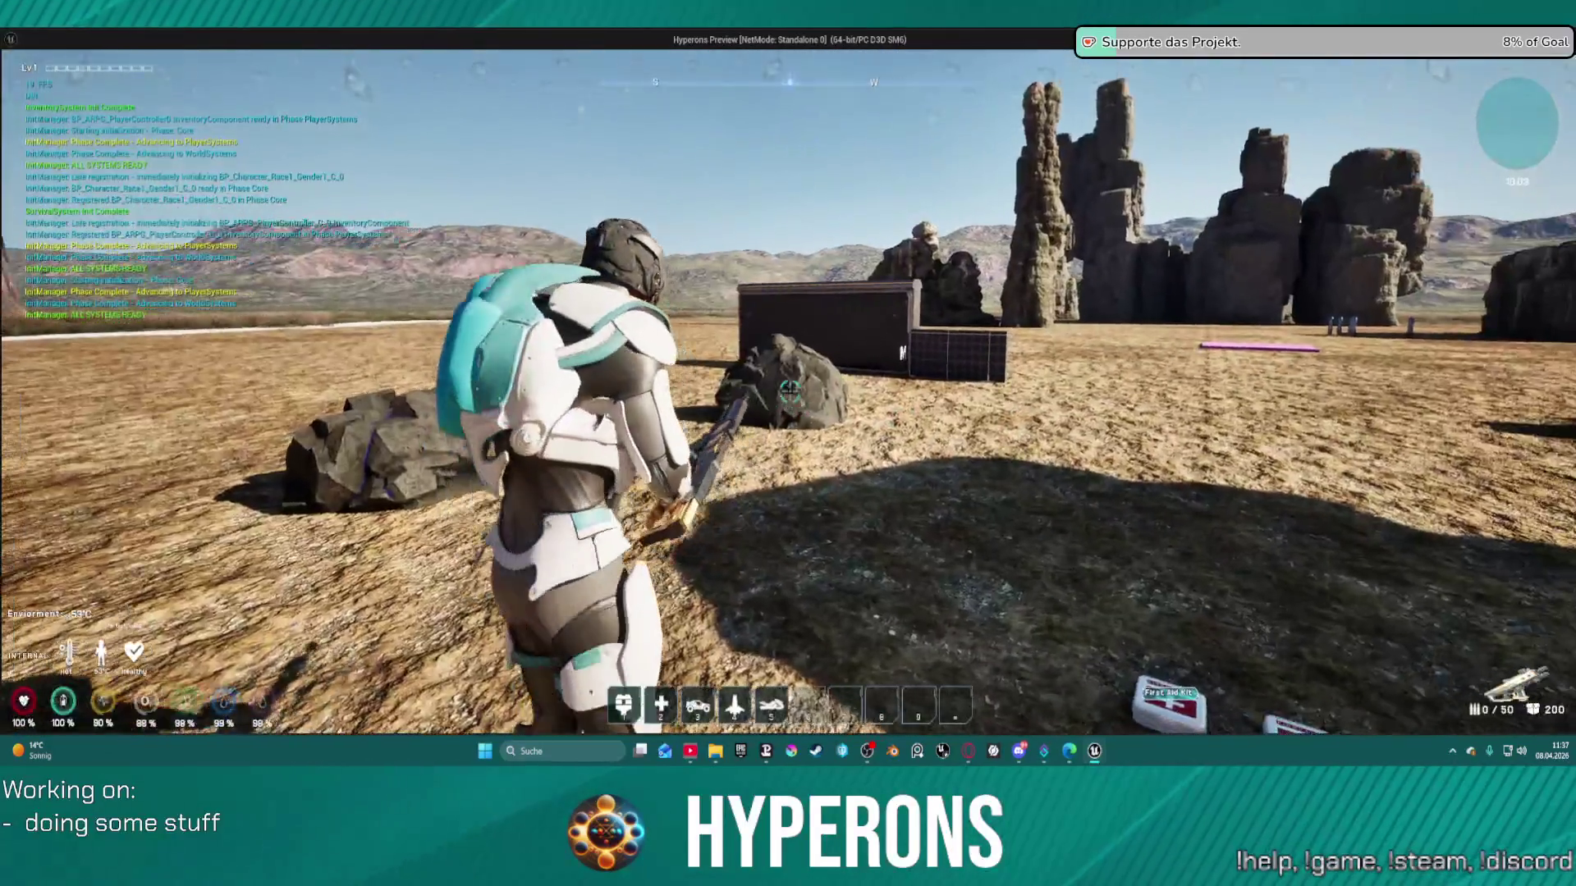
key("r")
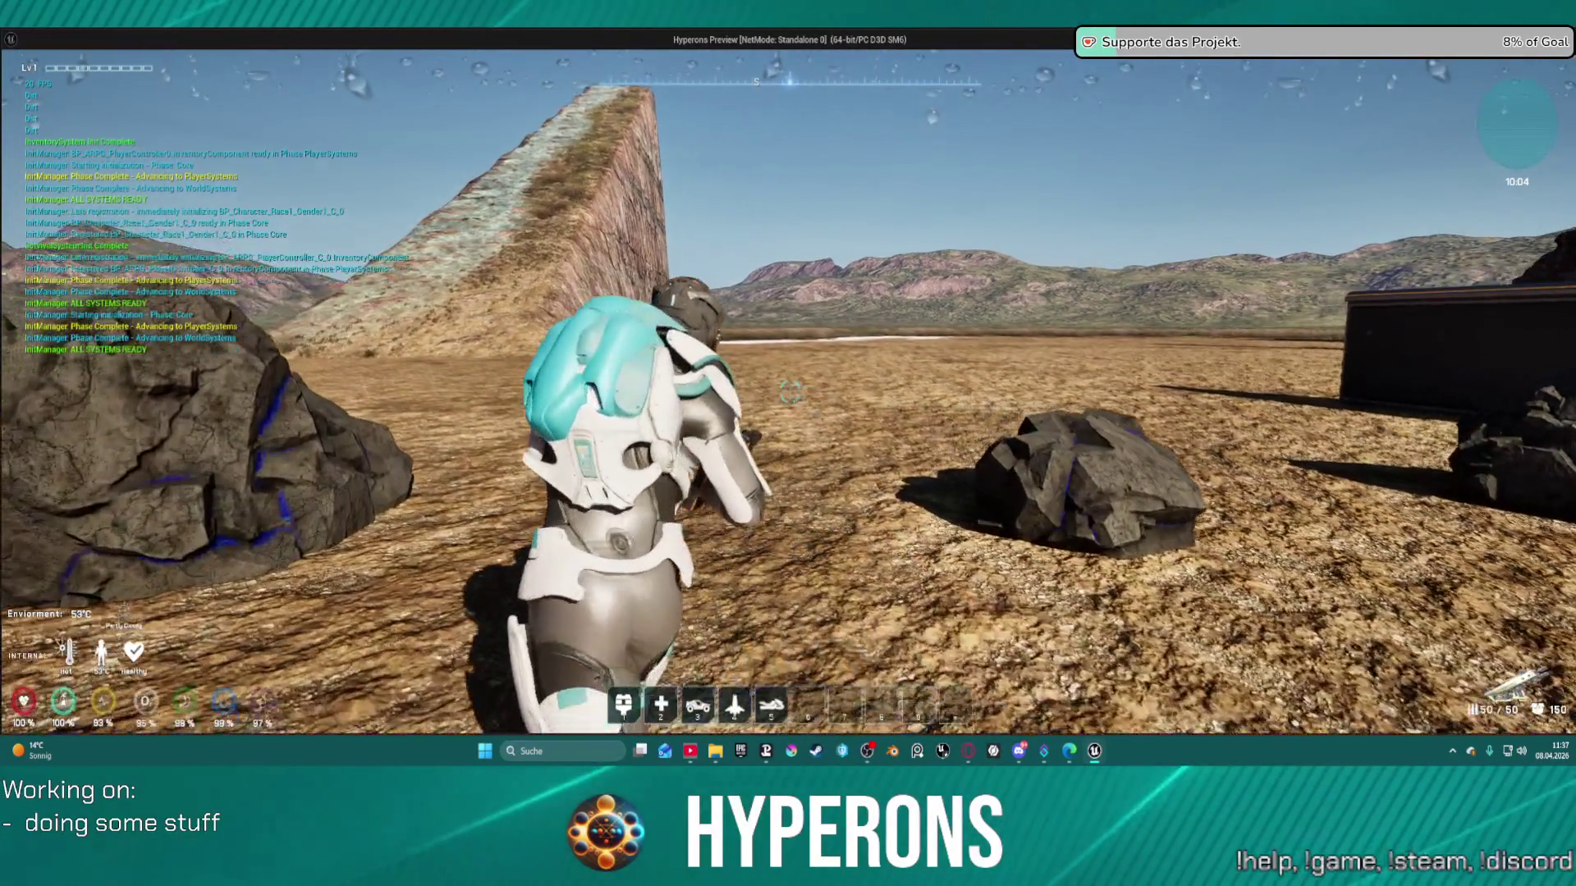
key("w")
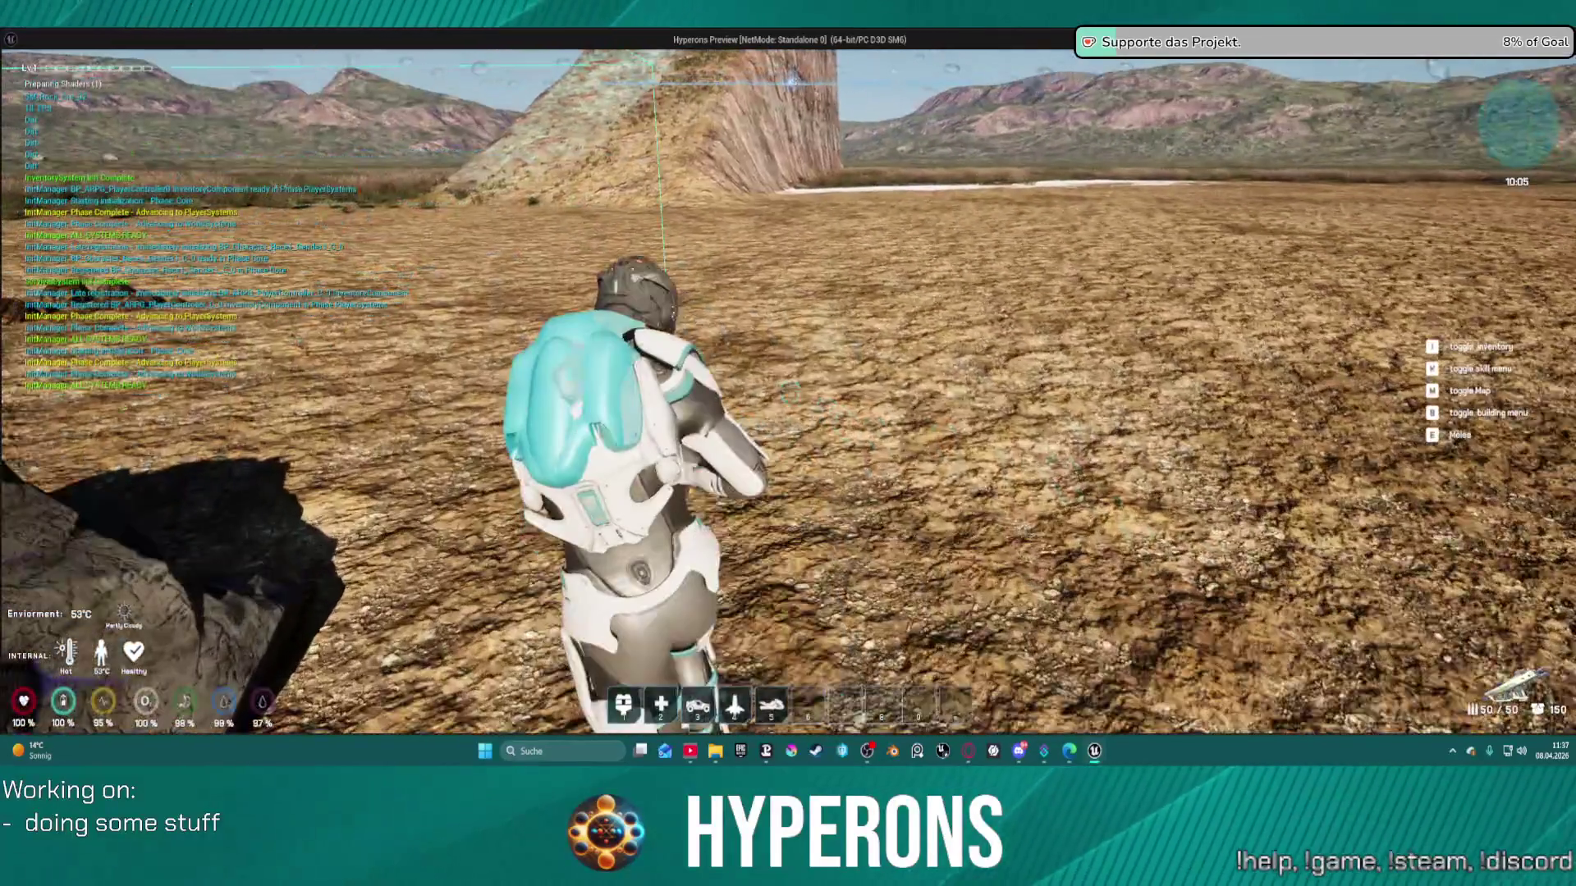
key("w")
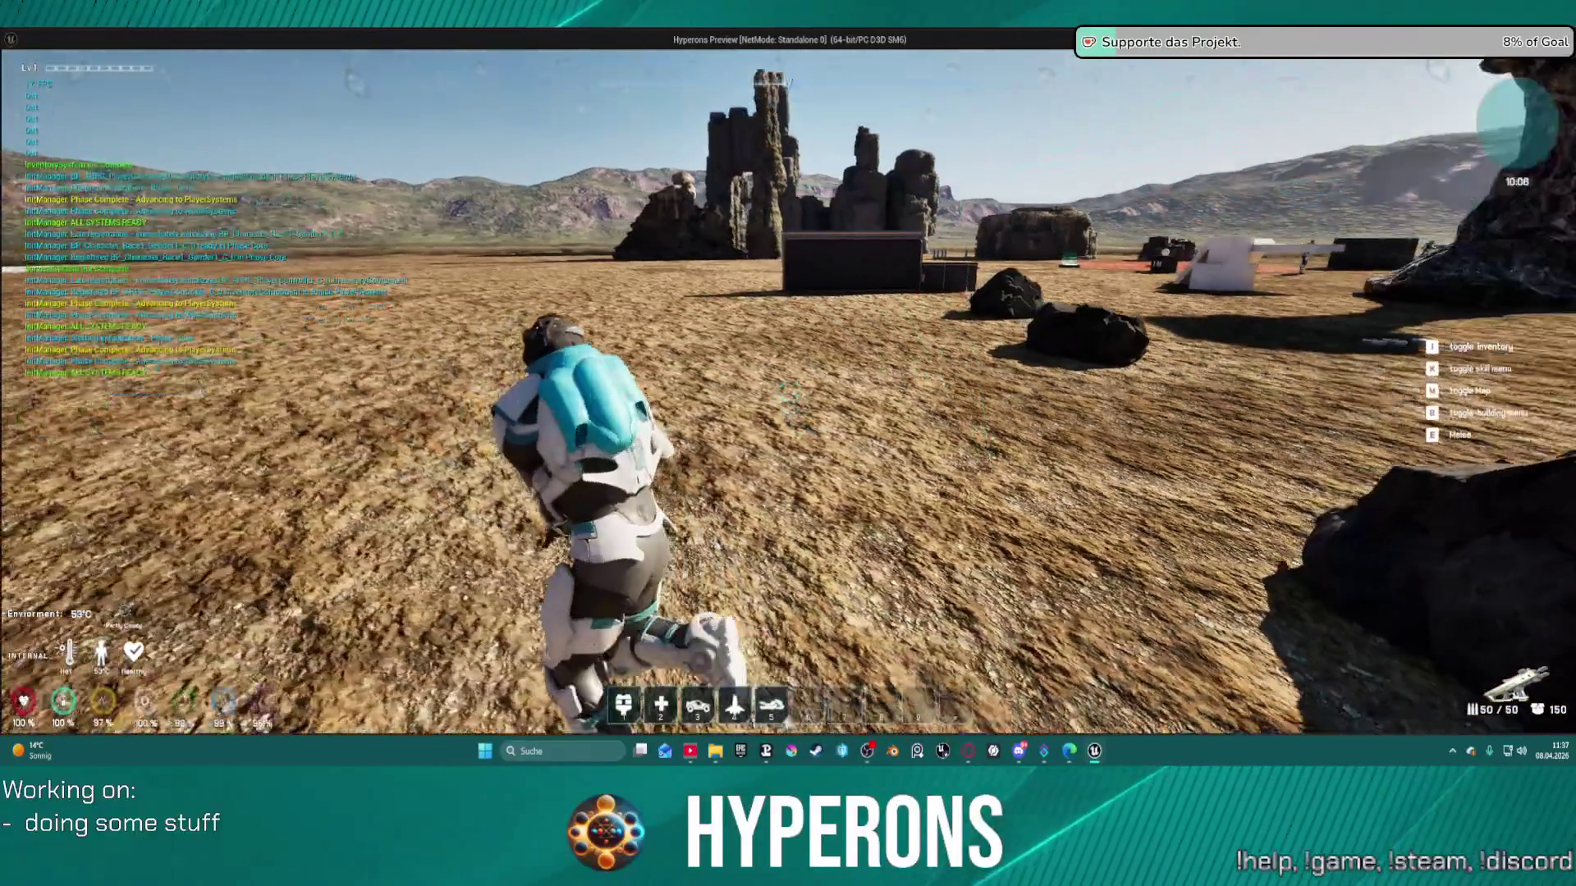
left_click(789, 392)
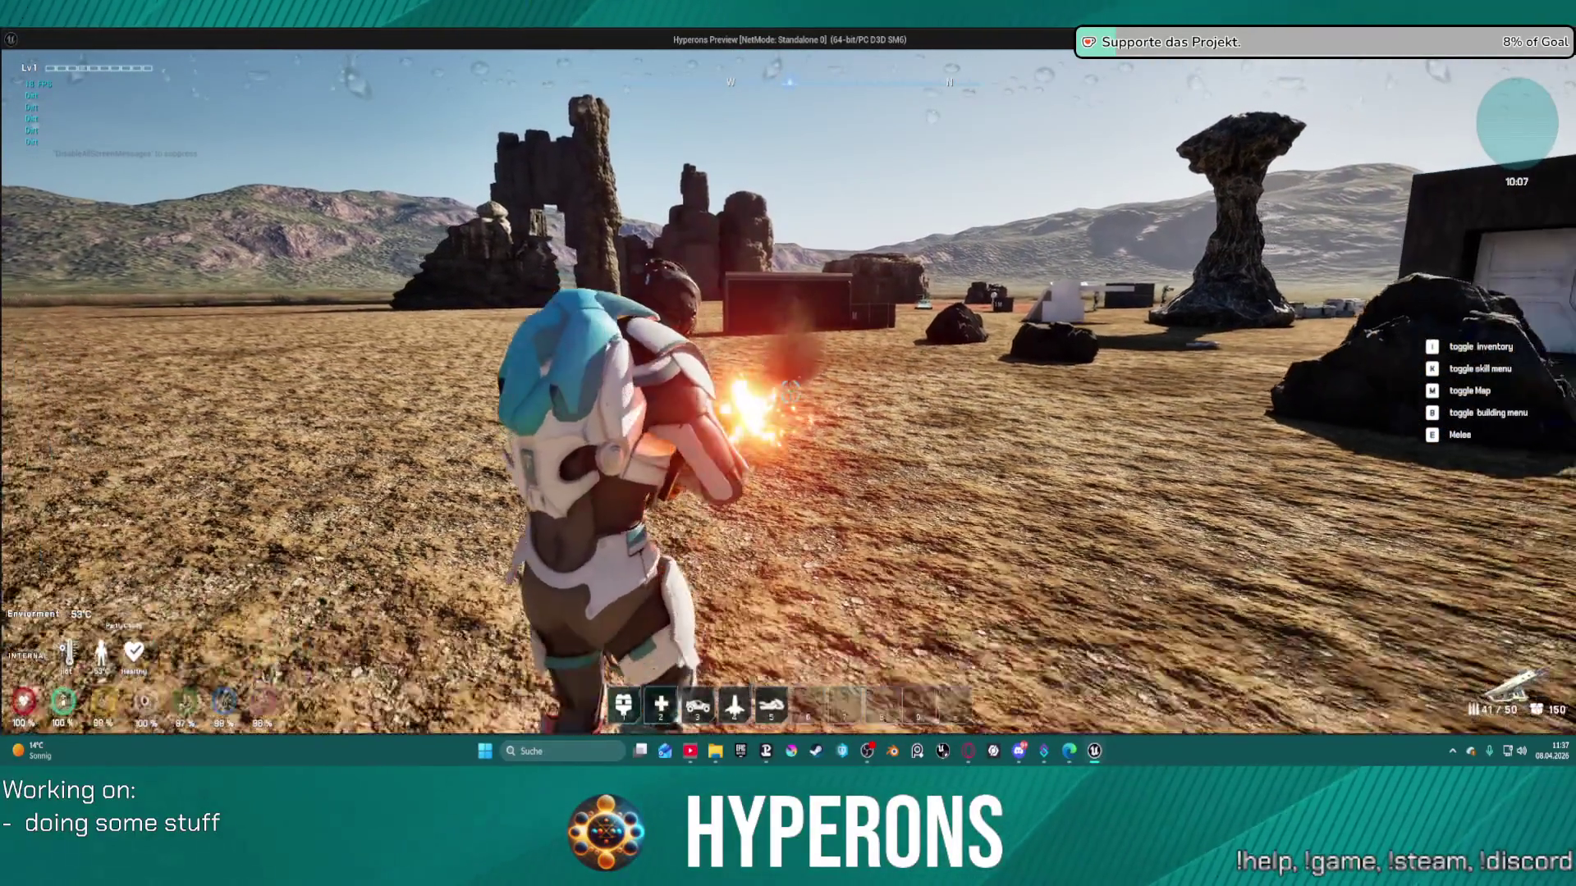
left_click(790, 392)
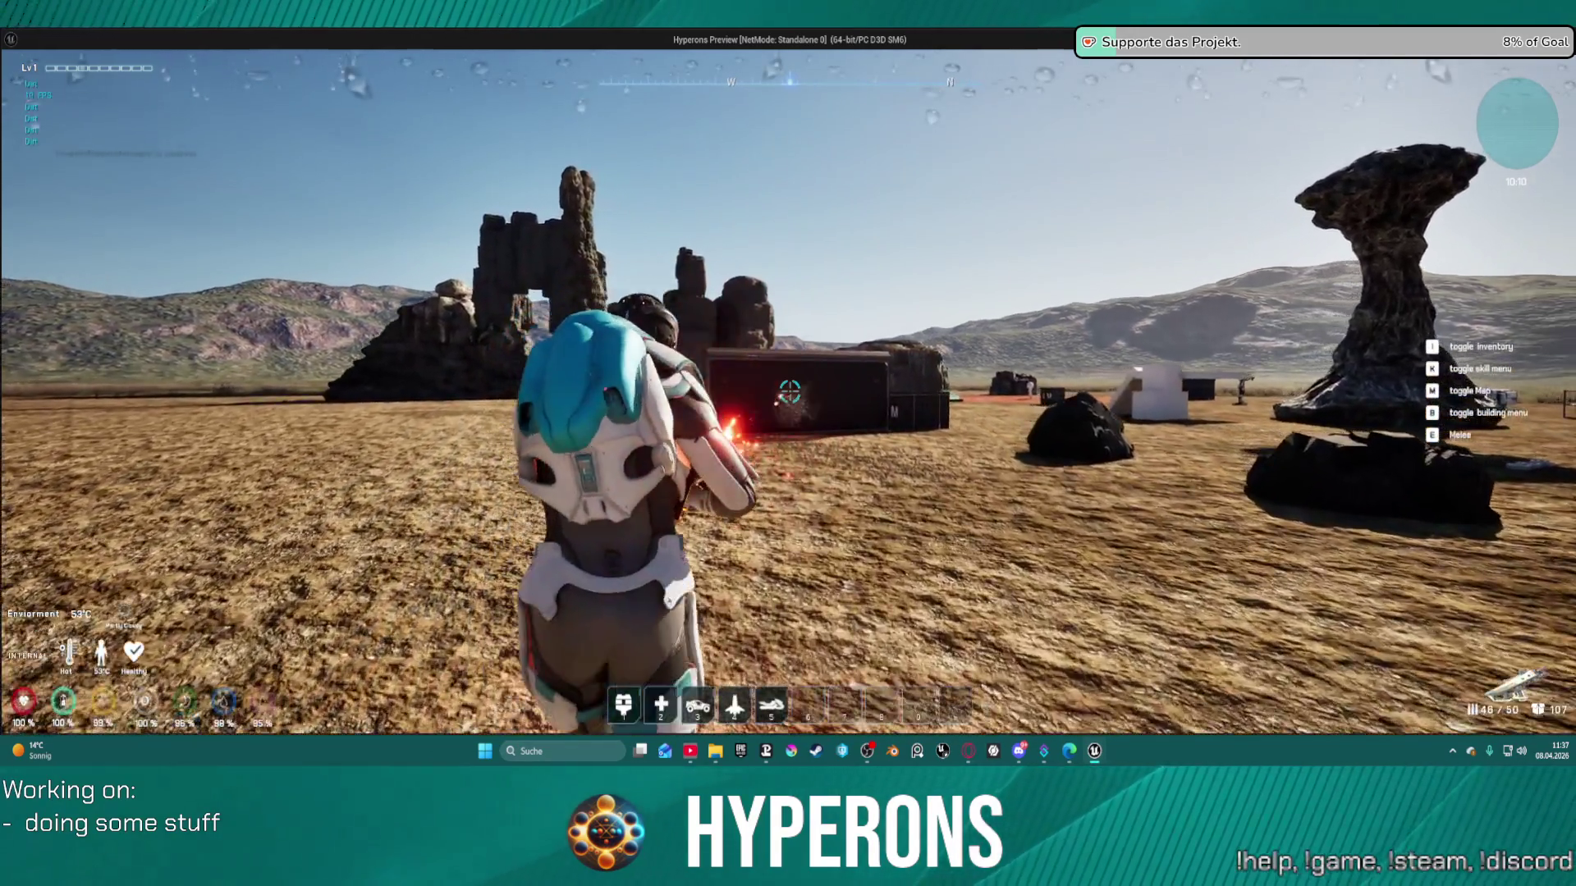
left_click(790, 392)
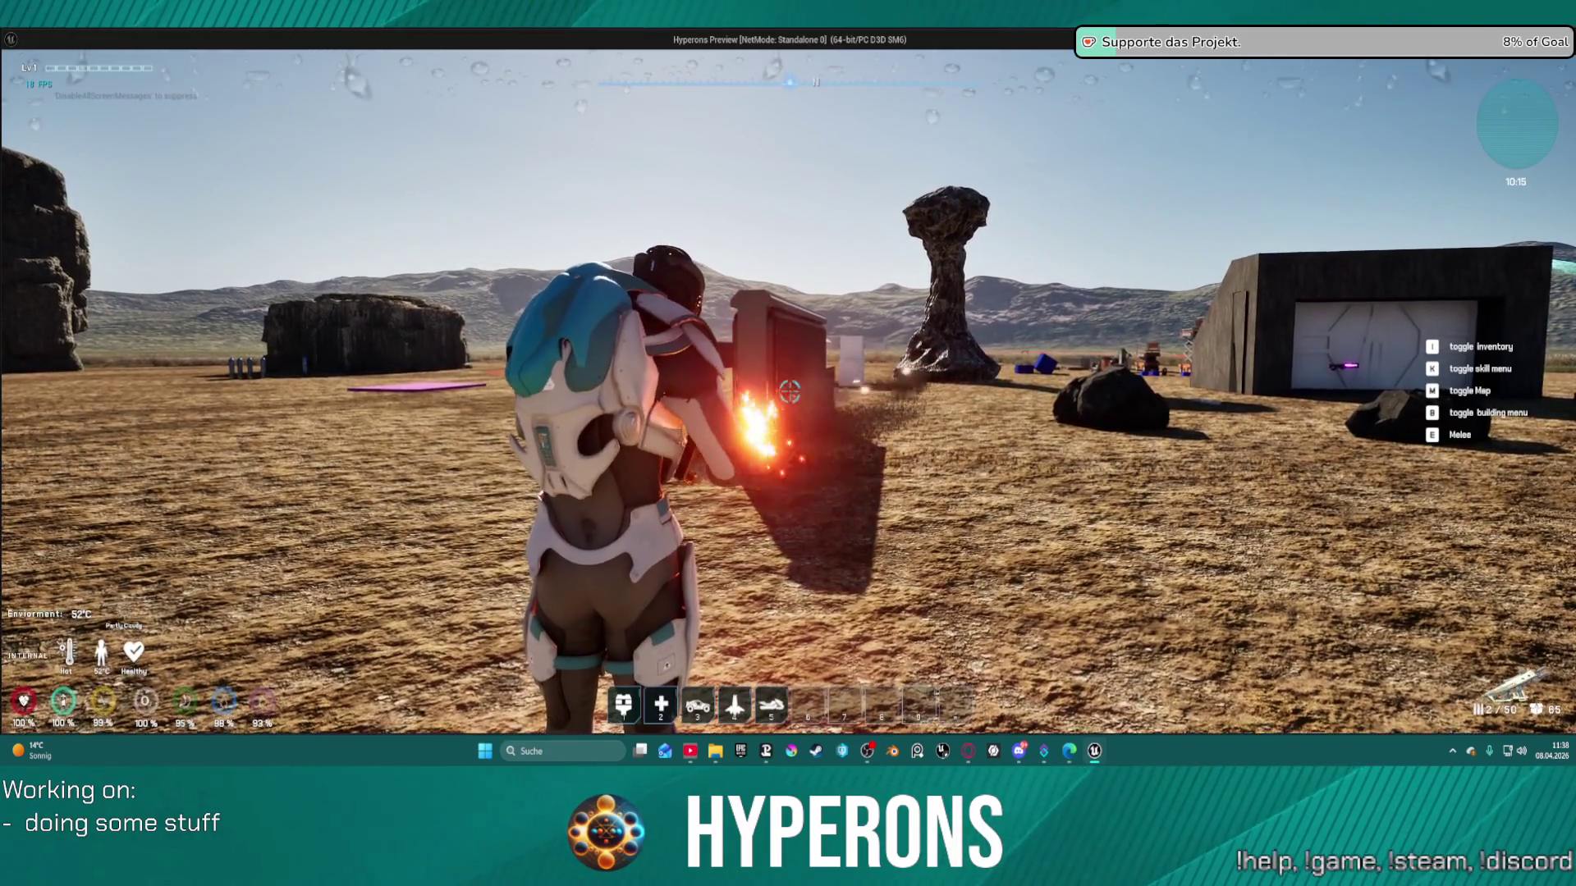
- Run to the black wall marked M, fire the remaining rounds at it, then end play
key("w")
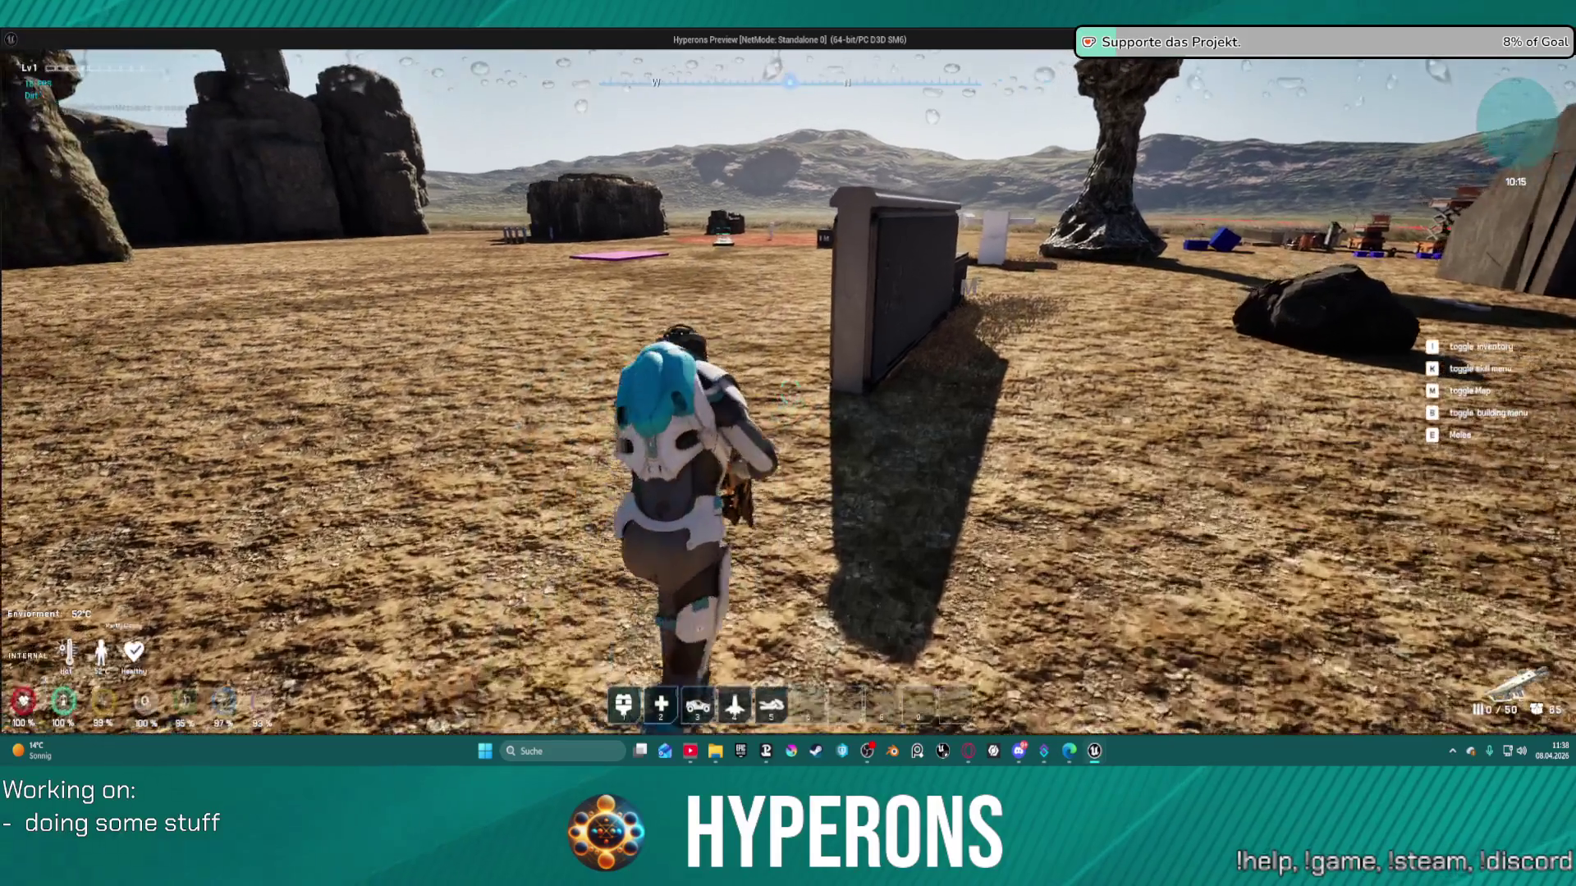
key("w")
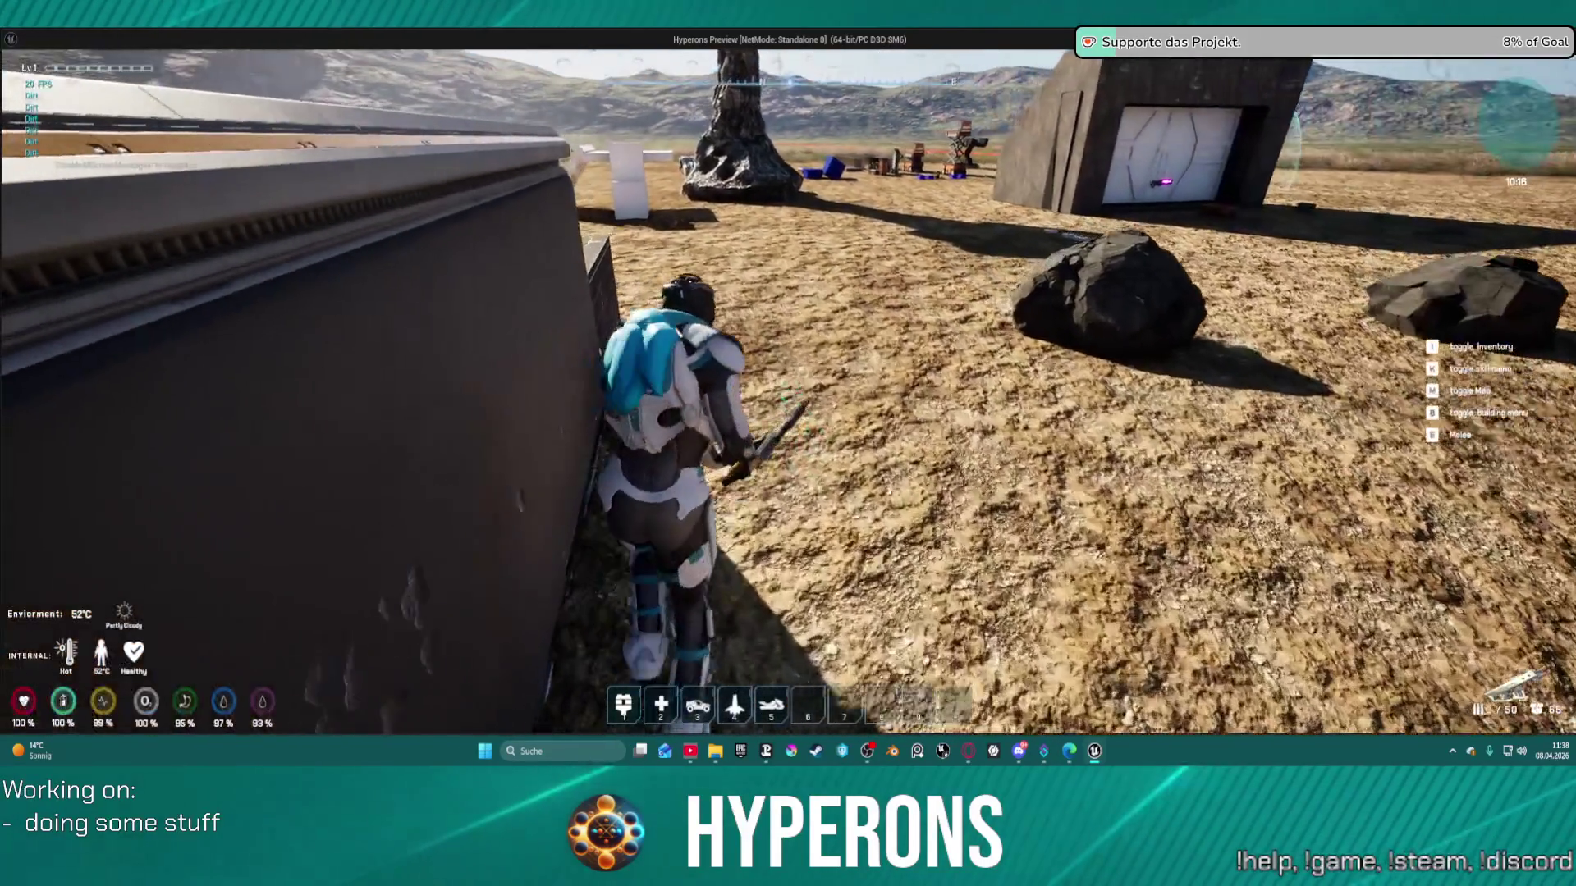
key("w")
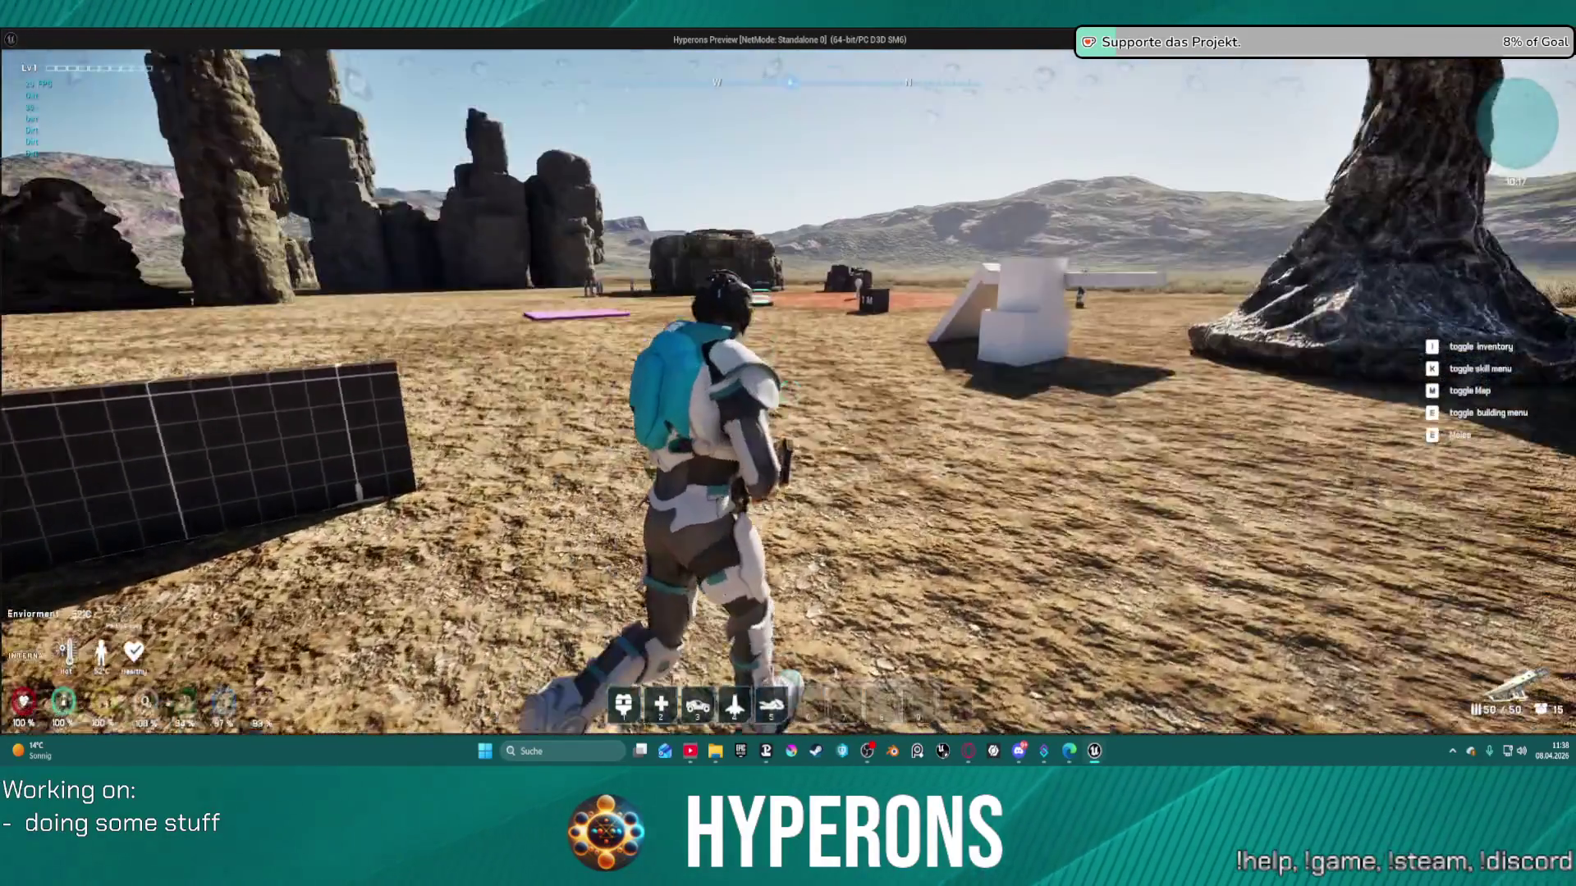
key("w")
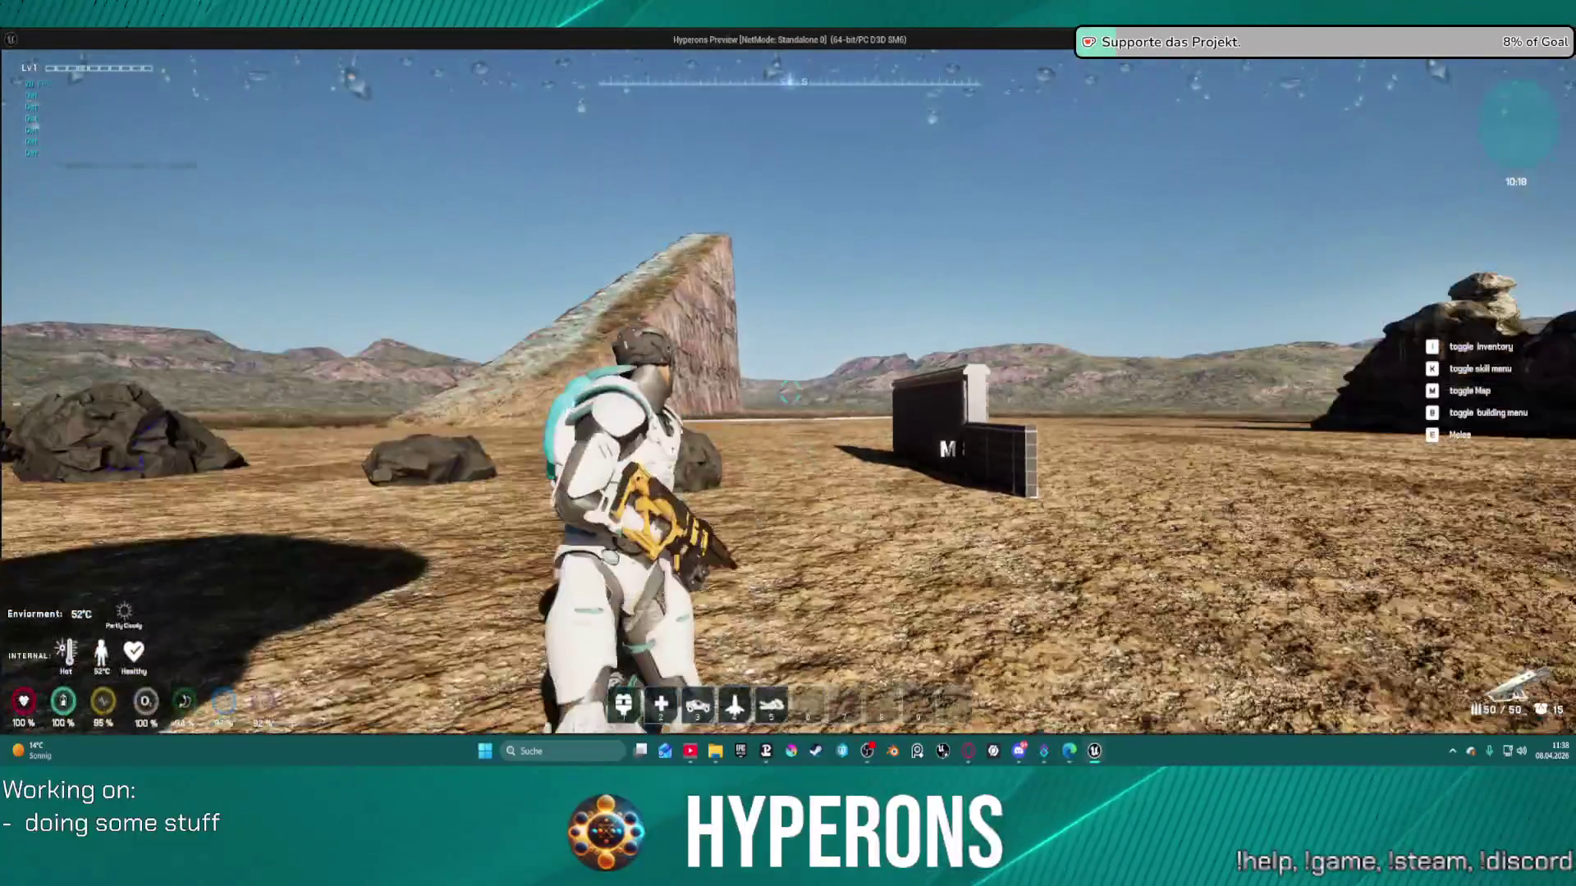
key("w")
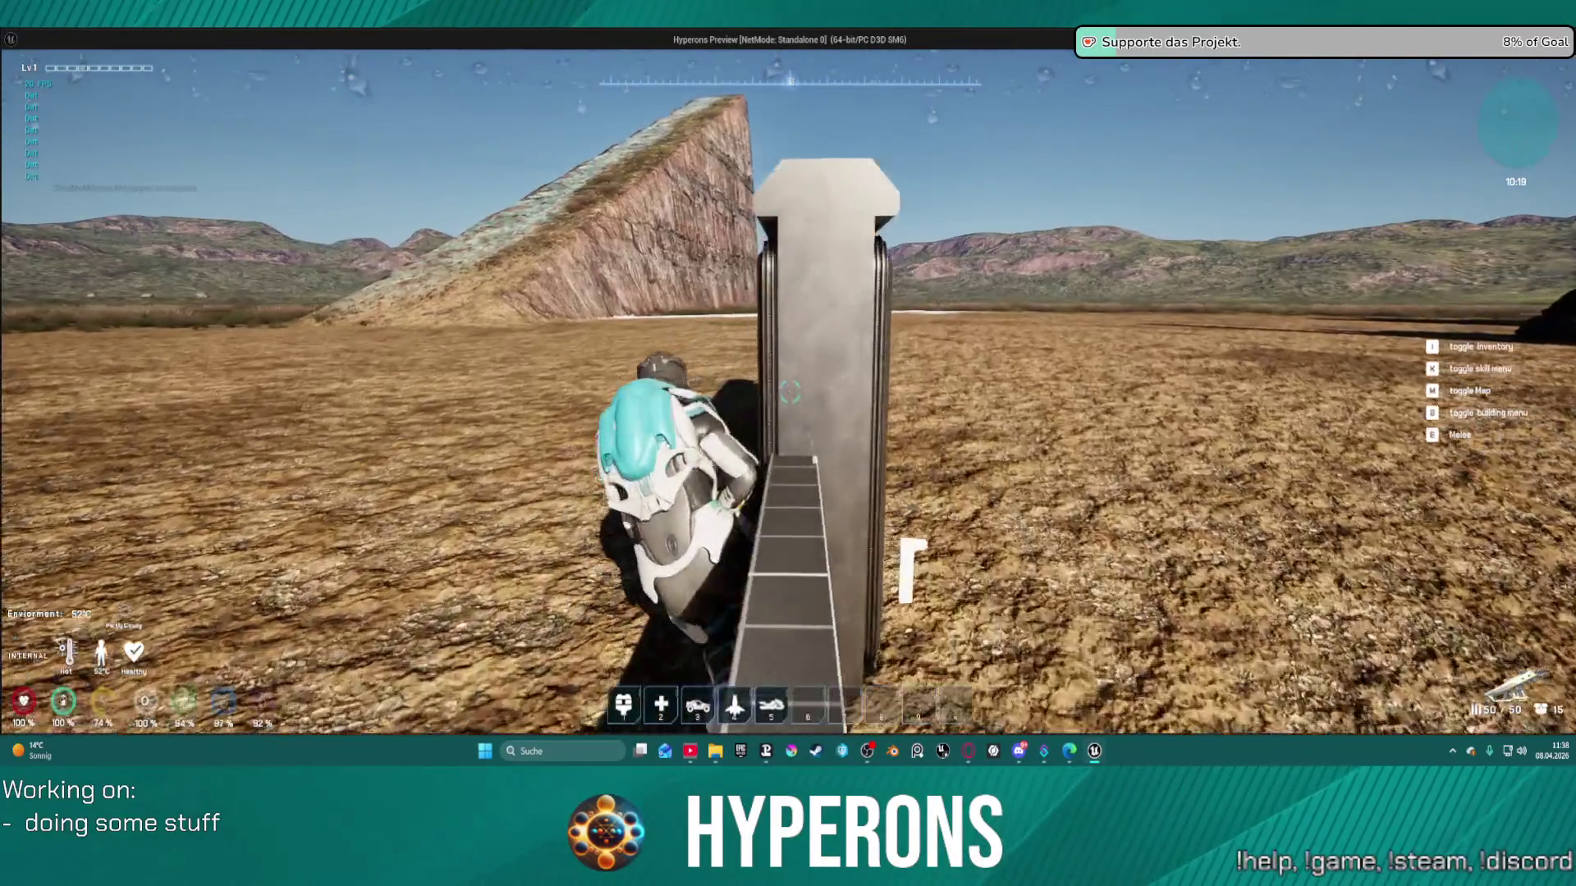
key("w")
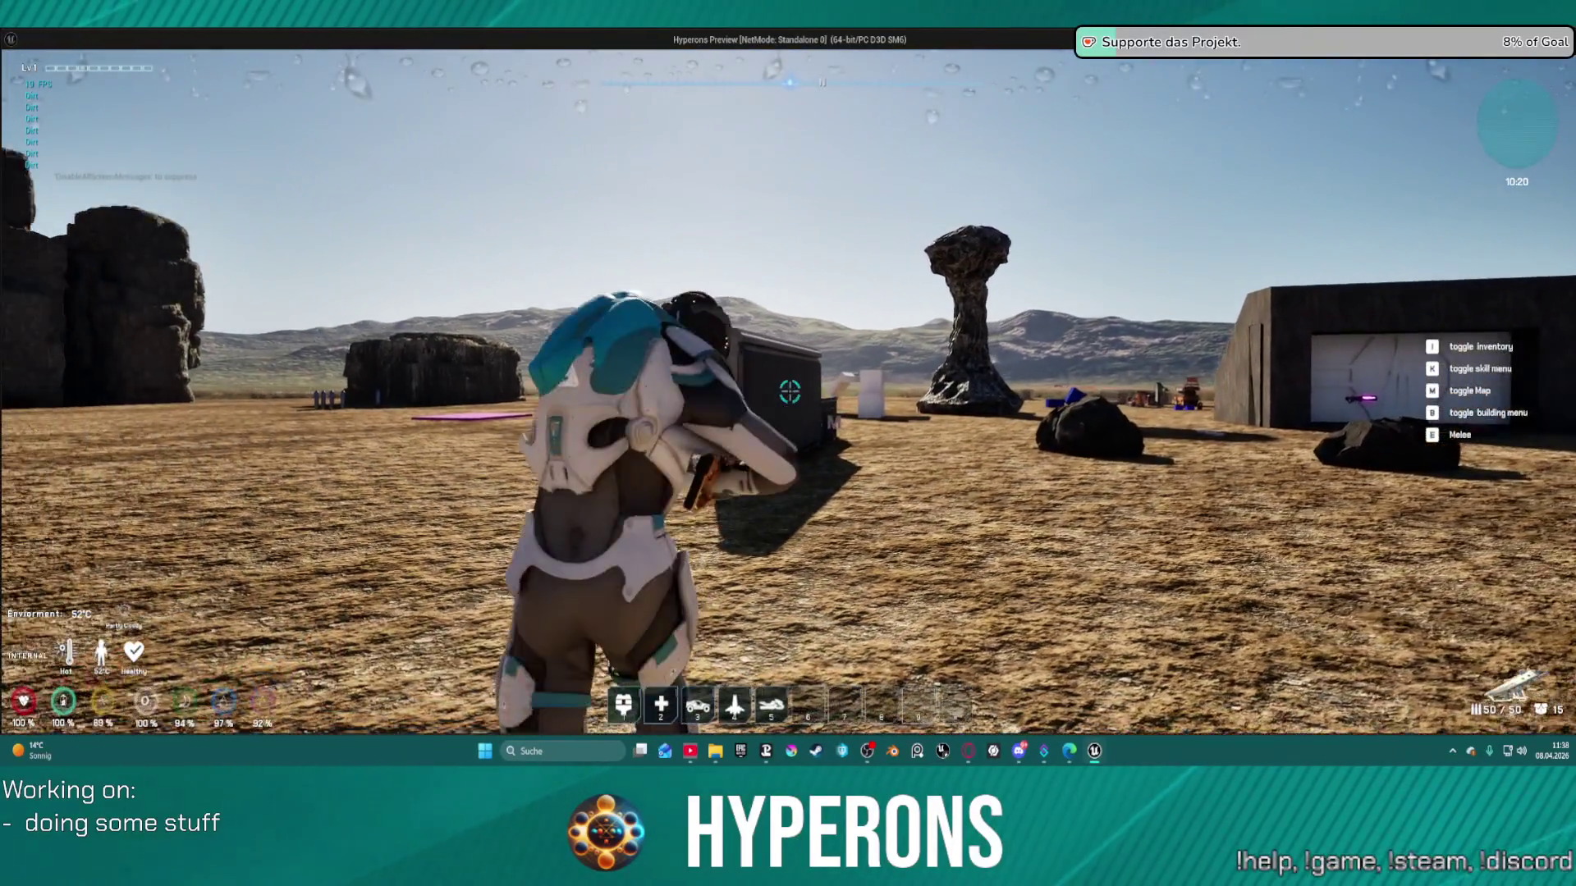
left_click(789, 392)
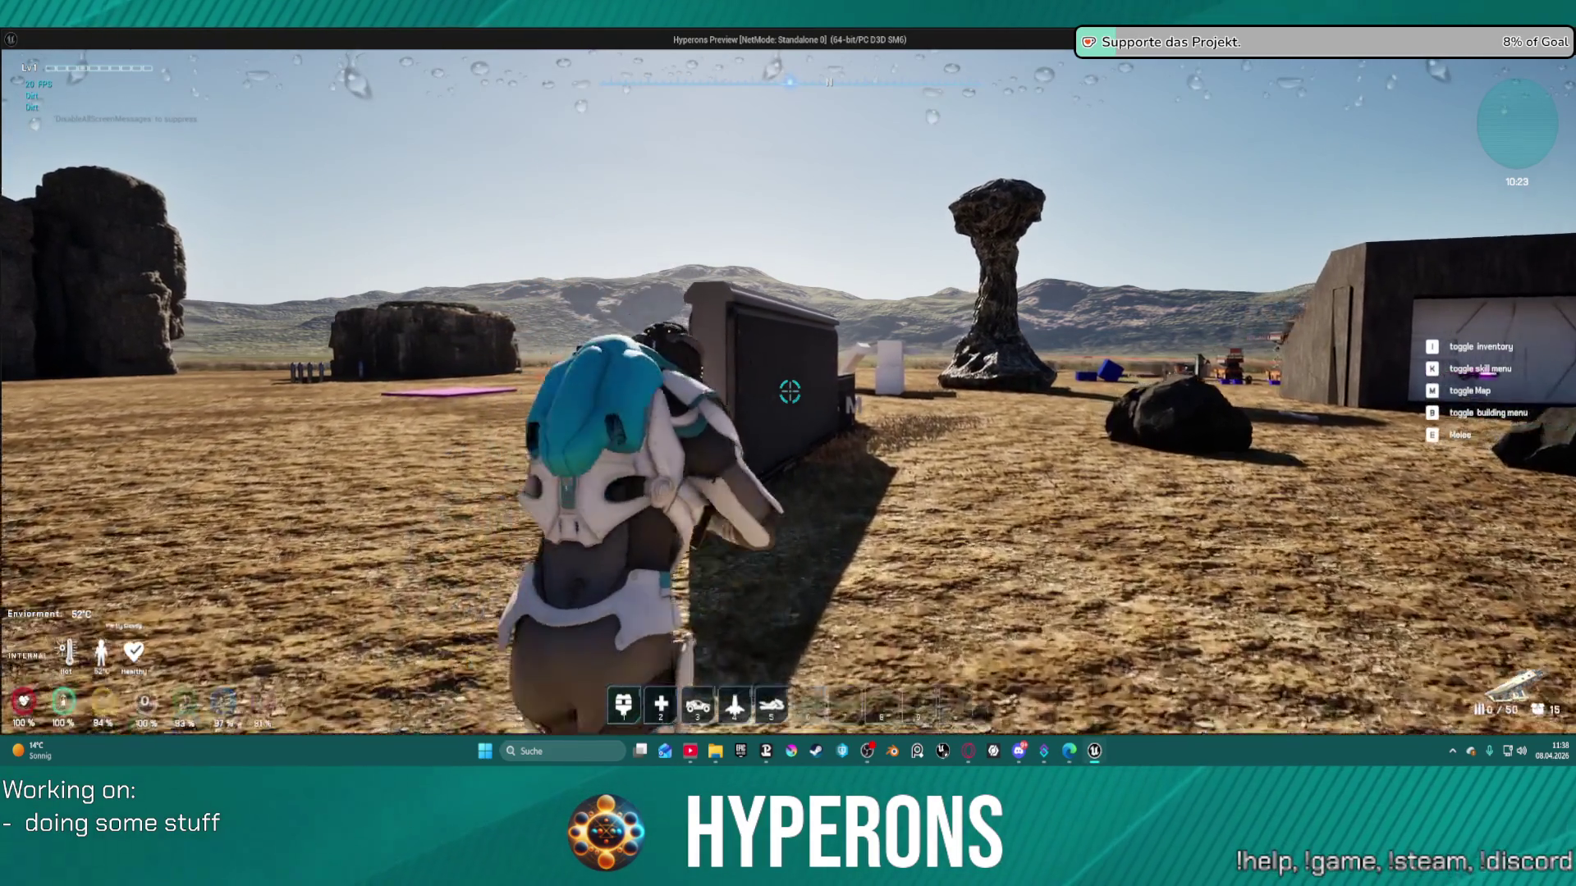
left_click(790, 391)
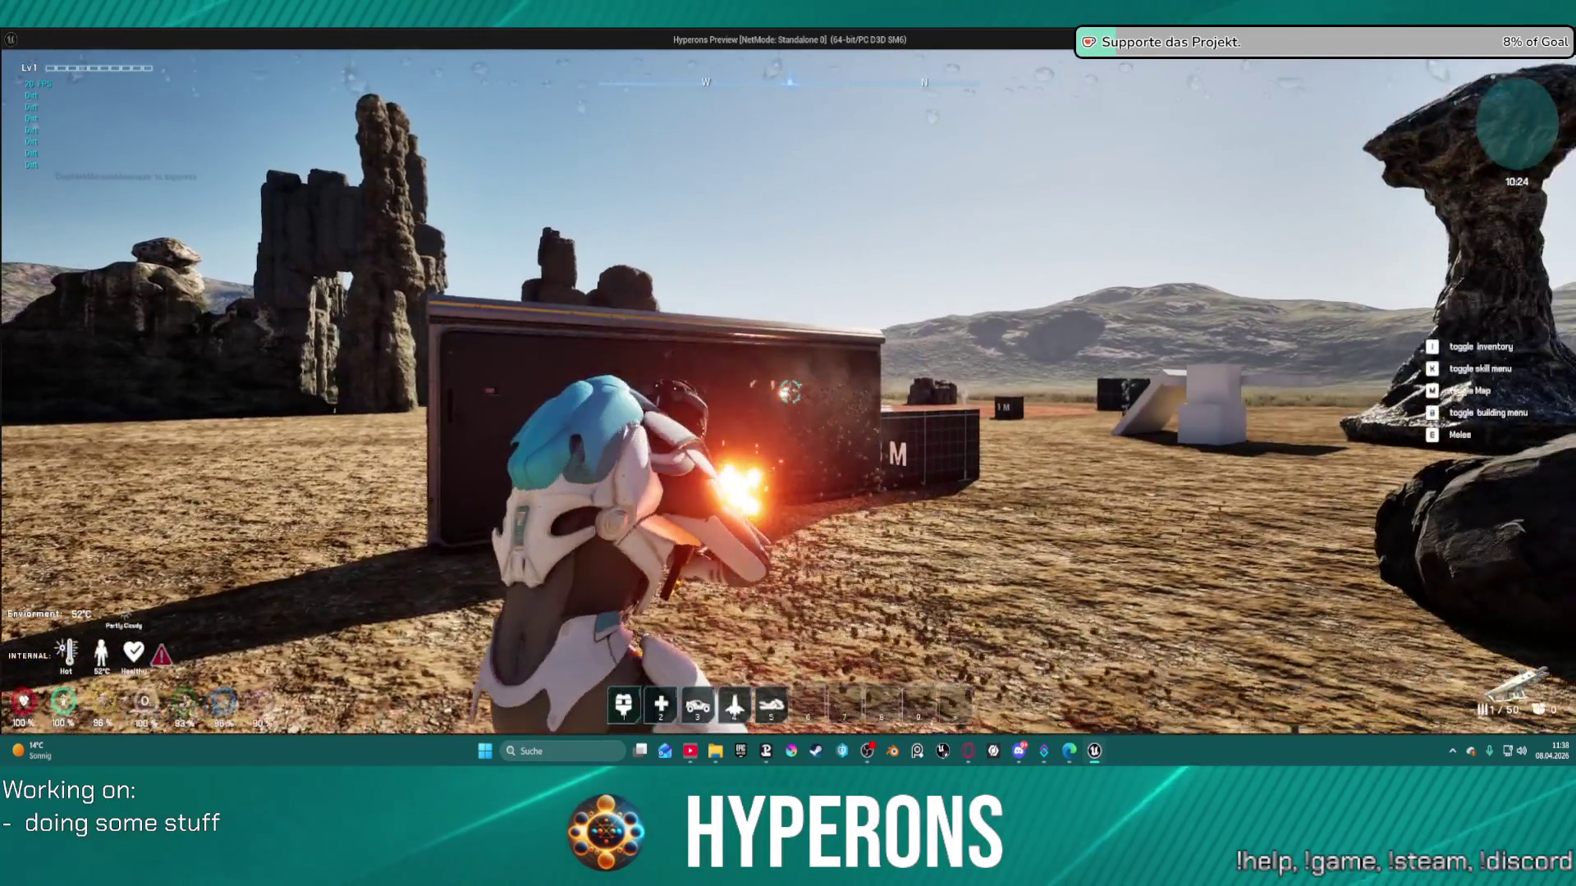
left_click(790, 391)
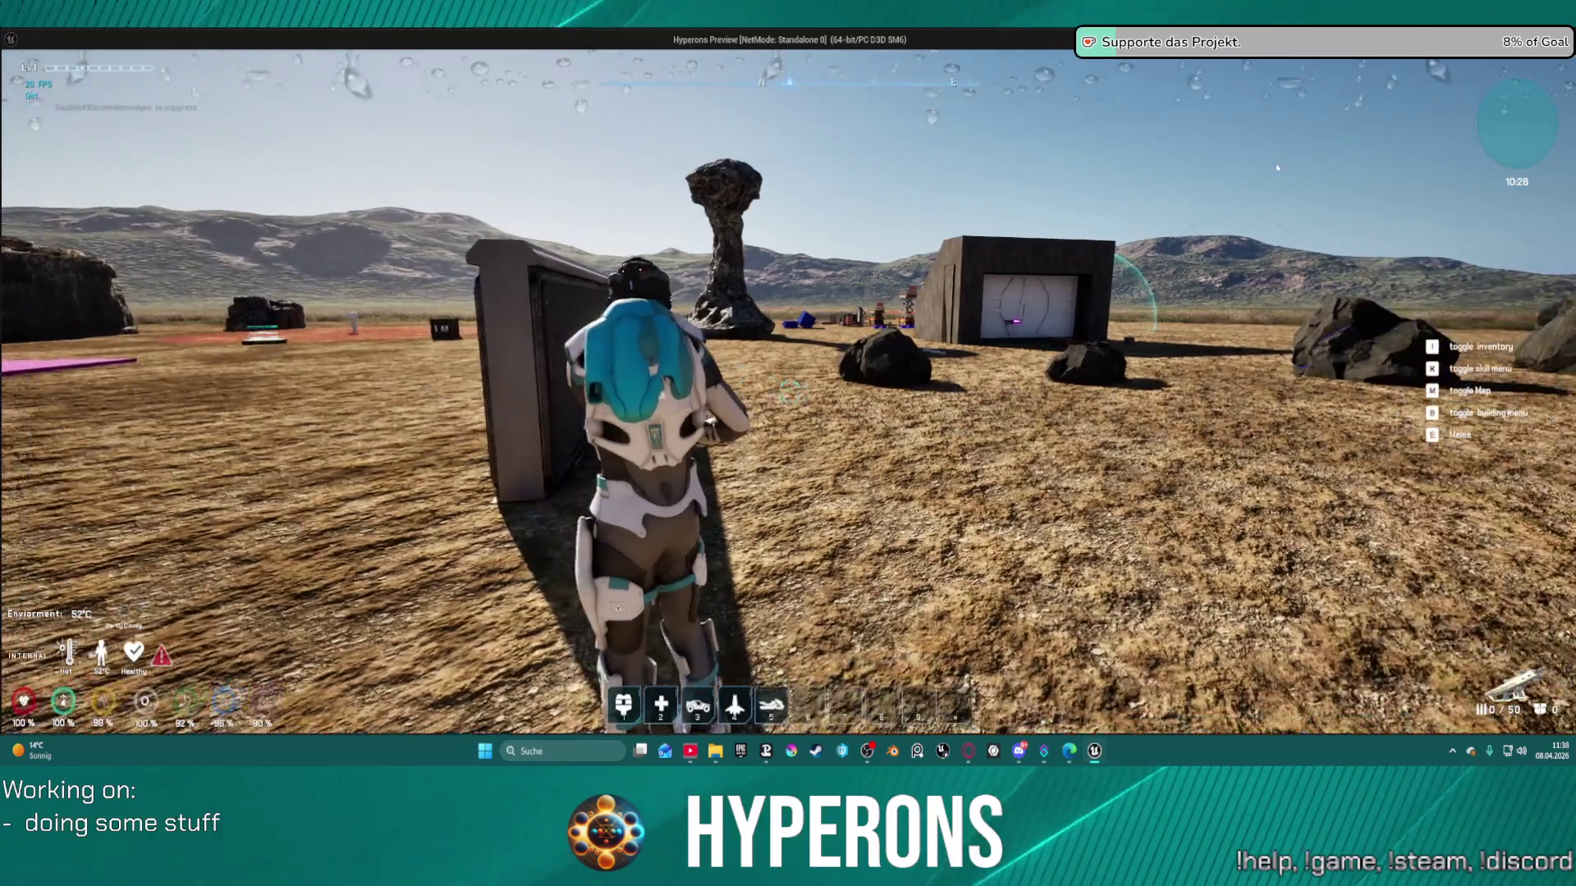
key("Escape")
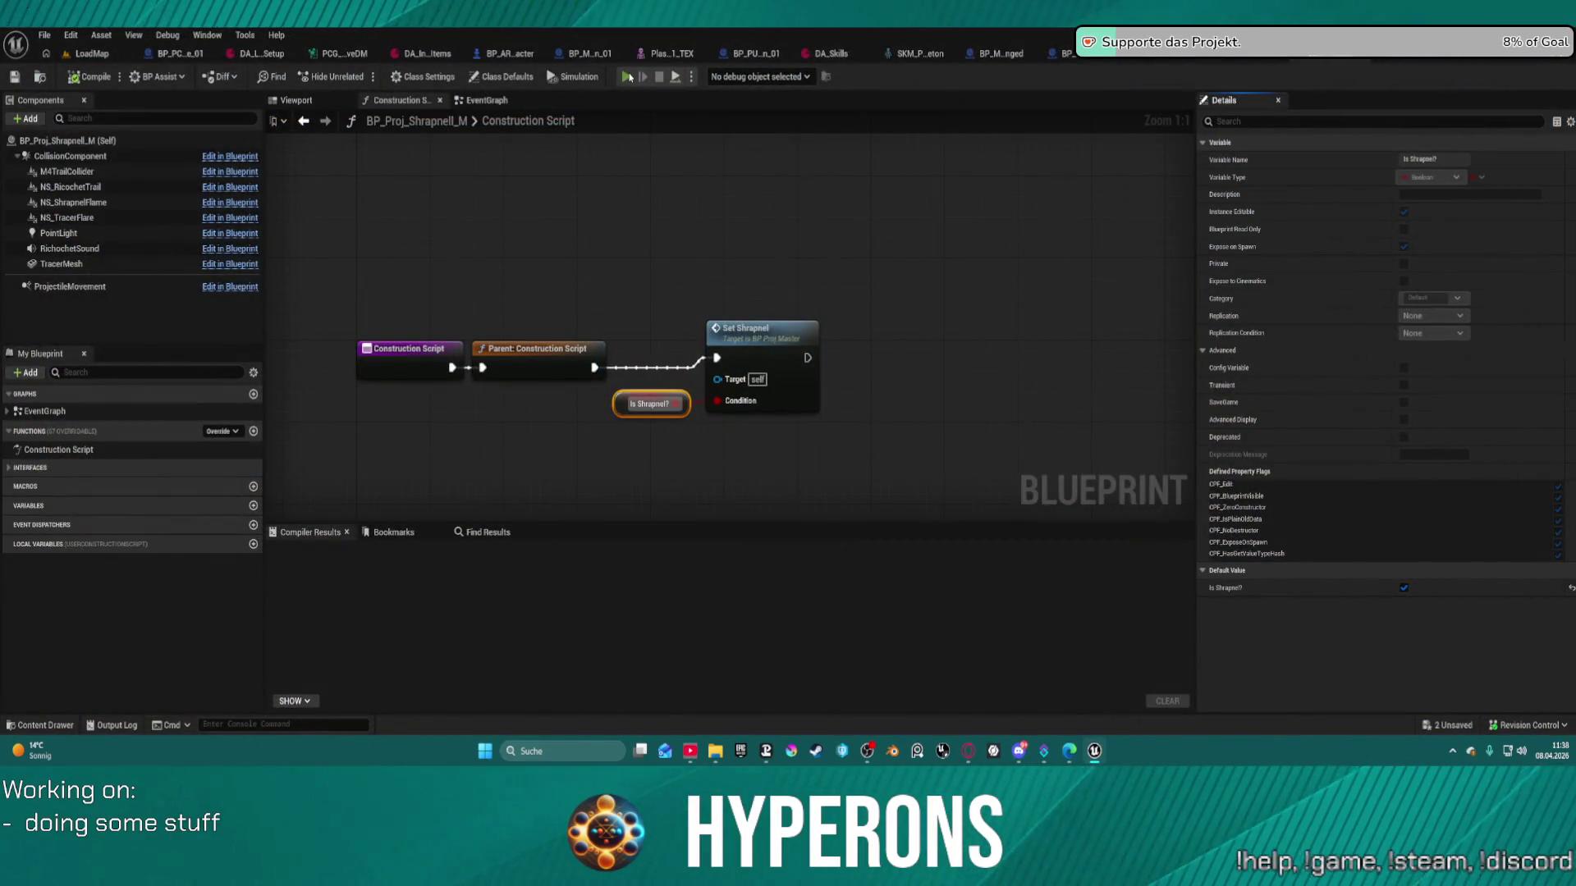
- Relaunch the game, check the inventory, and fire at the crate, reloading between bursts
left_click(633, 79)
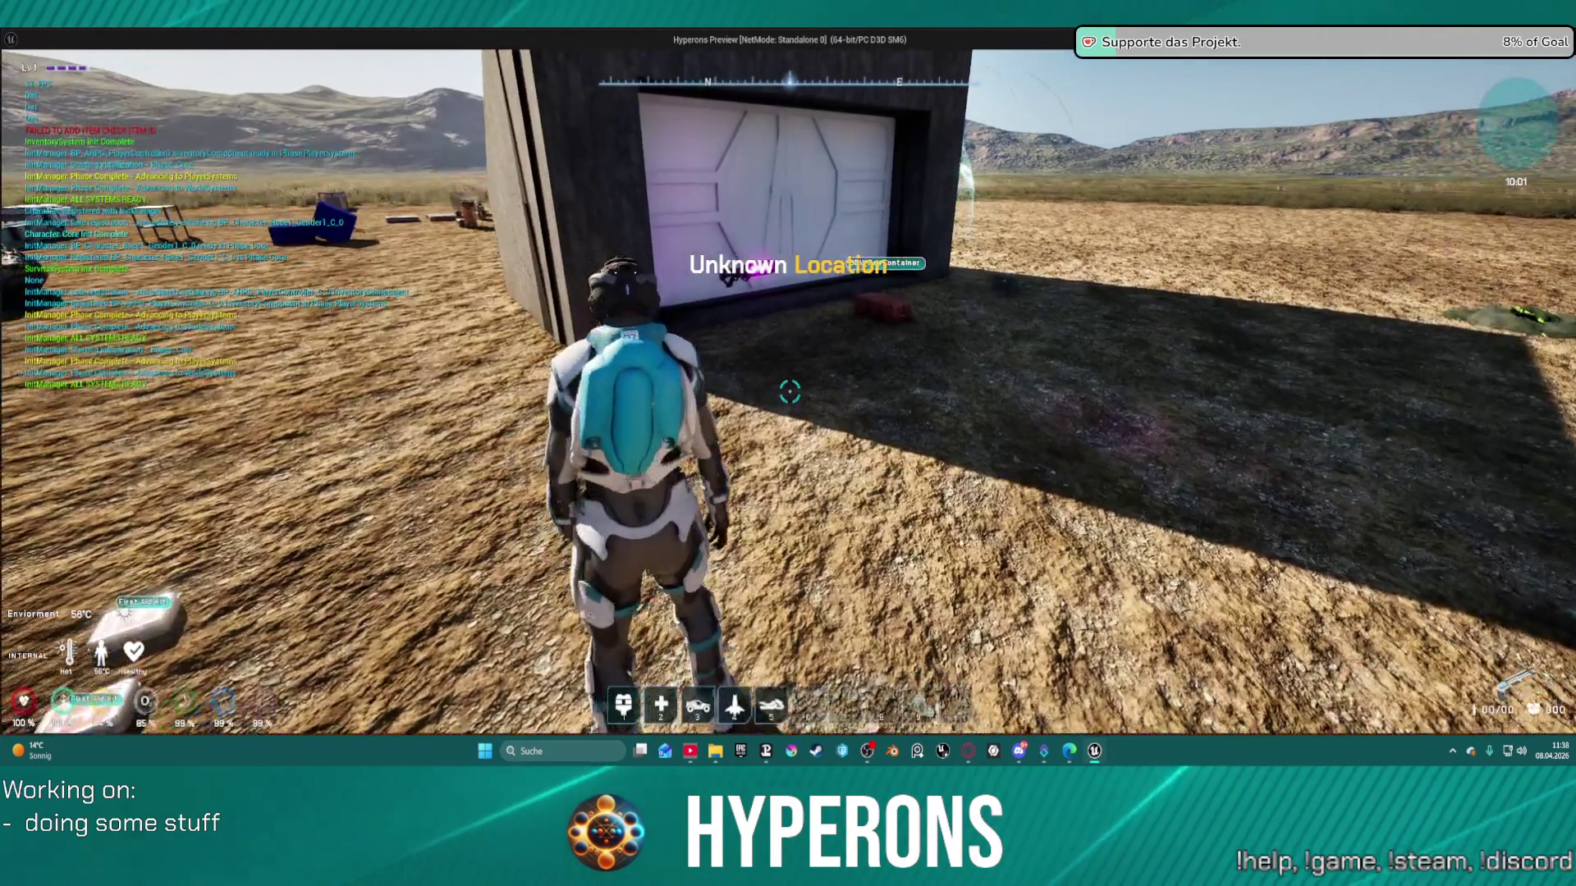
key("w")
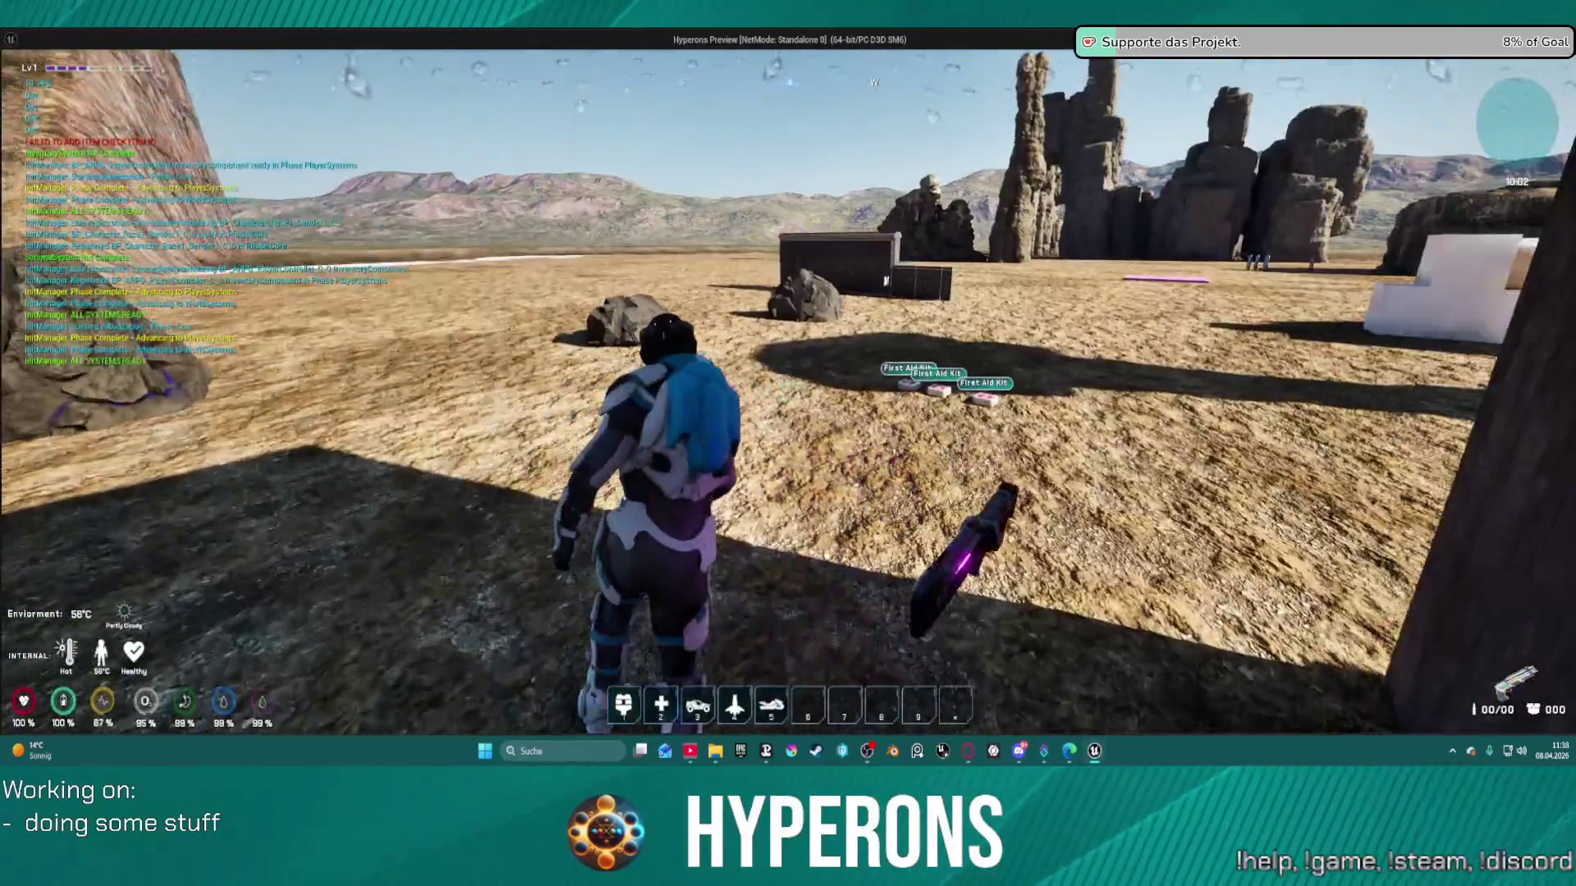
key("i")
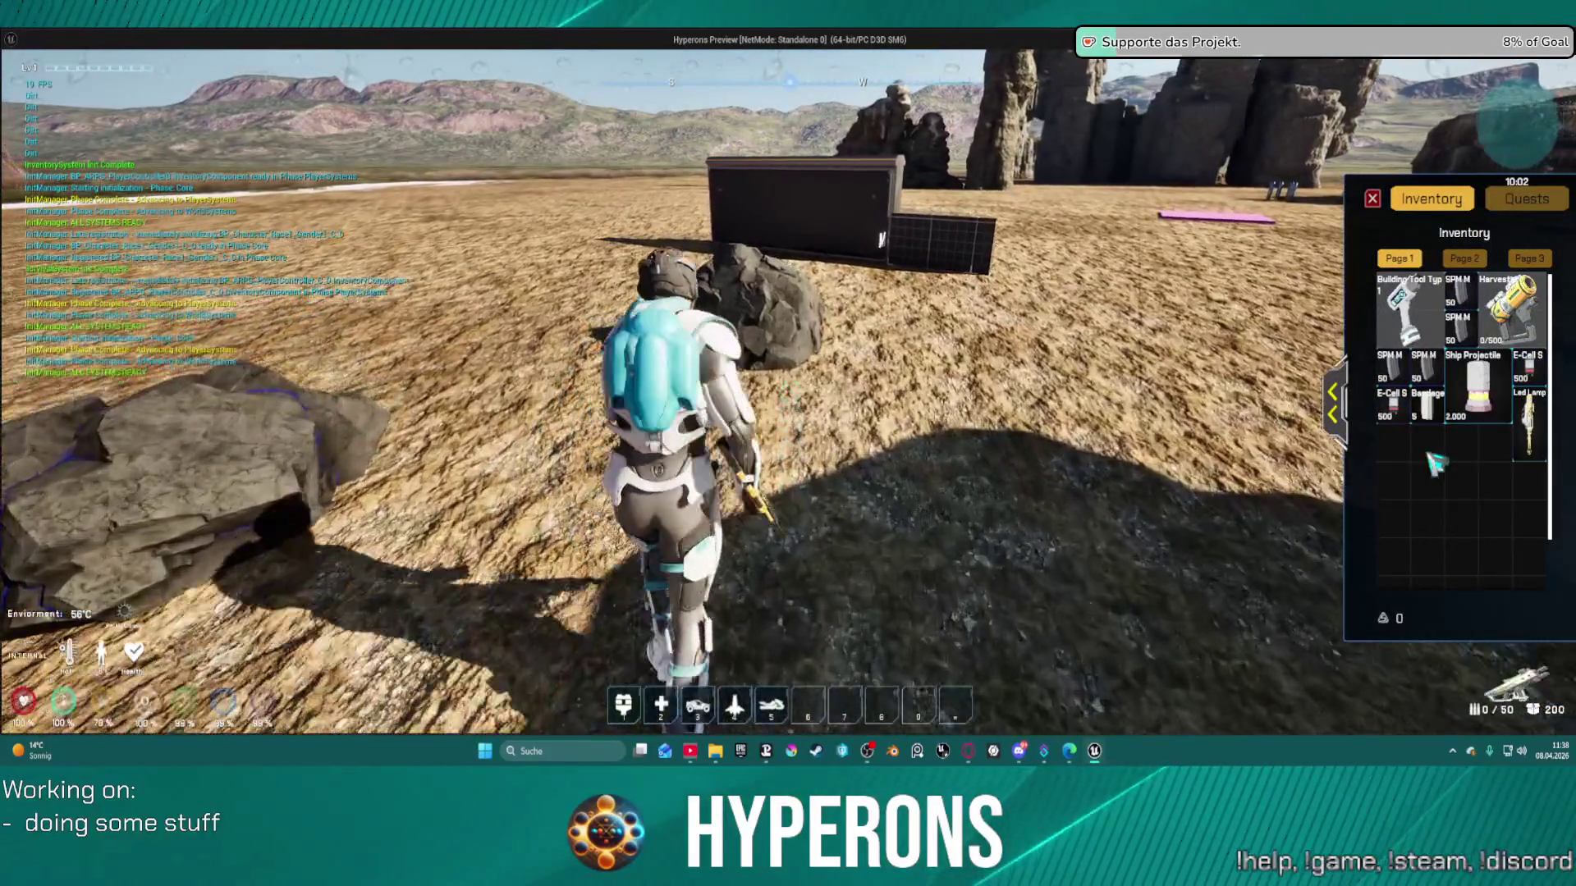
key("i")
key("w")
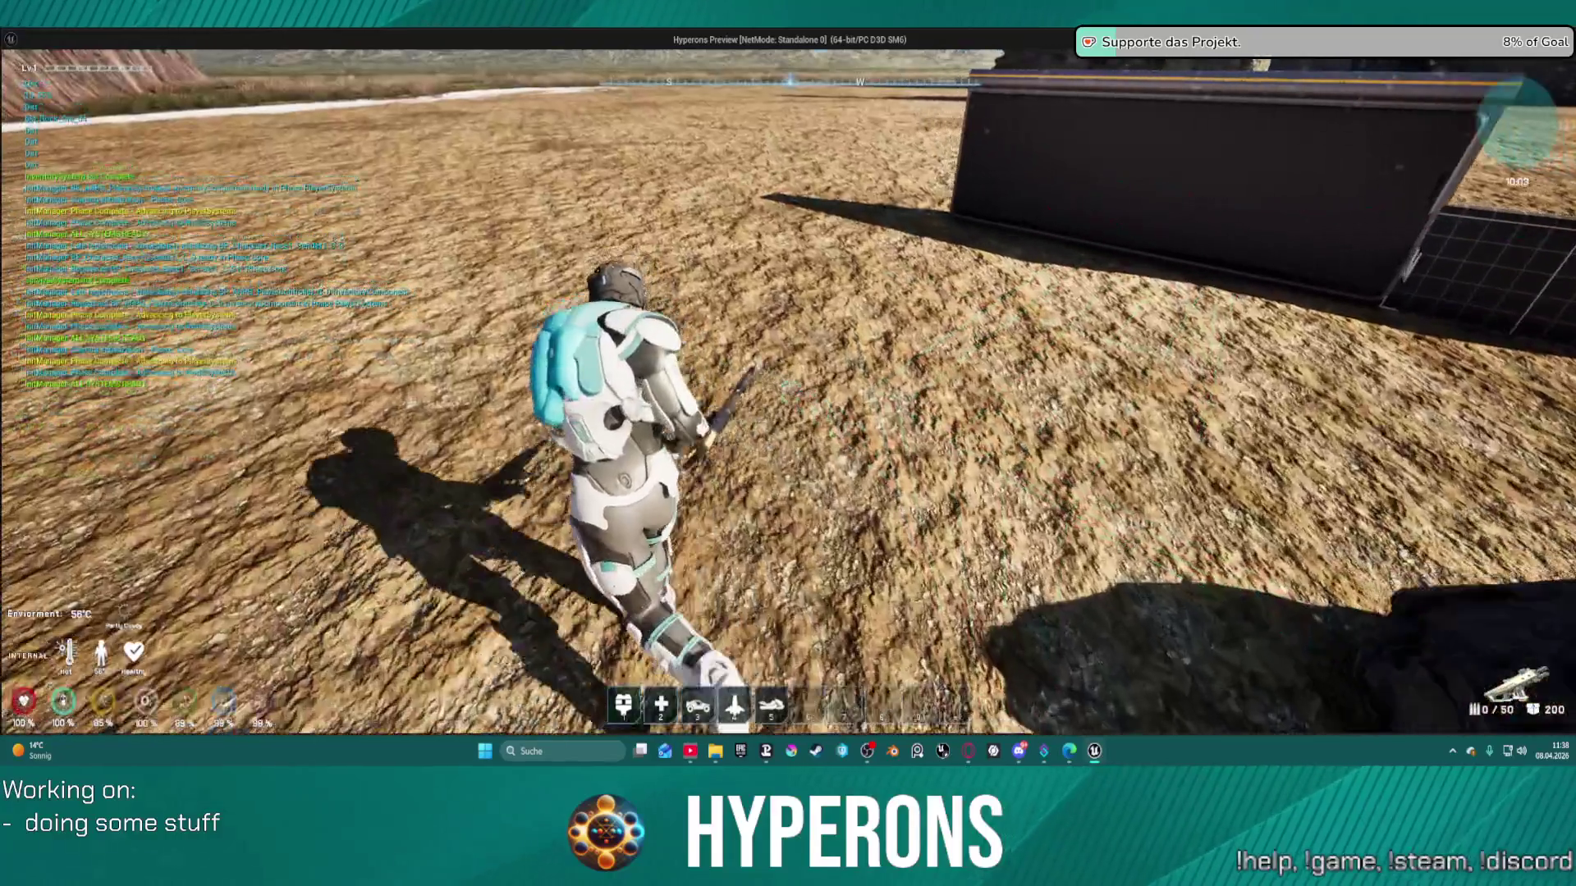
key("r")
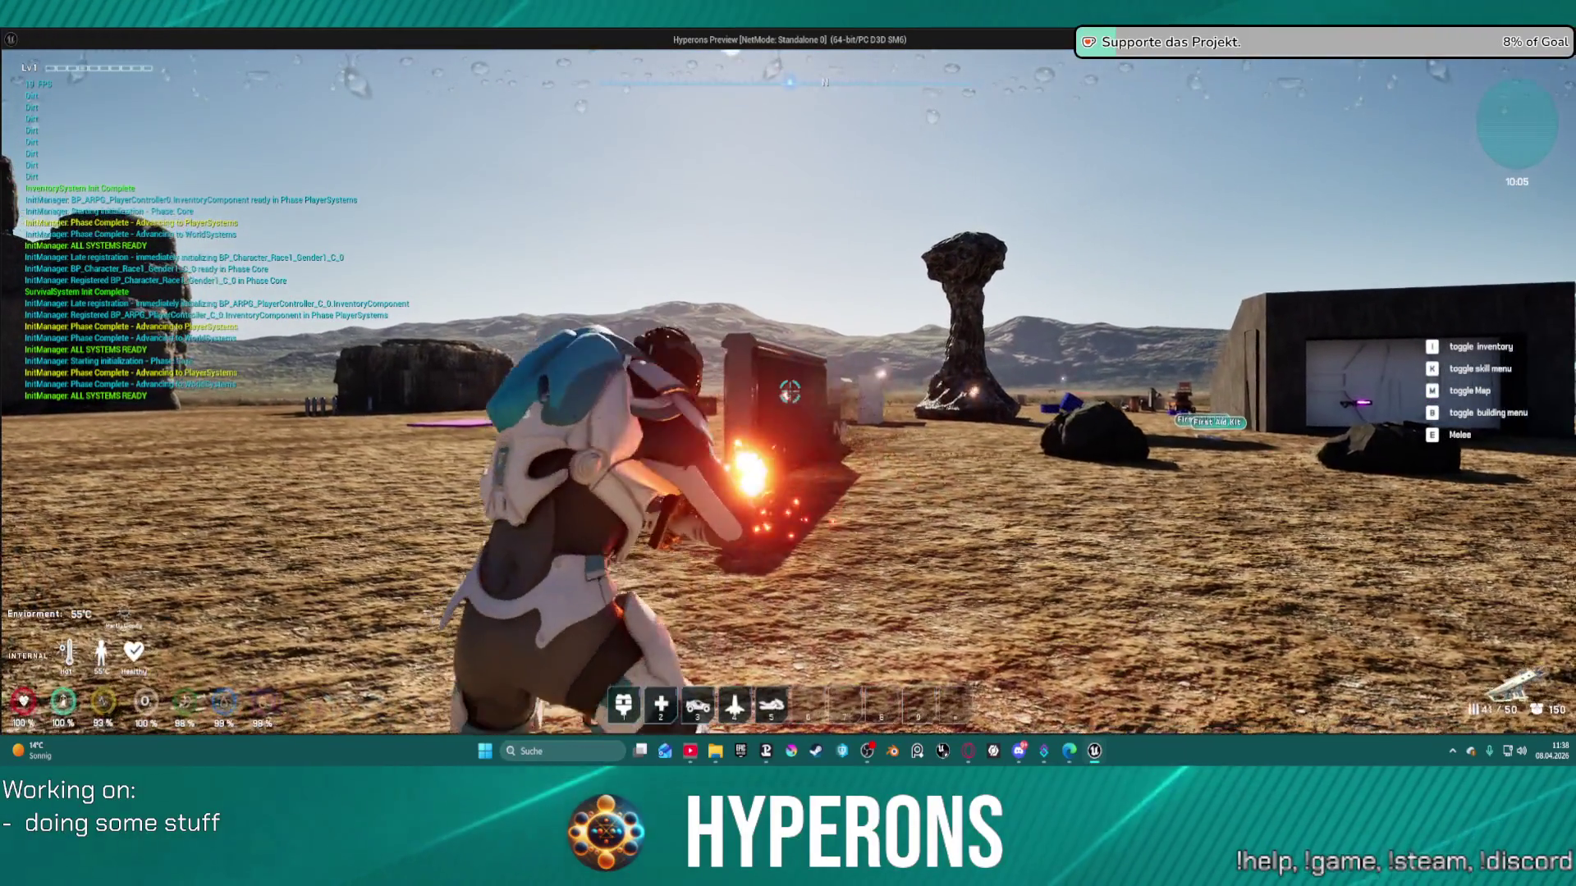
left_click_drag(790, 392, 790, 393)
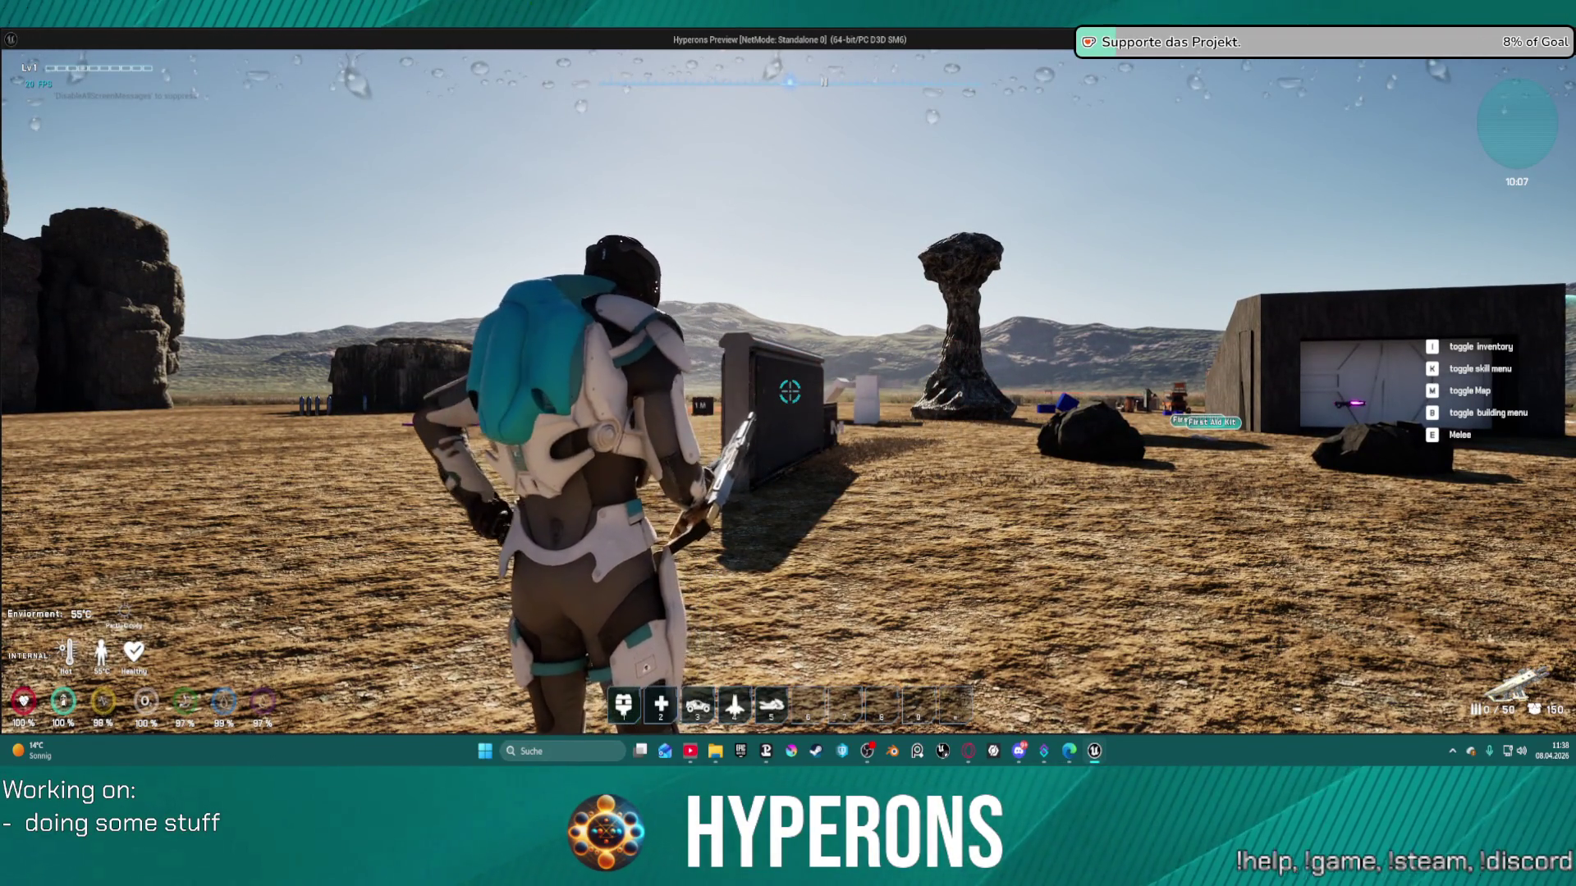
key("r")
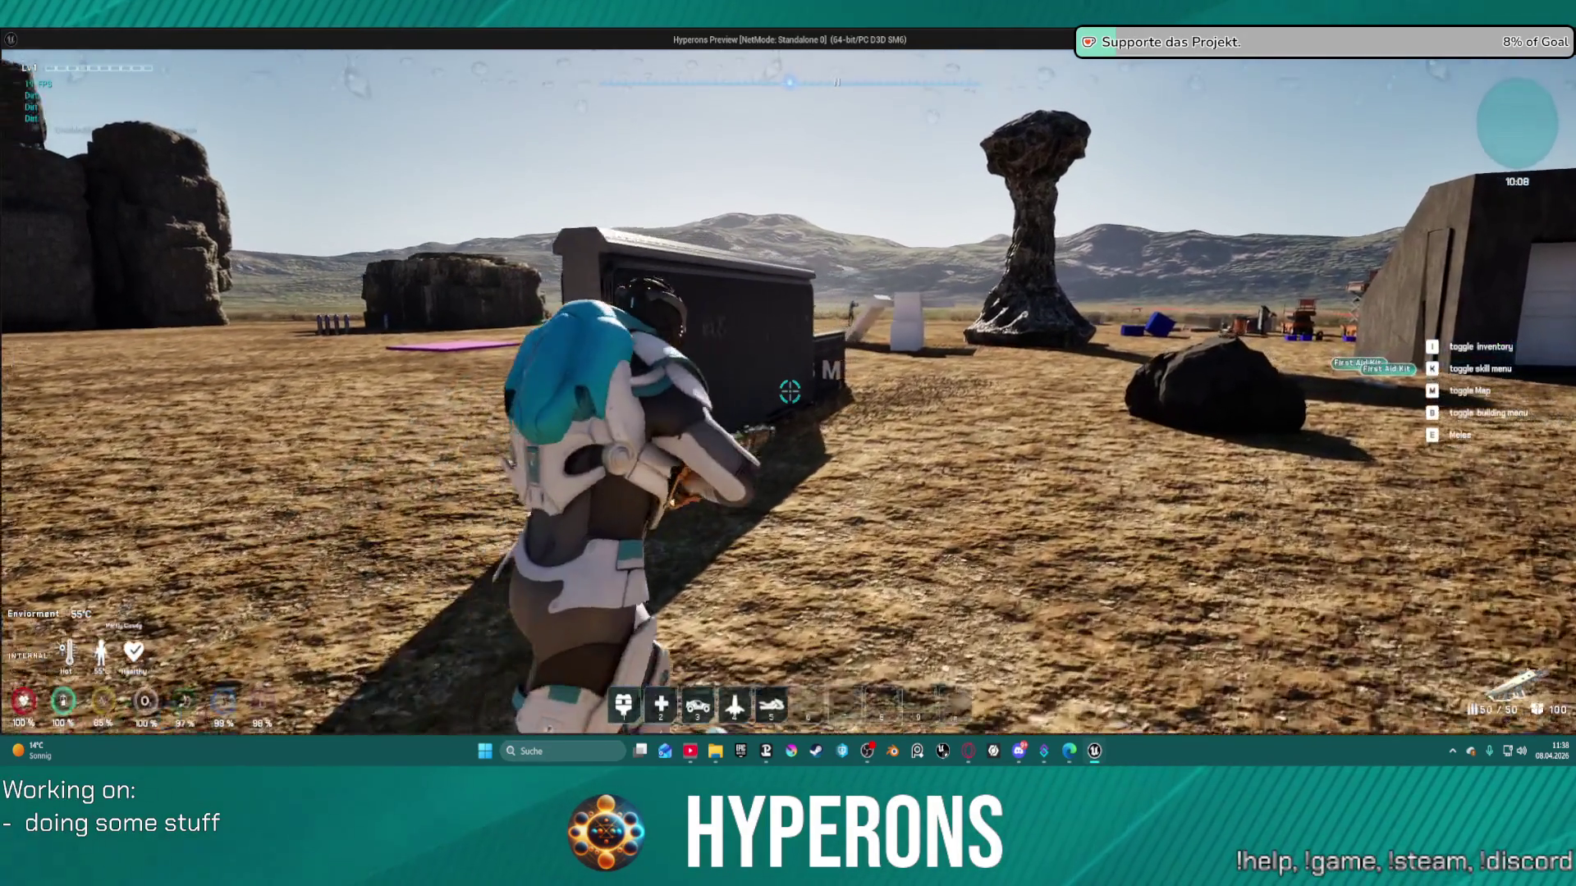
- Jetpack up onto the white block and fire at the nearby rock
key("w")
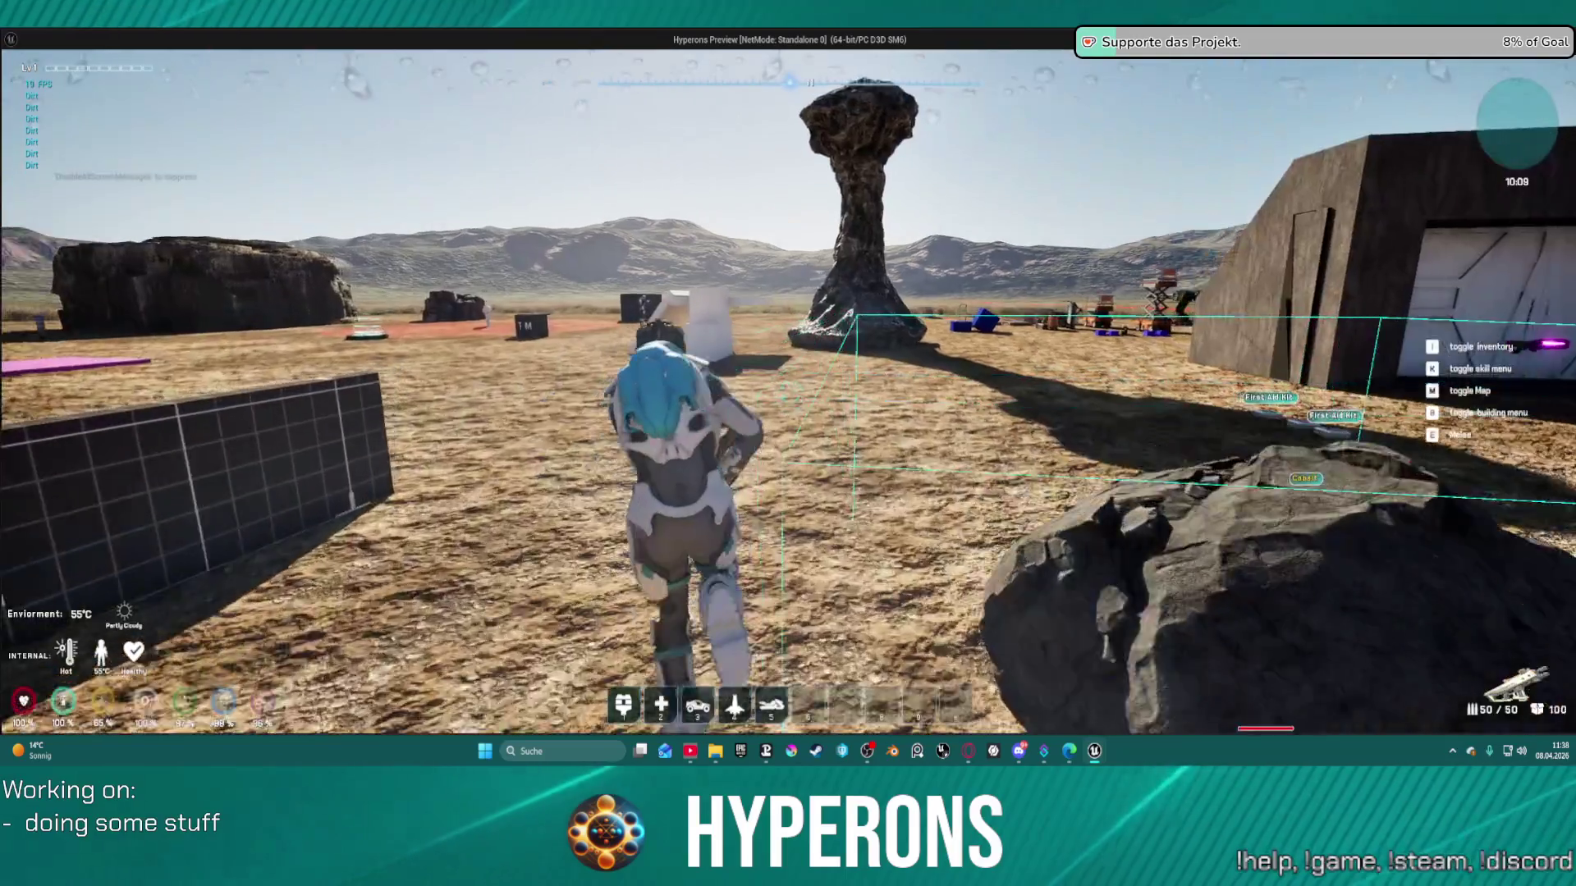
key("w")
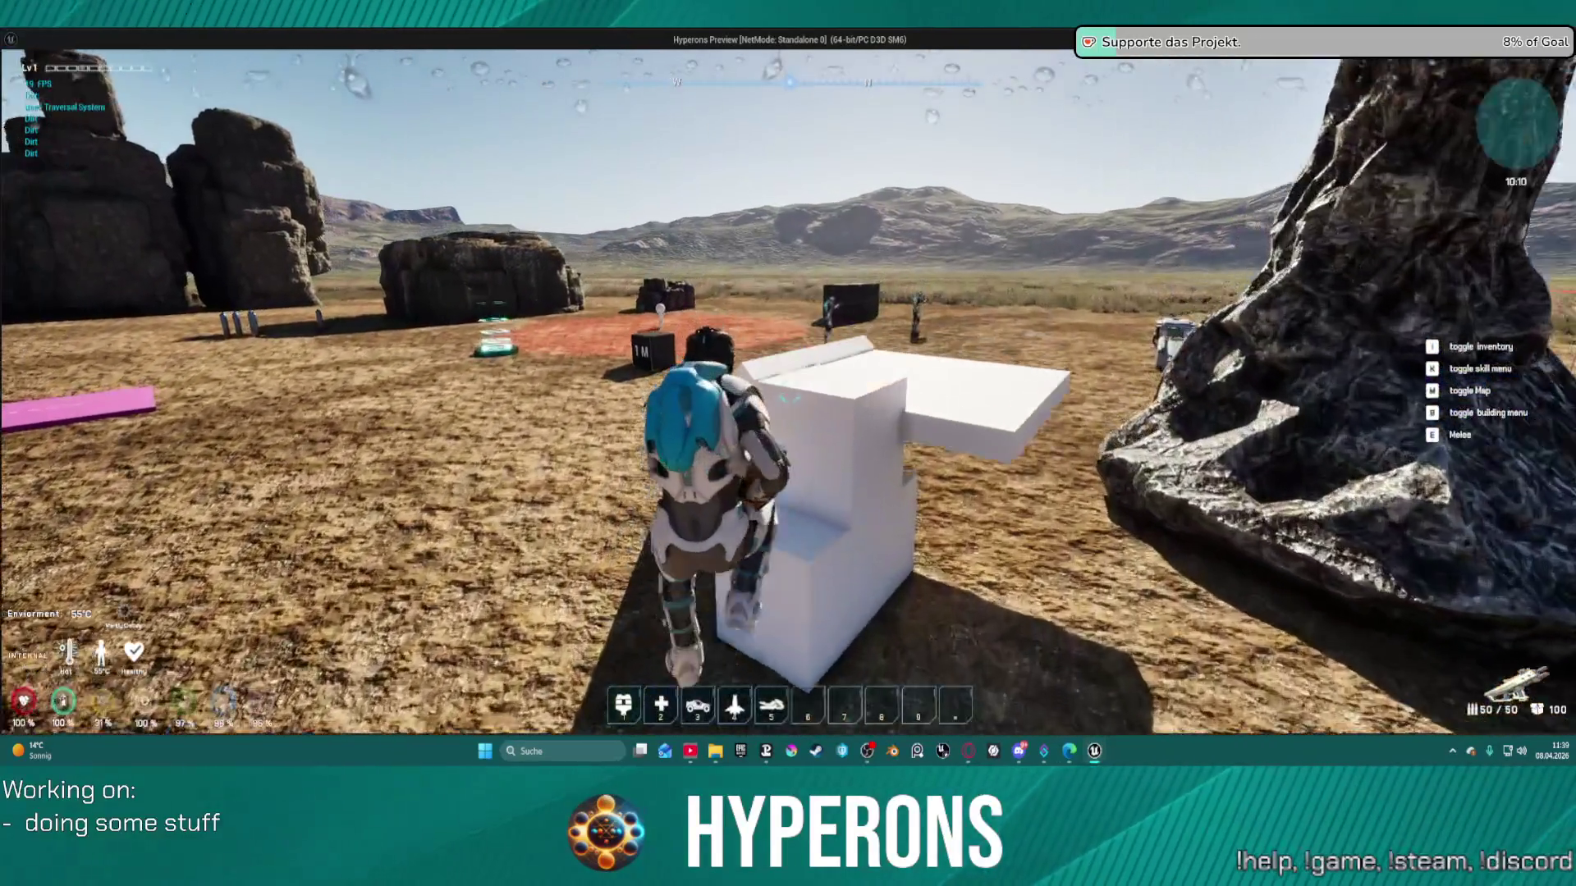
key("space")
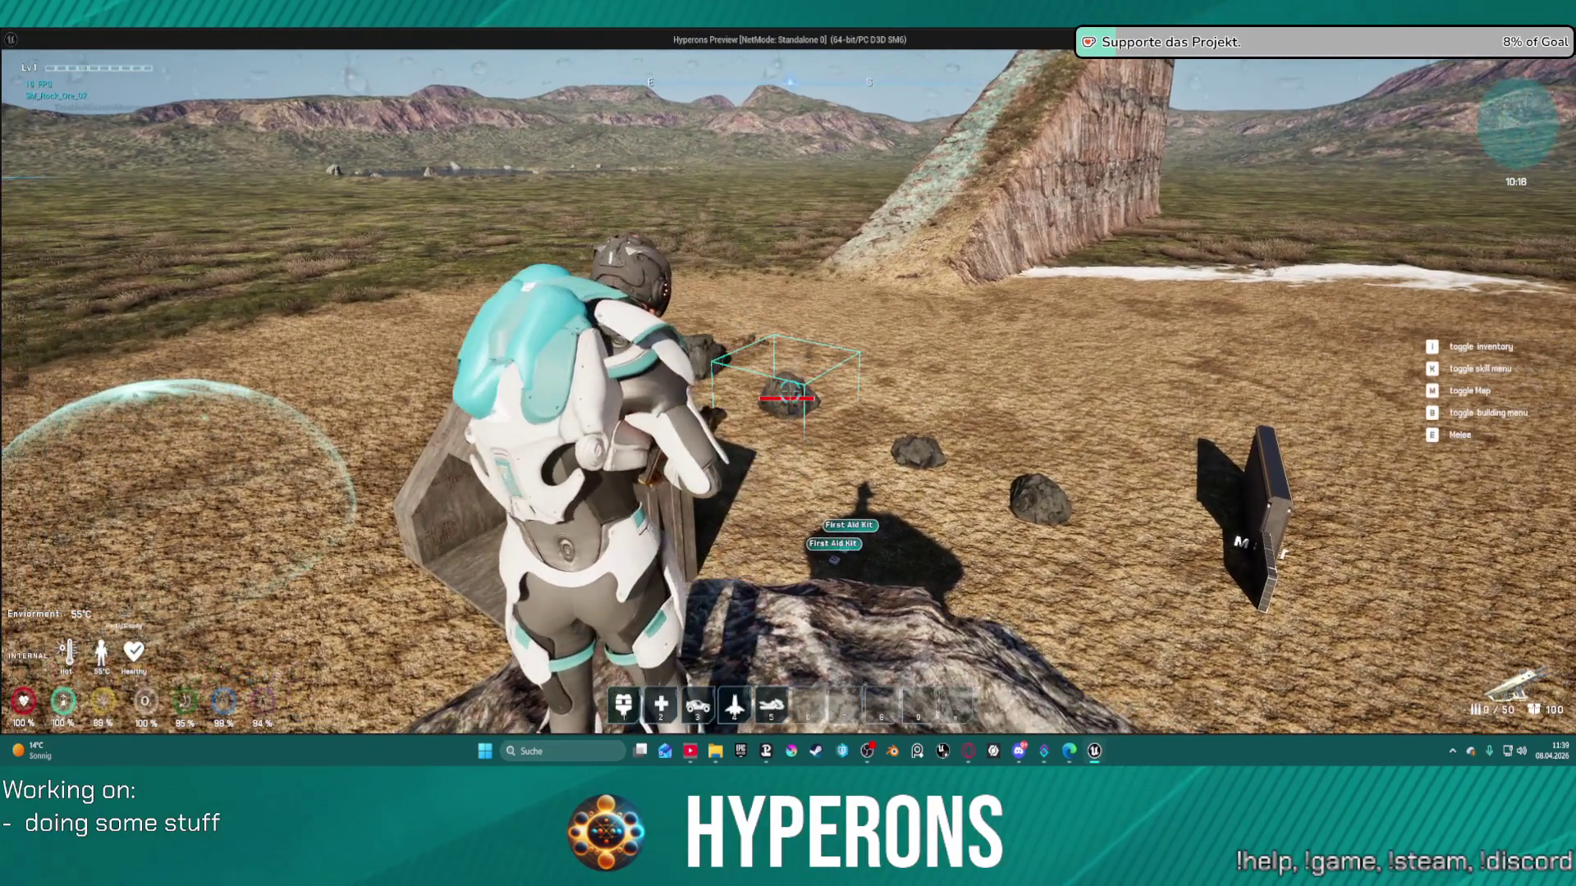
key("w")
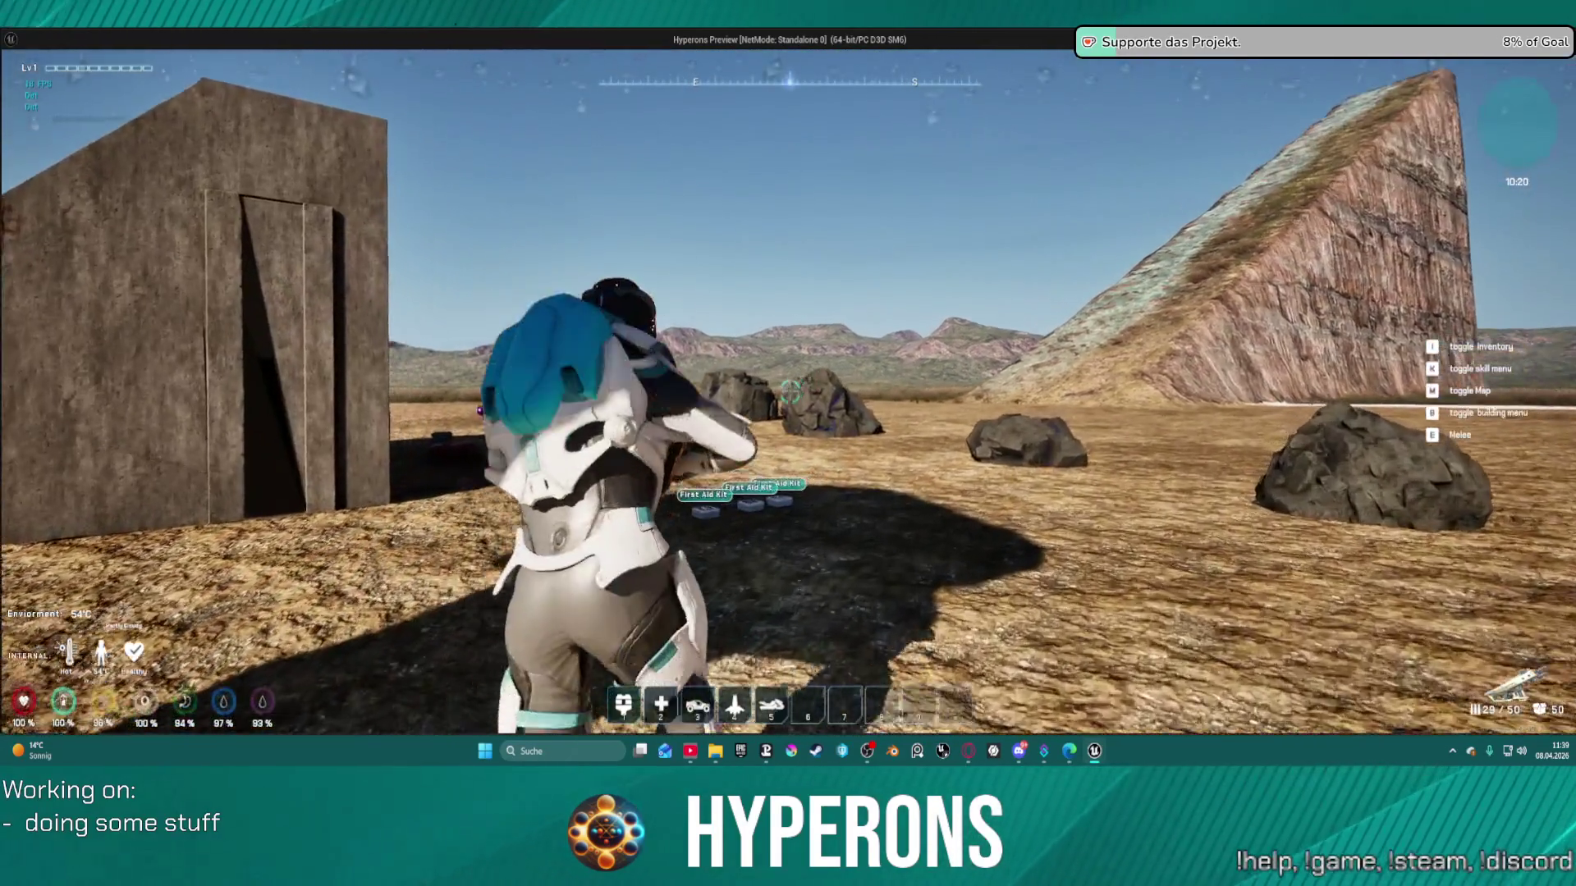
left_click(790, 392)
left_click(790, 393)
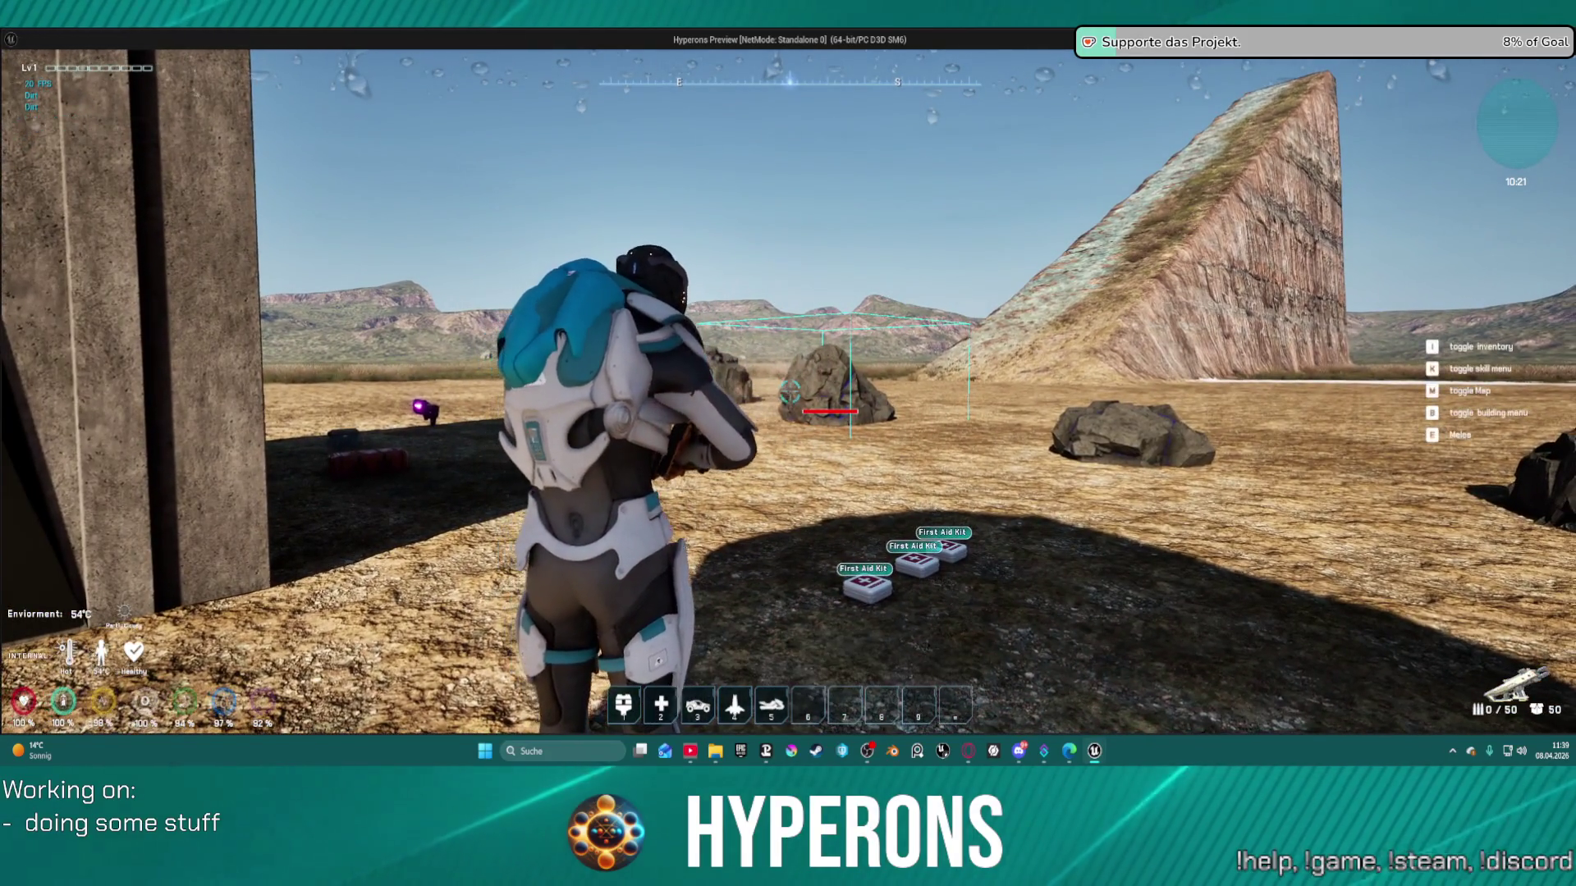
- Reload, fire at the rock again, run to the earth ramp, and close the preview
key("w")
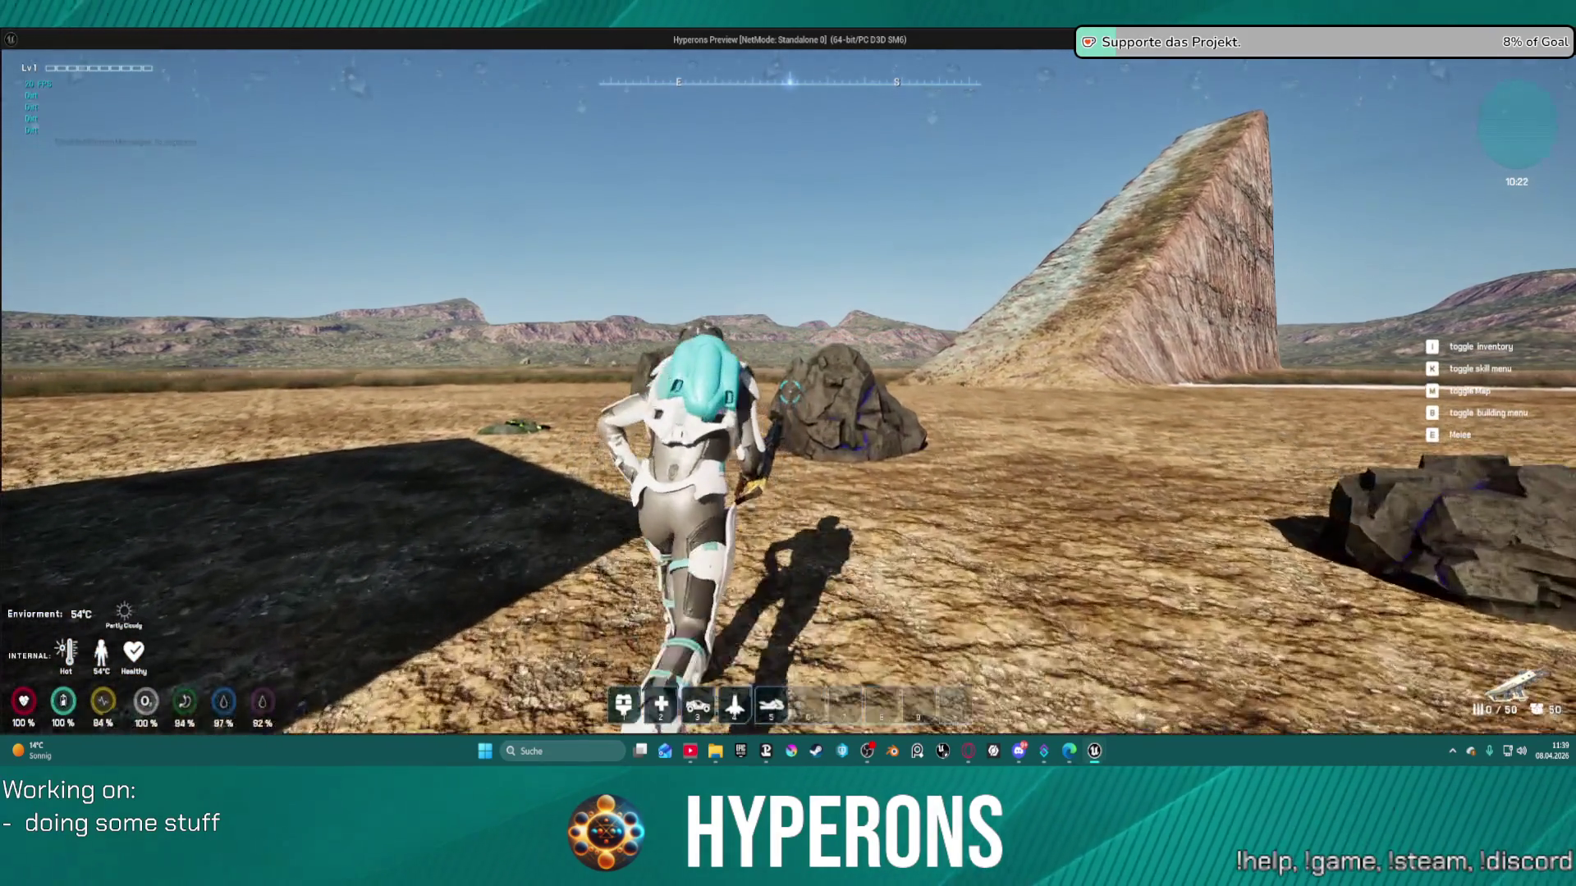
key("r")
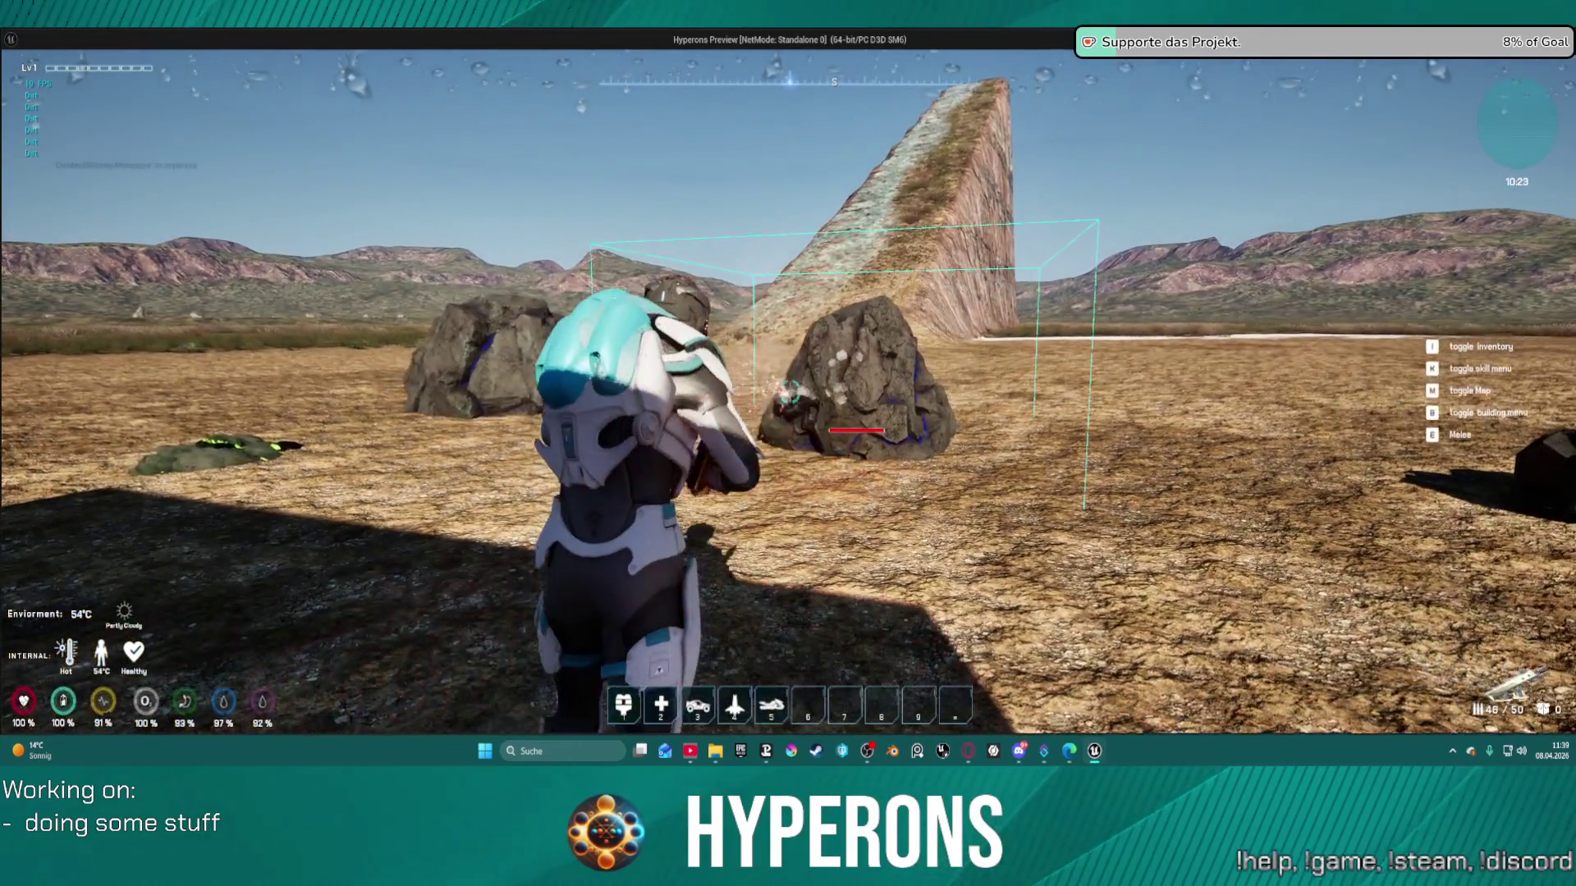
left_click(789, 392)
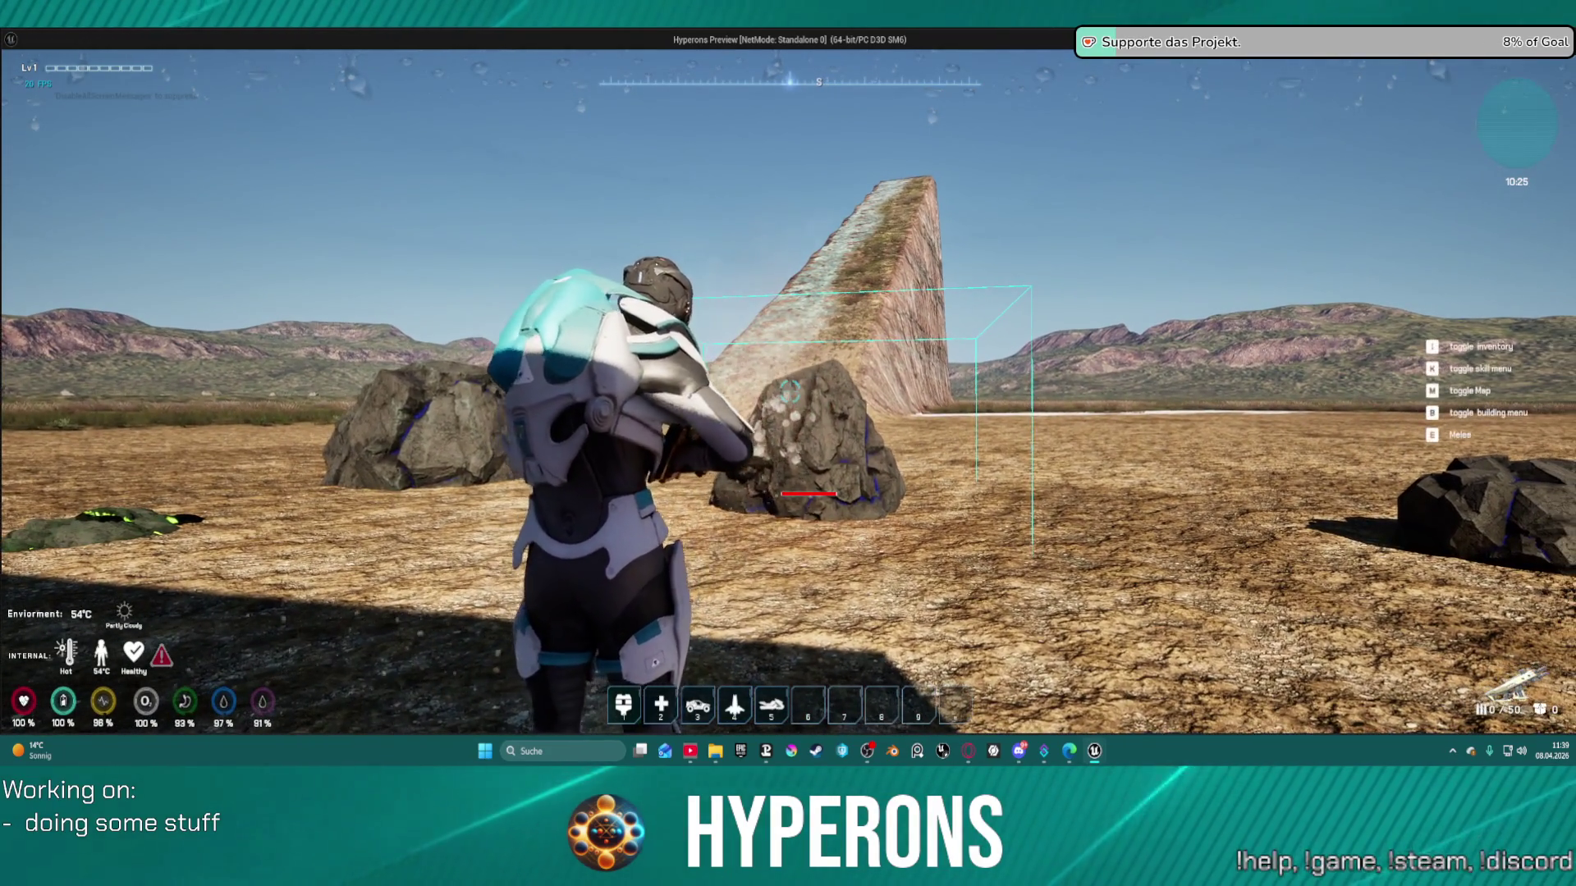
key("w")
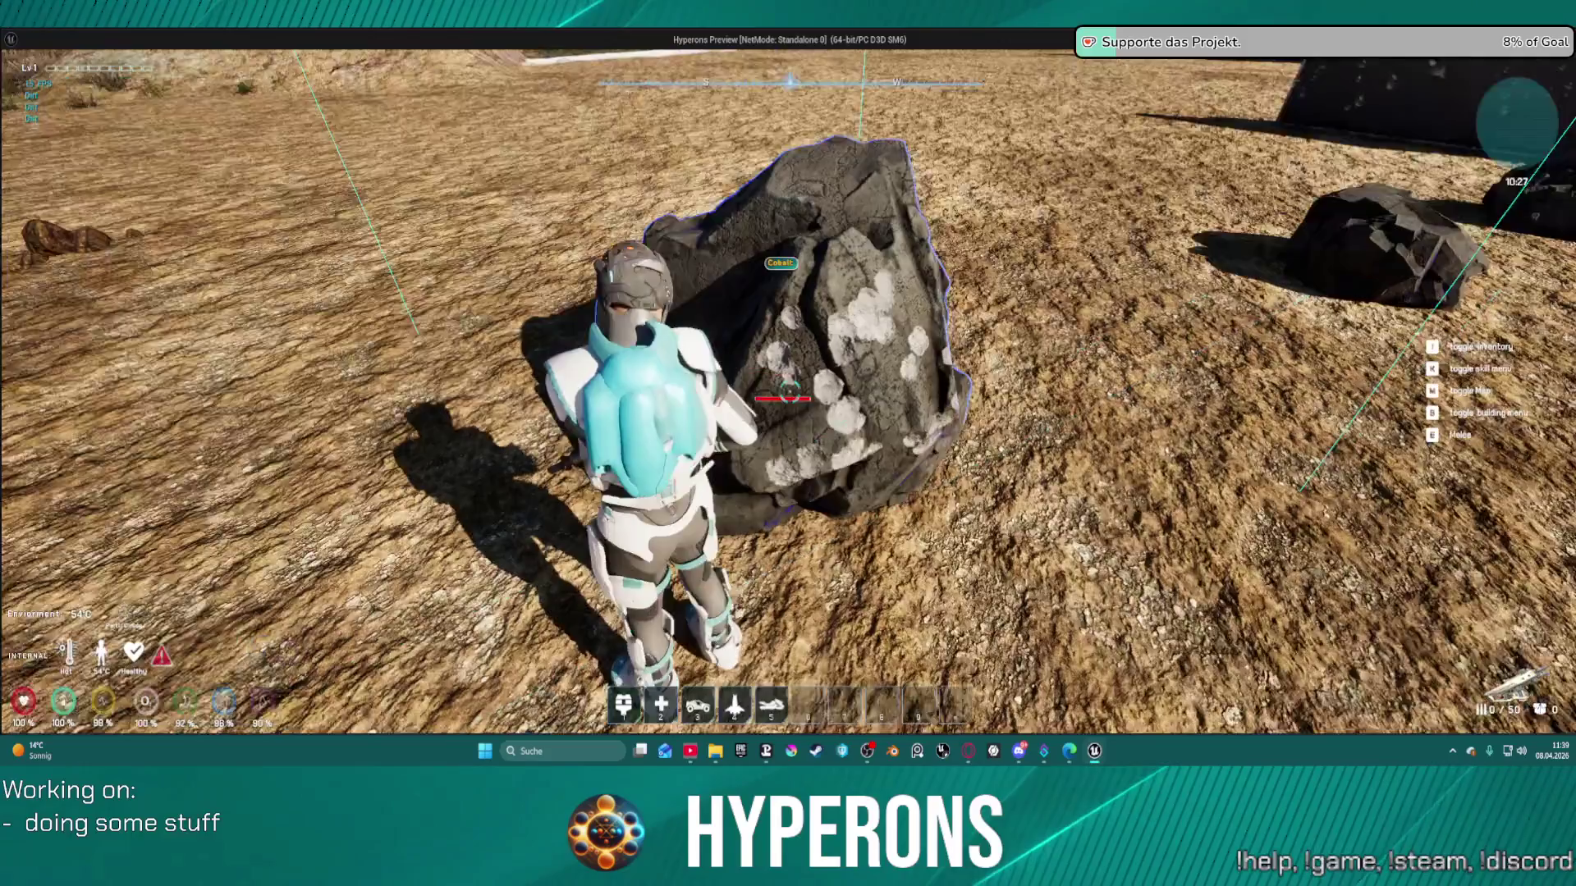
key("w")
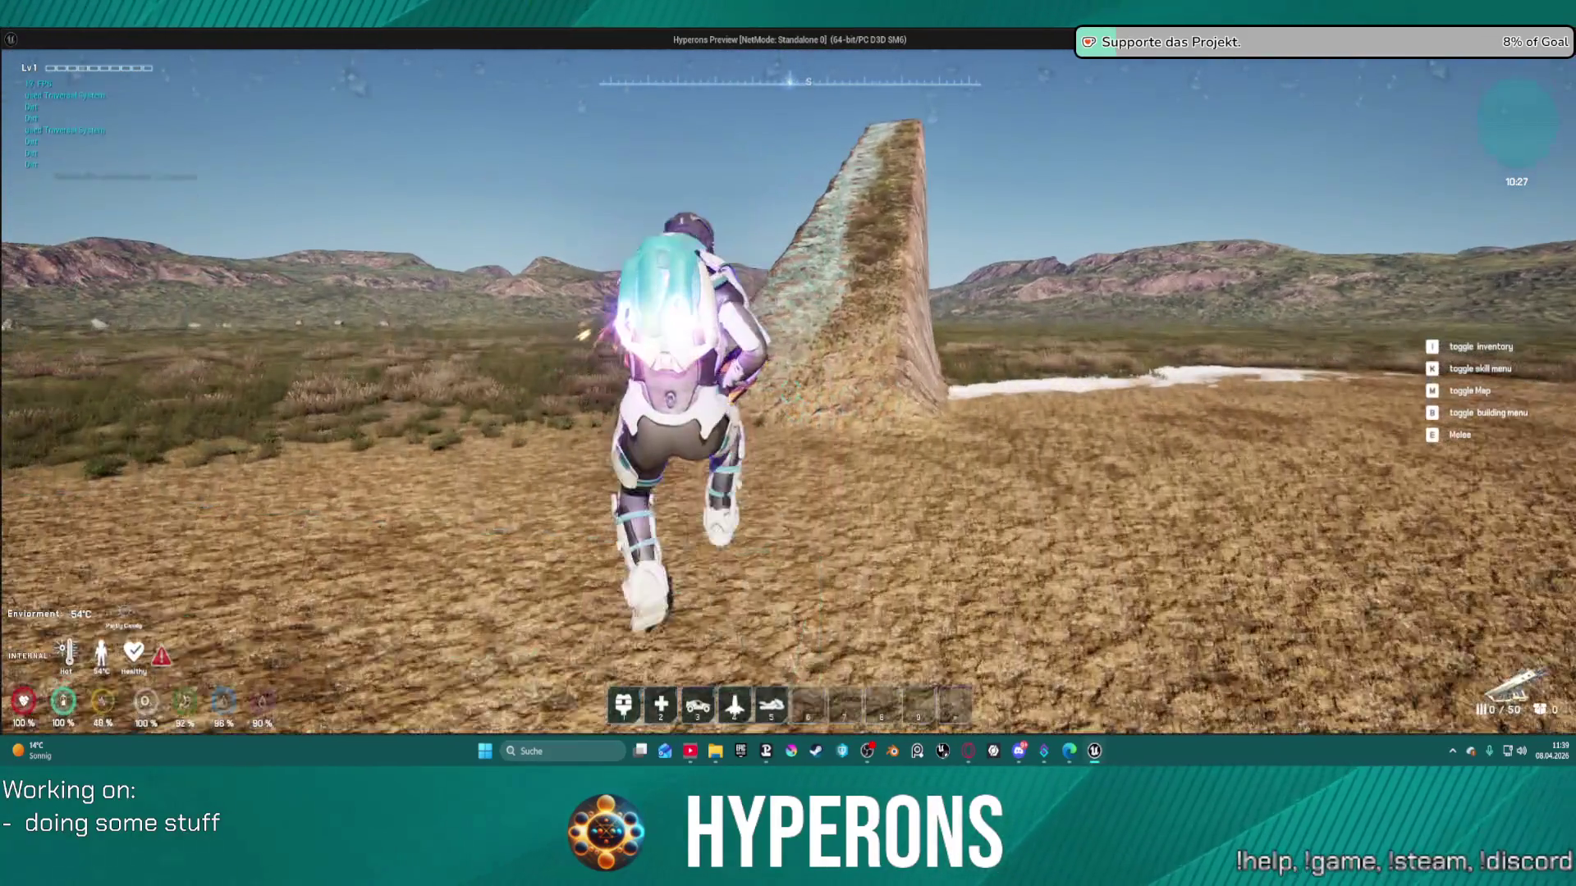
key("w")
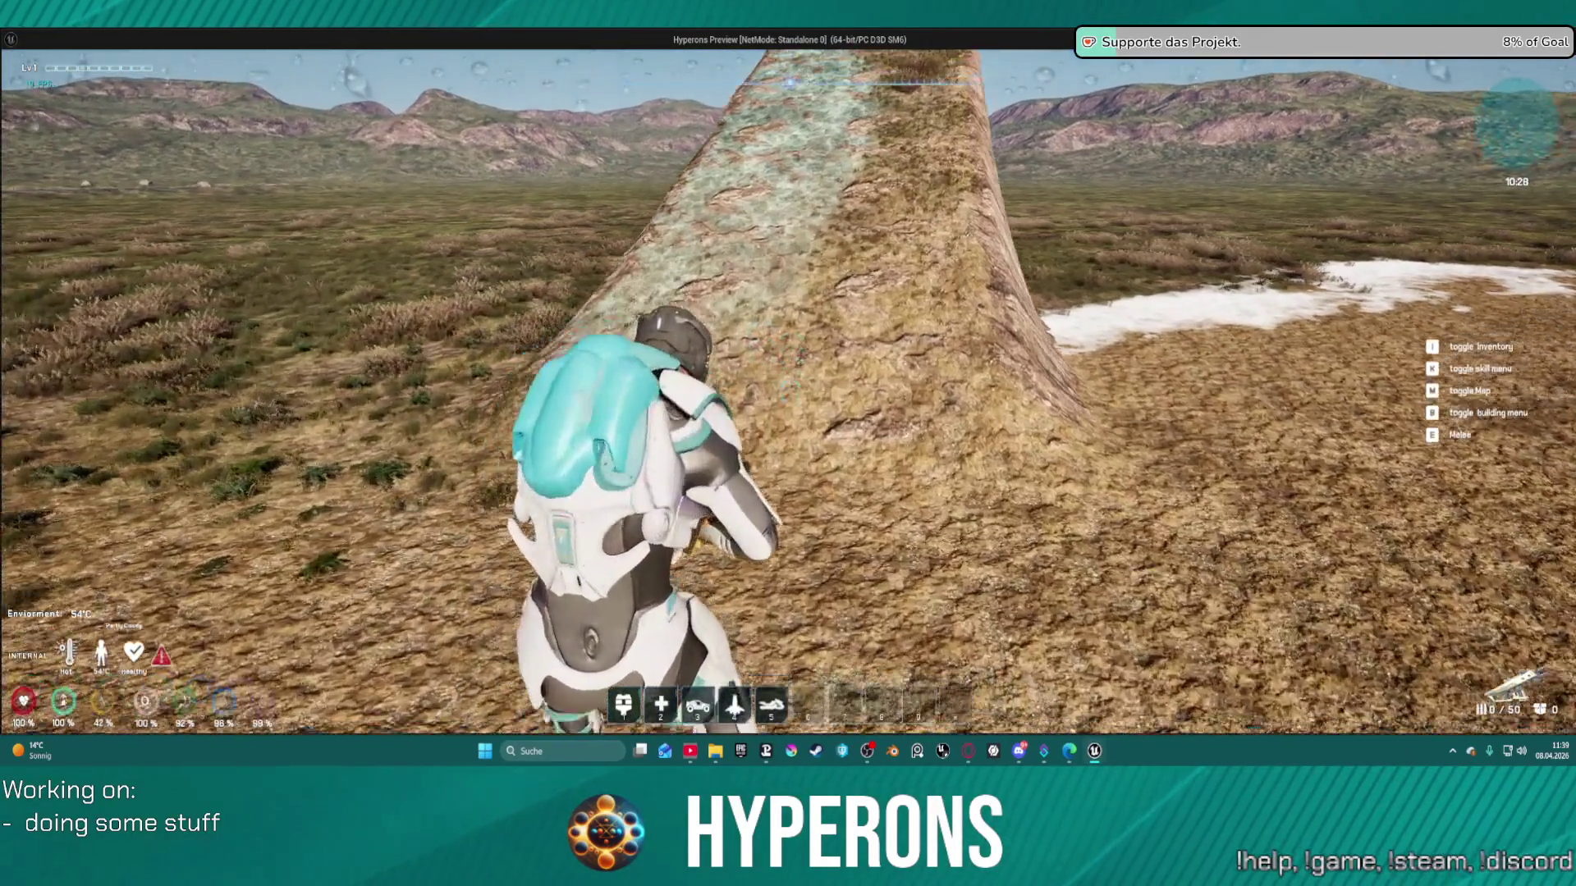
key("Escape")
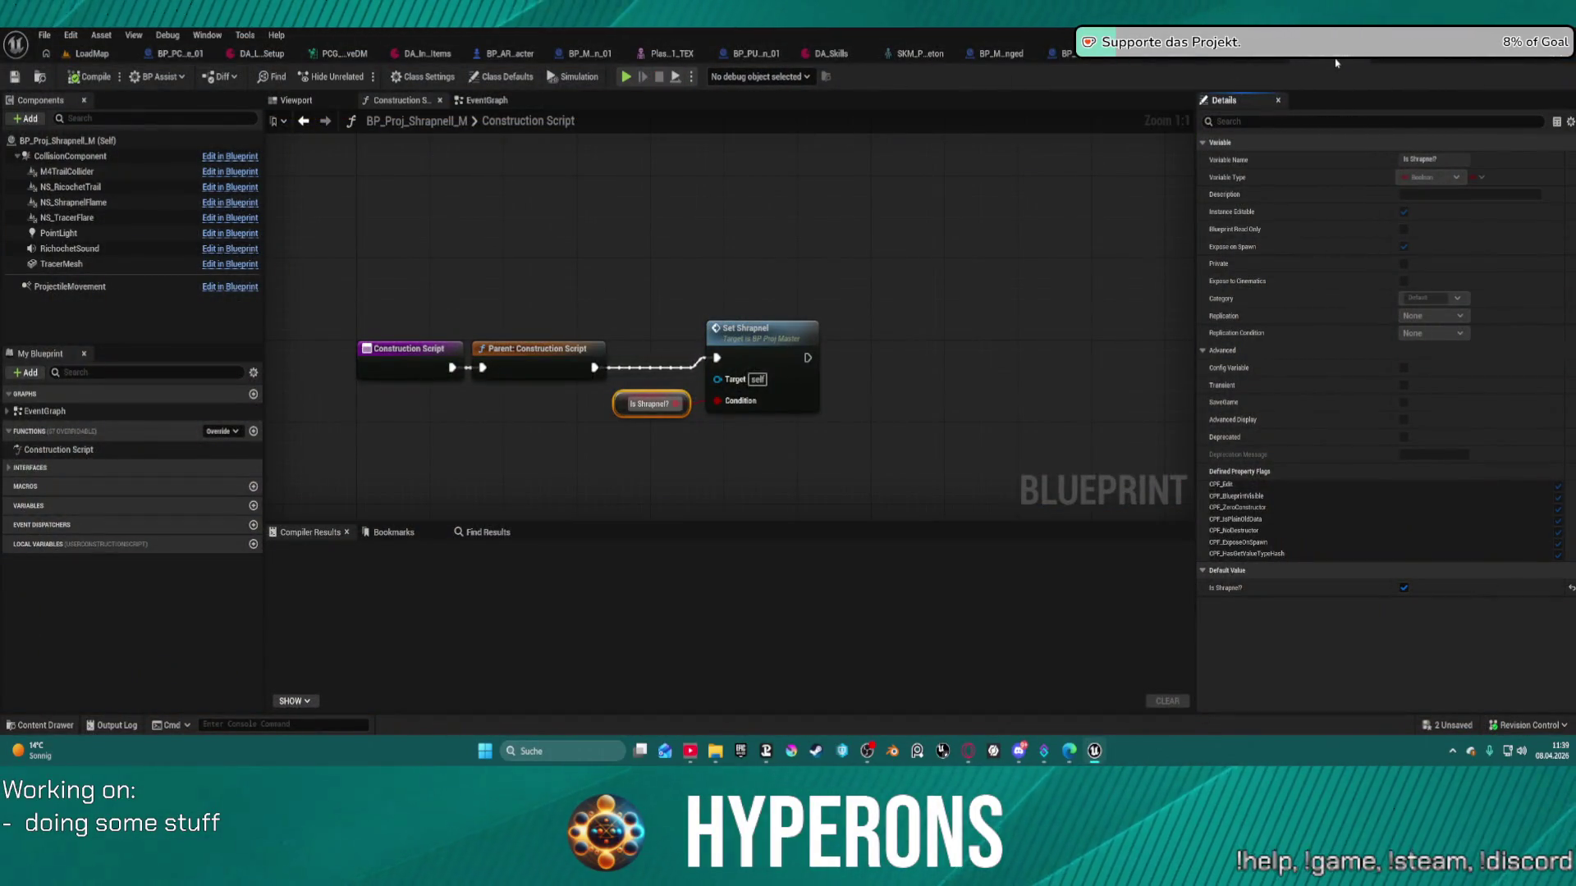
- Review the BP_Proj_Shotgun_Plasma and BP_Proj_Shotgun blueprints, including the shotgun's construction script
left_click(1336, 62)
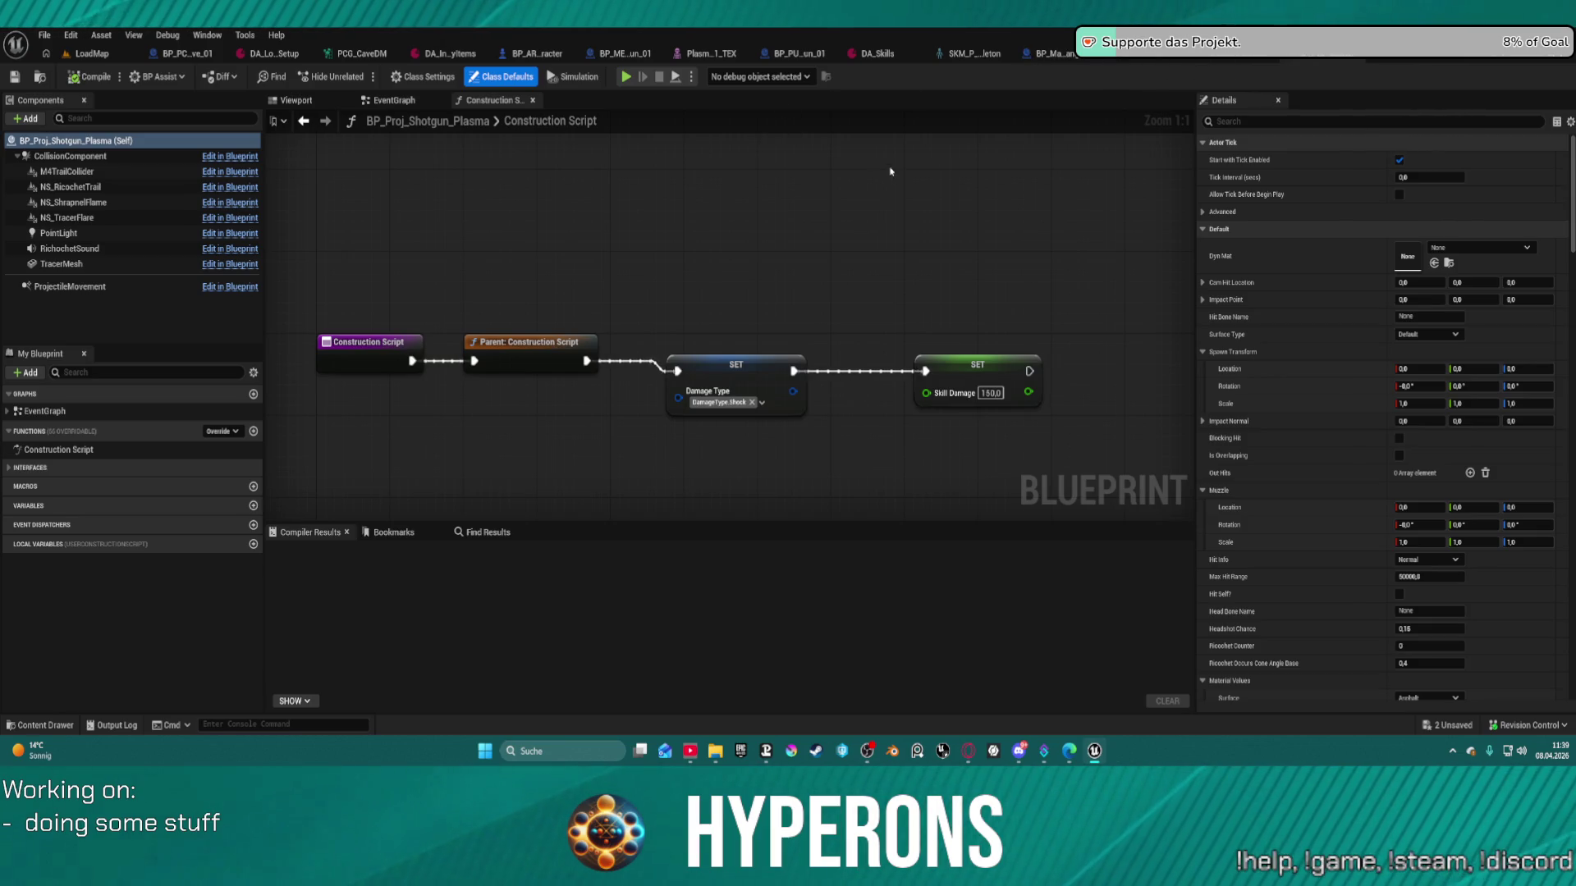
left_click(1145, 60)
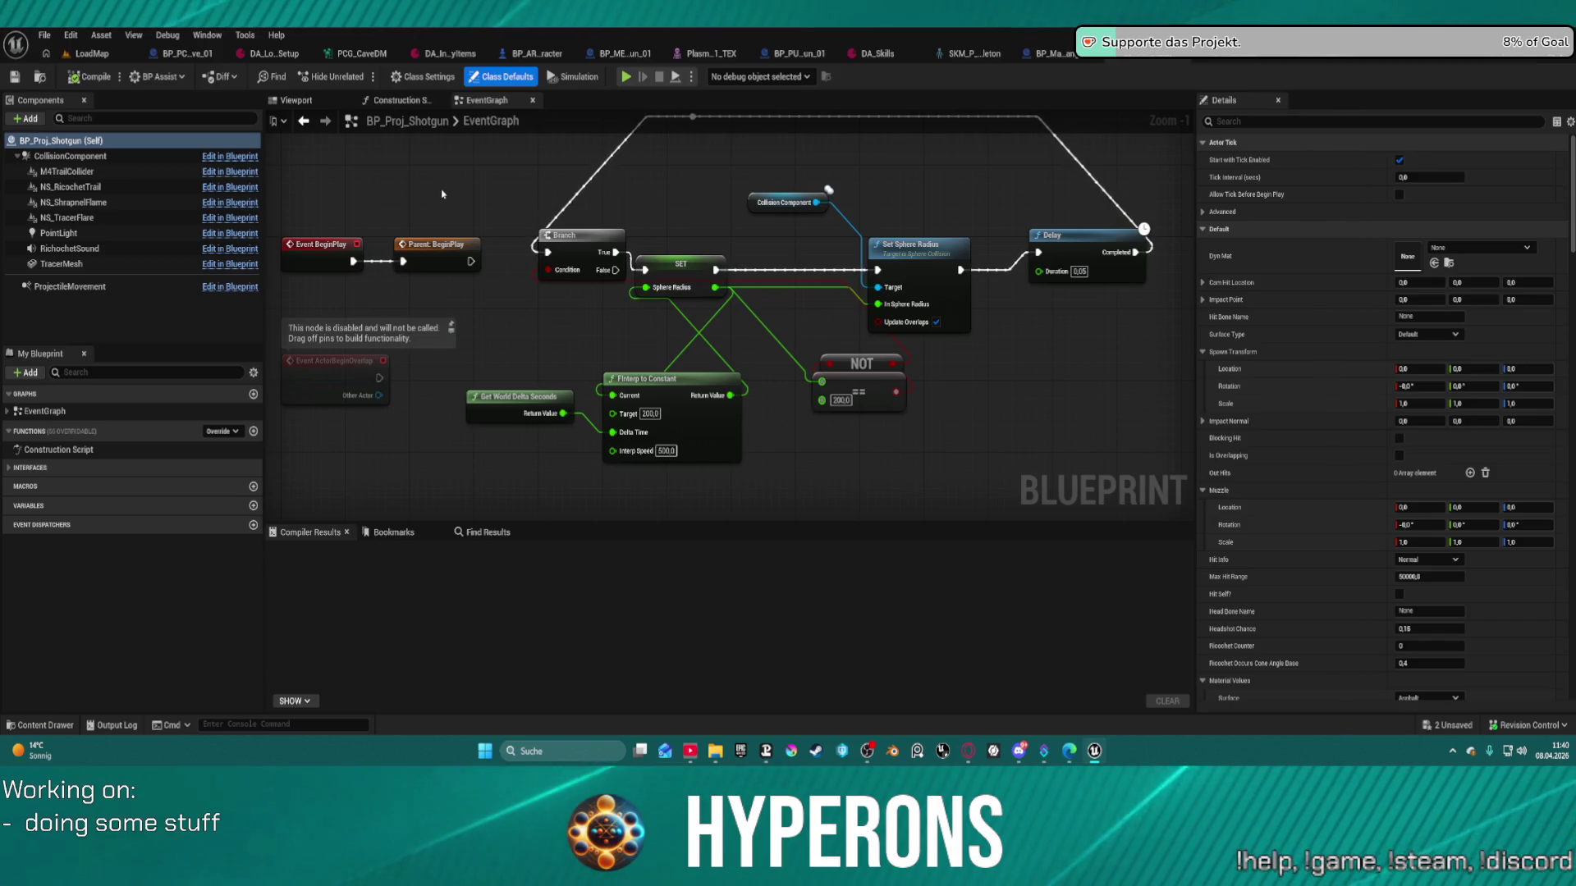
left_click(416, 108)
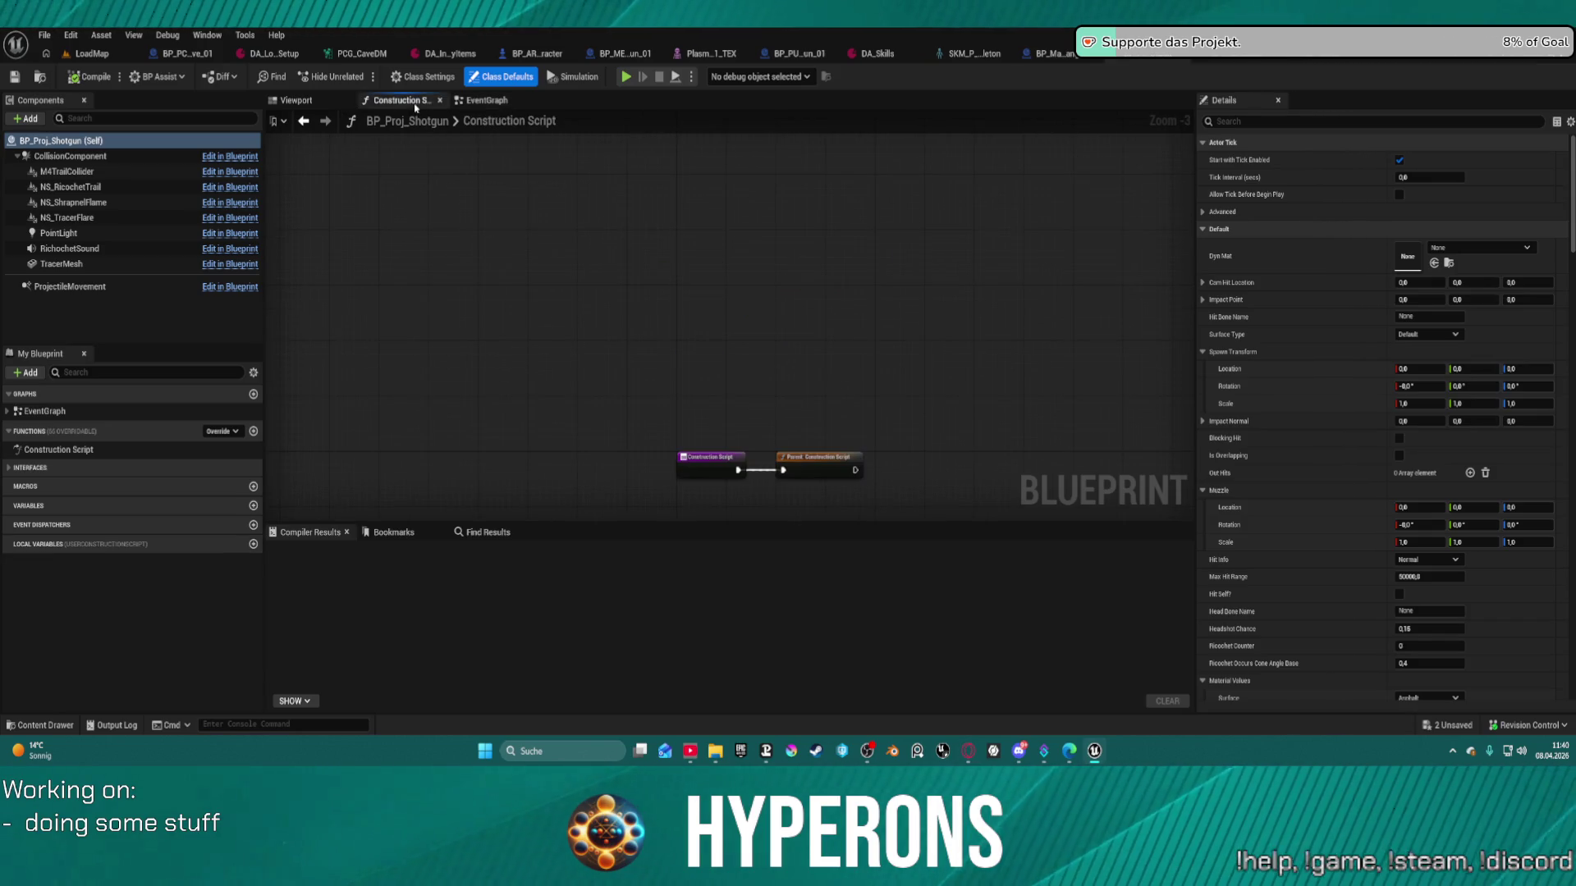
- Select BP_Proj_Shotgun in the Weapons folder, then switch to BP_Proj_Master's event graph
key("ctrl+space")
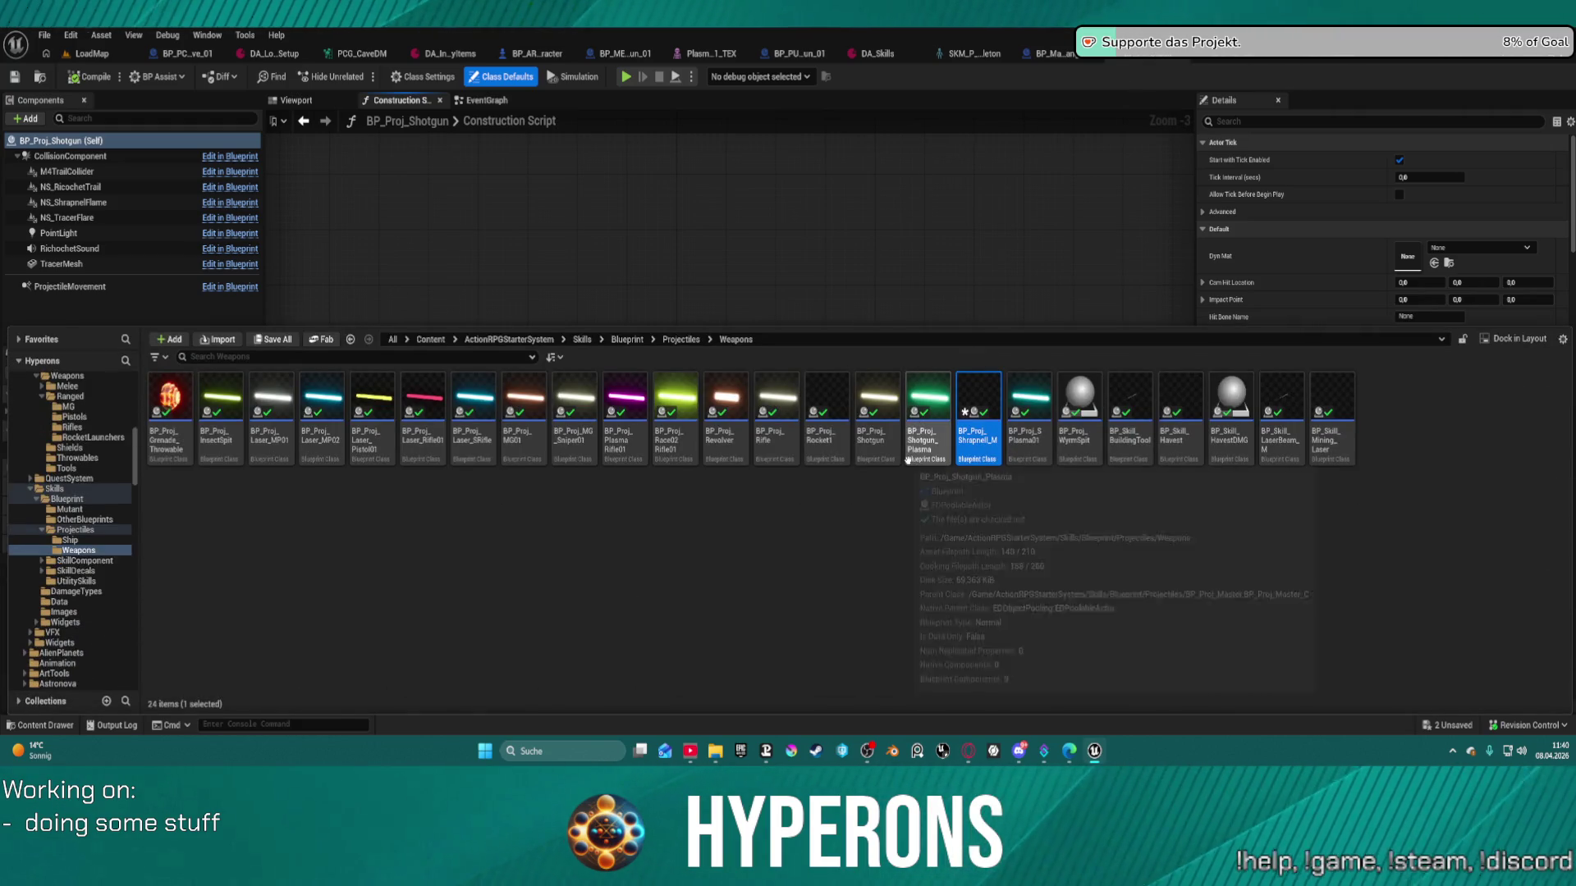
left_click(877, 411)
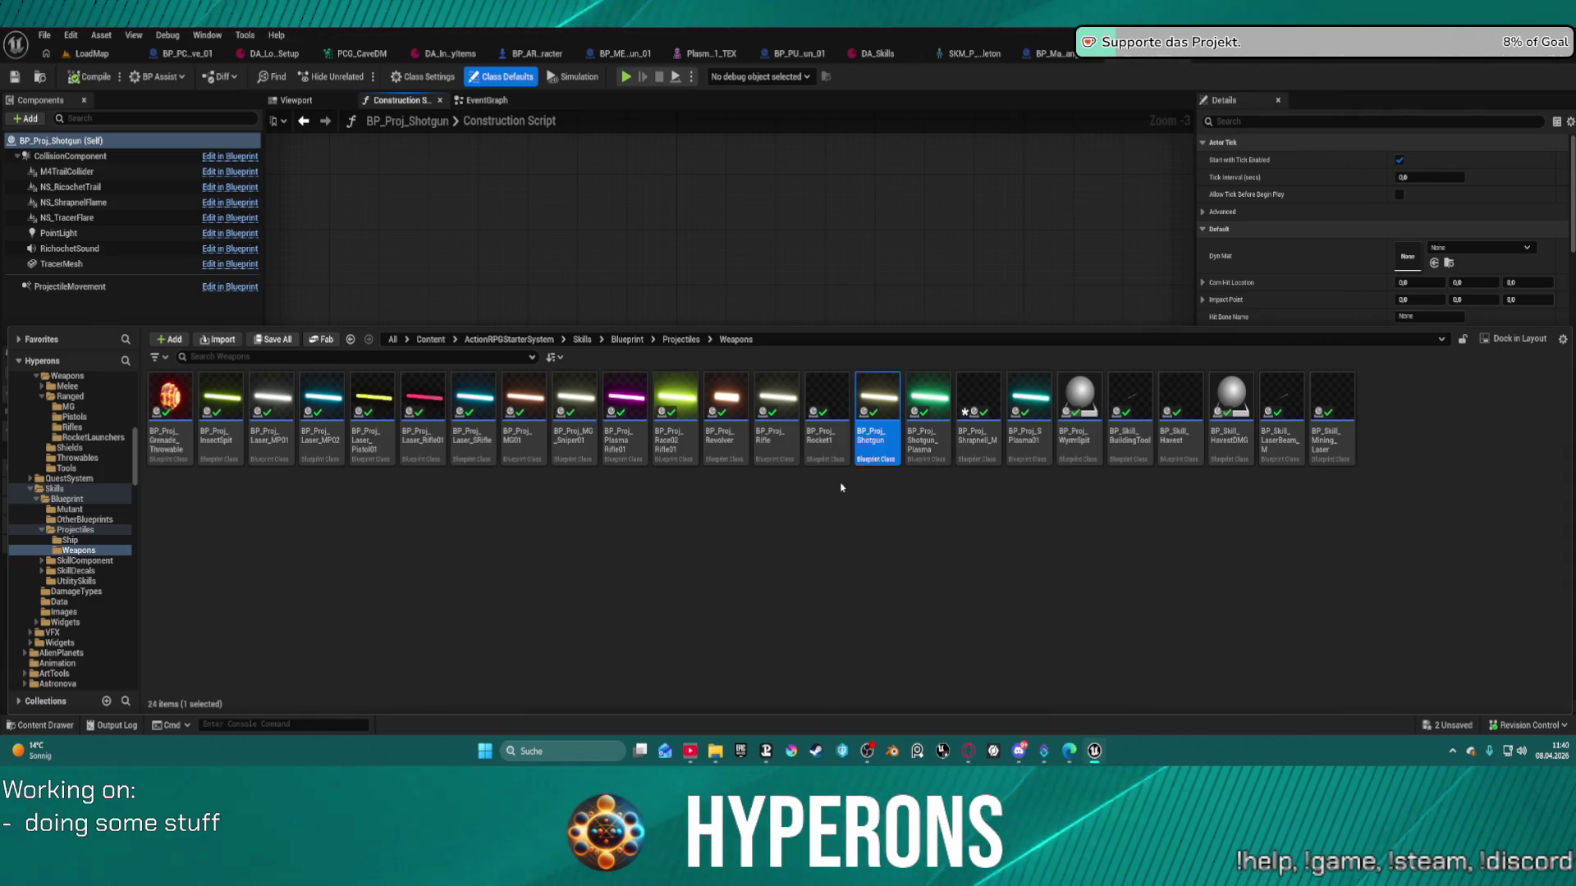
mouse_move(815, 462)
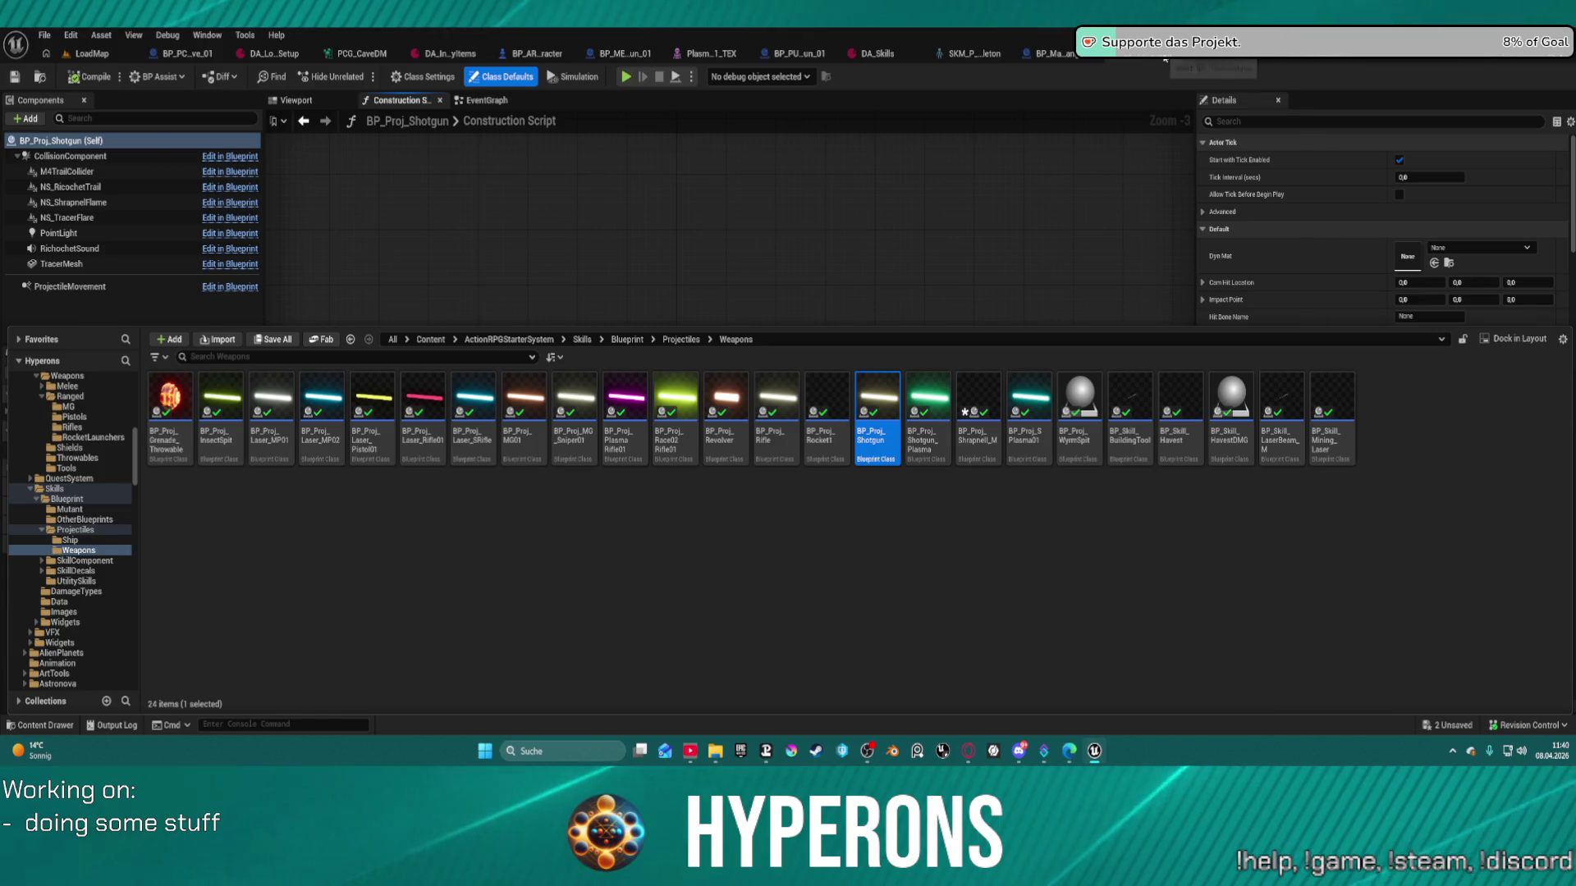
left_click(1164, 59)
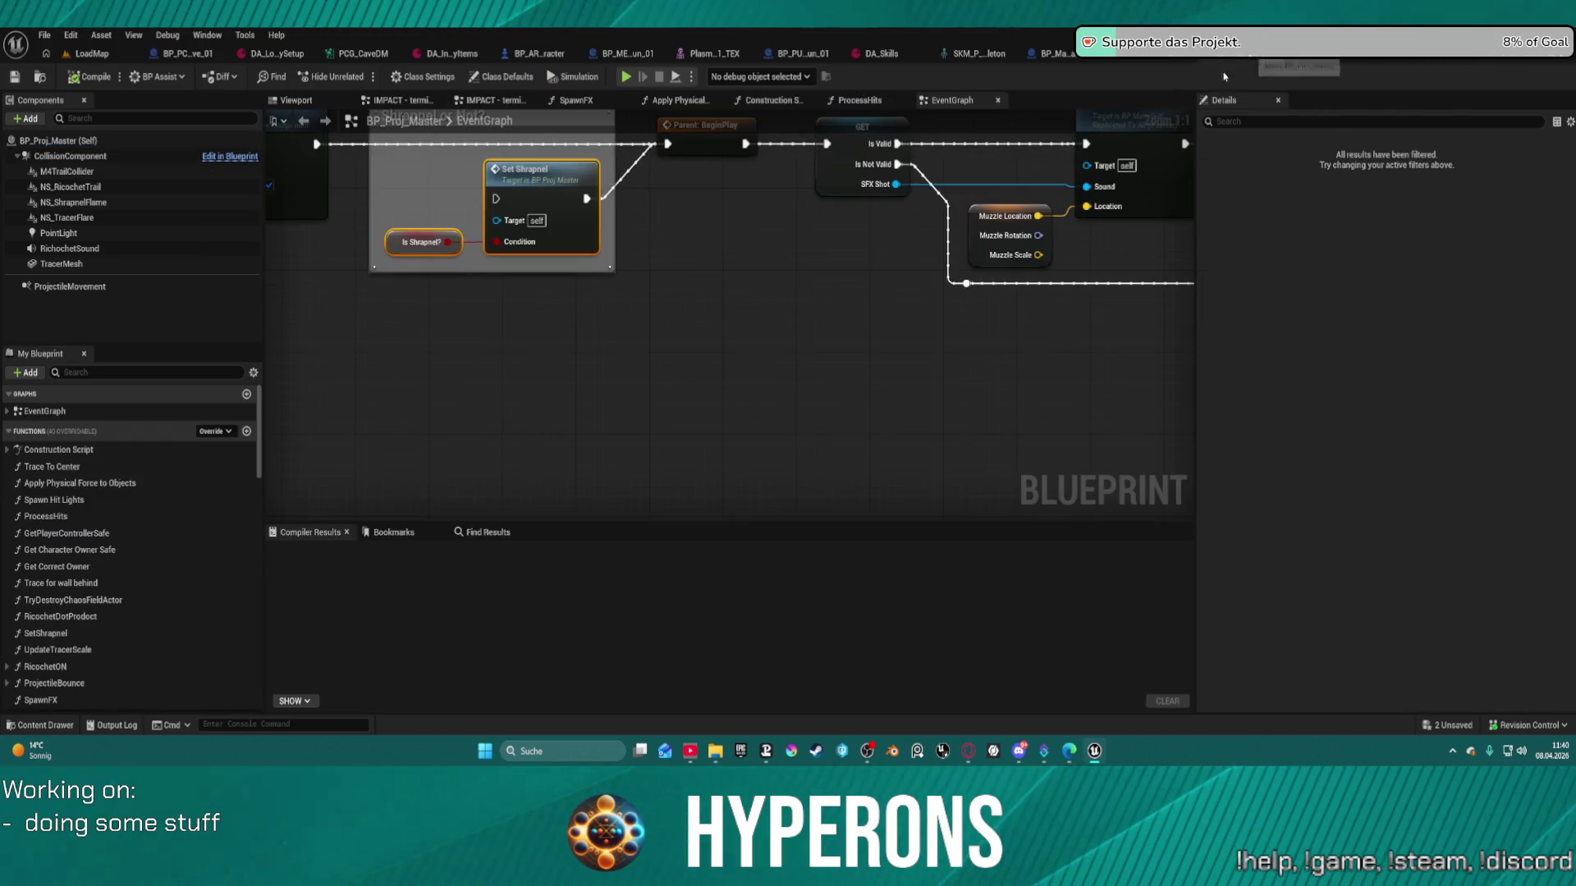
scroll(505, 342, "up", 5)
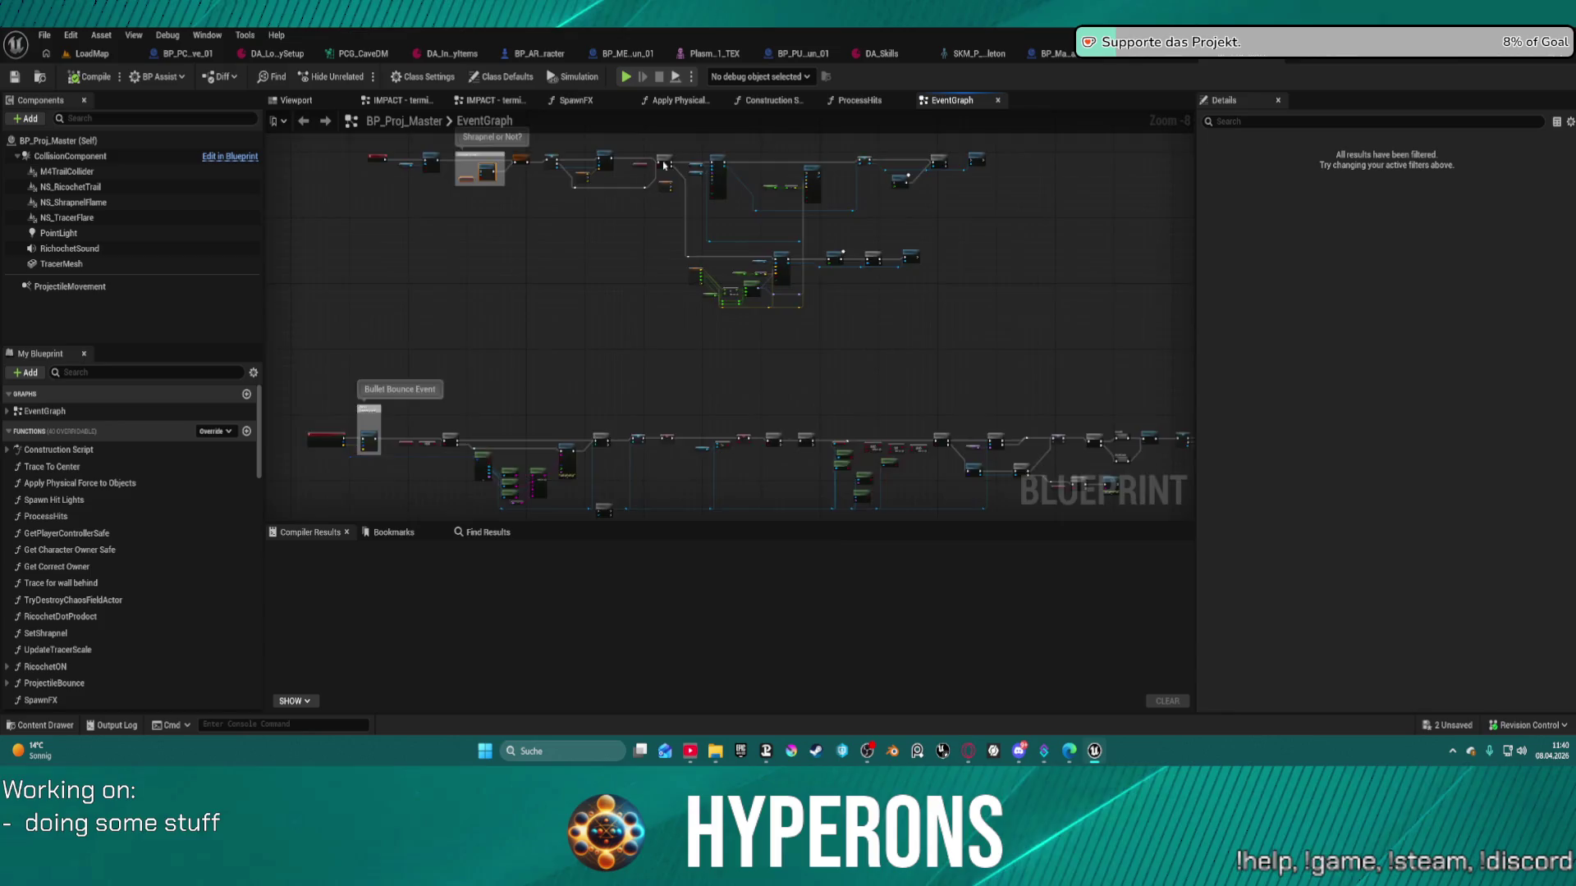
mouse_move(693, 223)
left_mouse_down()
mouse_move(648, 279)
mouse_move(968, 324)
left_mouse_up()
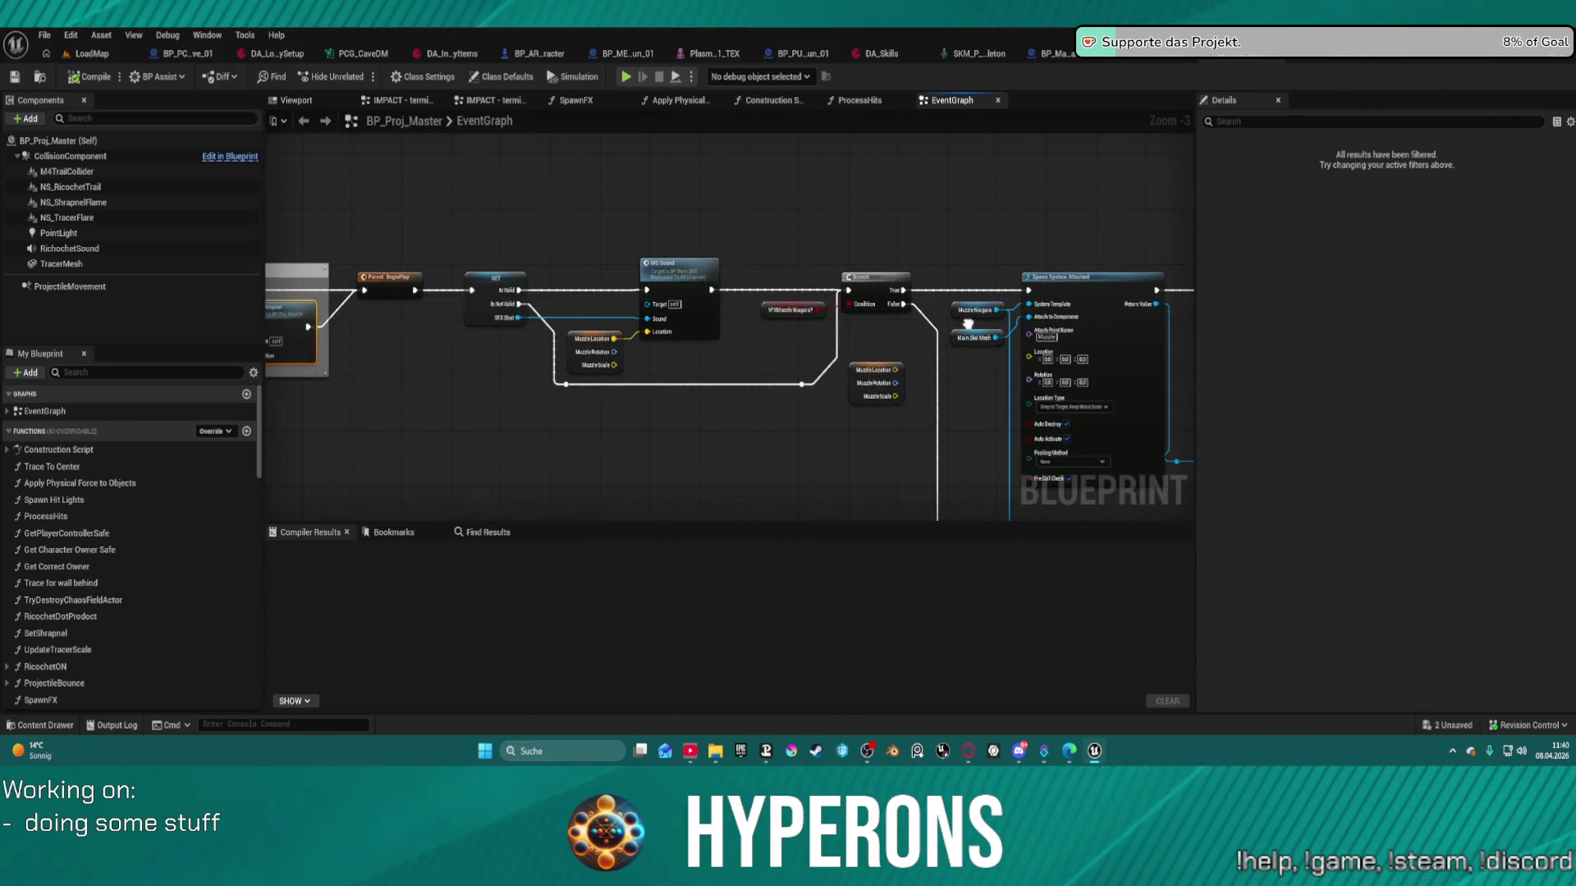
mouse_move(968, 325)
left_mouse_down()
mouse_move(114, 284)
mouse_move(1053, 296)
mouse_move(1022, 193)
mouse_move(935, 134)
mouse_move(945, 205)
left_mouse_up()
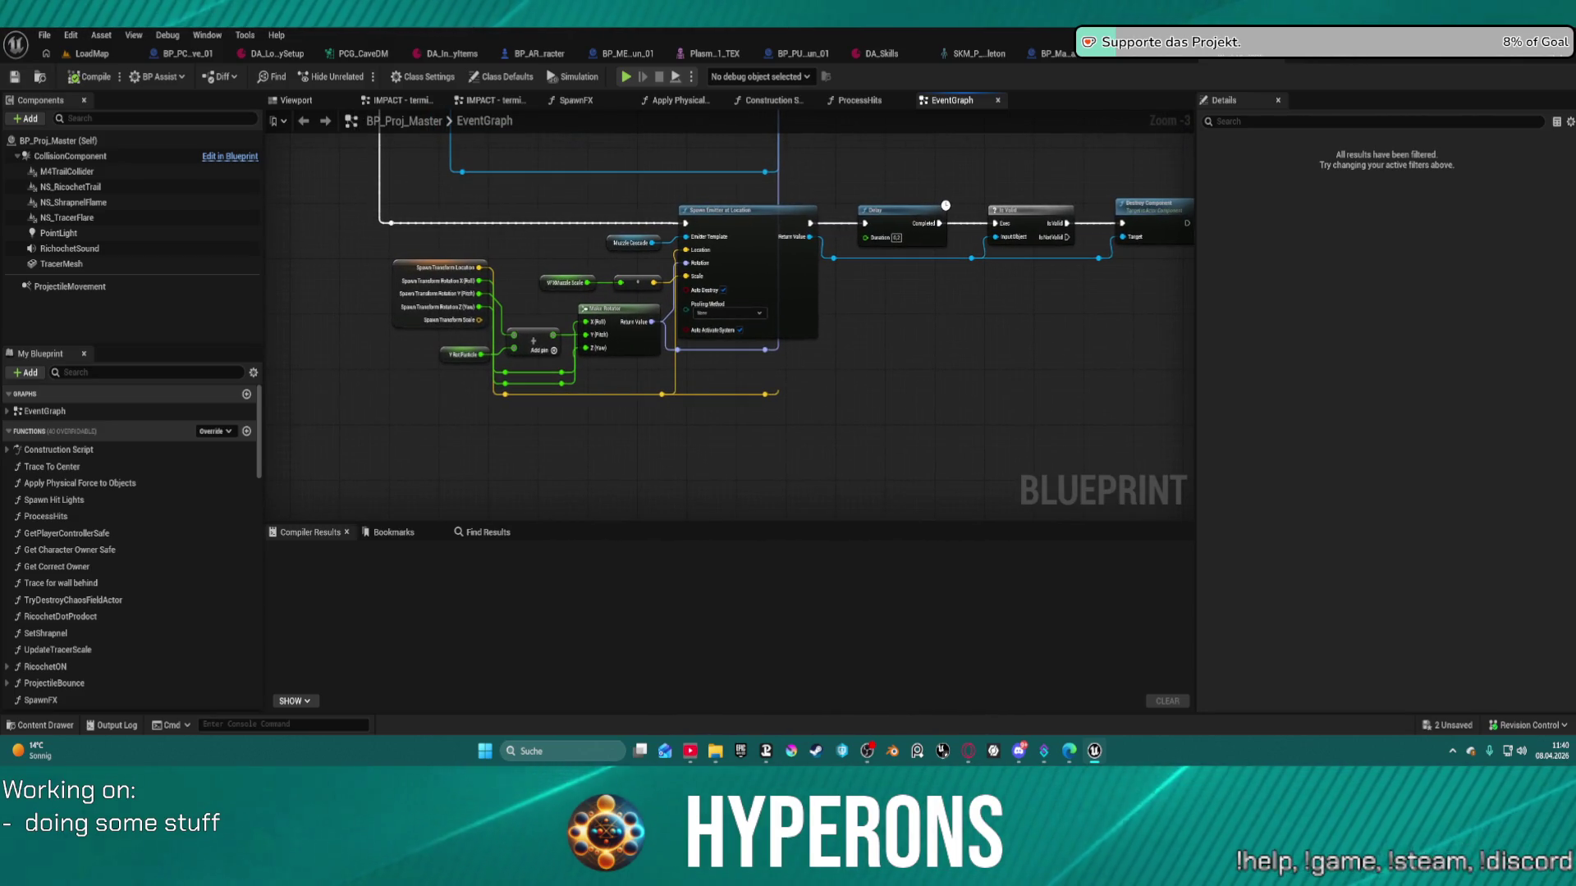
mouse_move(945, 206)
left_mouse_down()
mouse_move(1163, 123)
mouse_move(1368, 370)
mouse_move(1280, 346)
mouse_move(1308, 347)
mouse_move(1075, 332)
left_mouse_up()
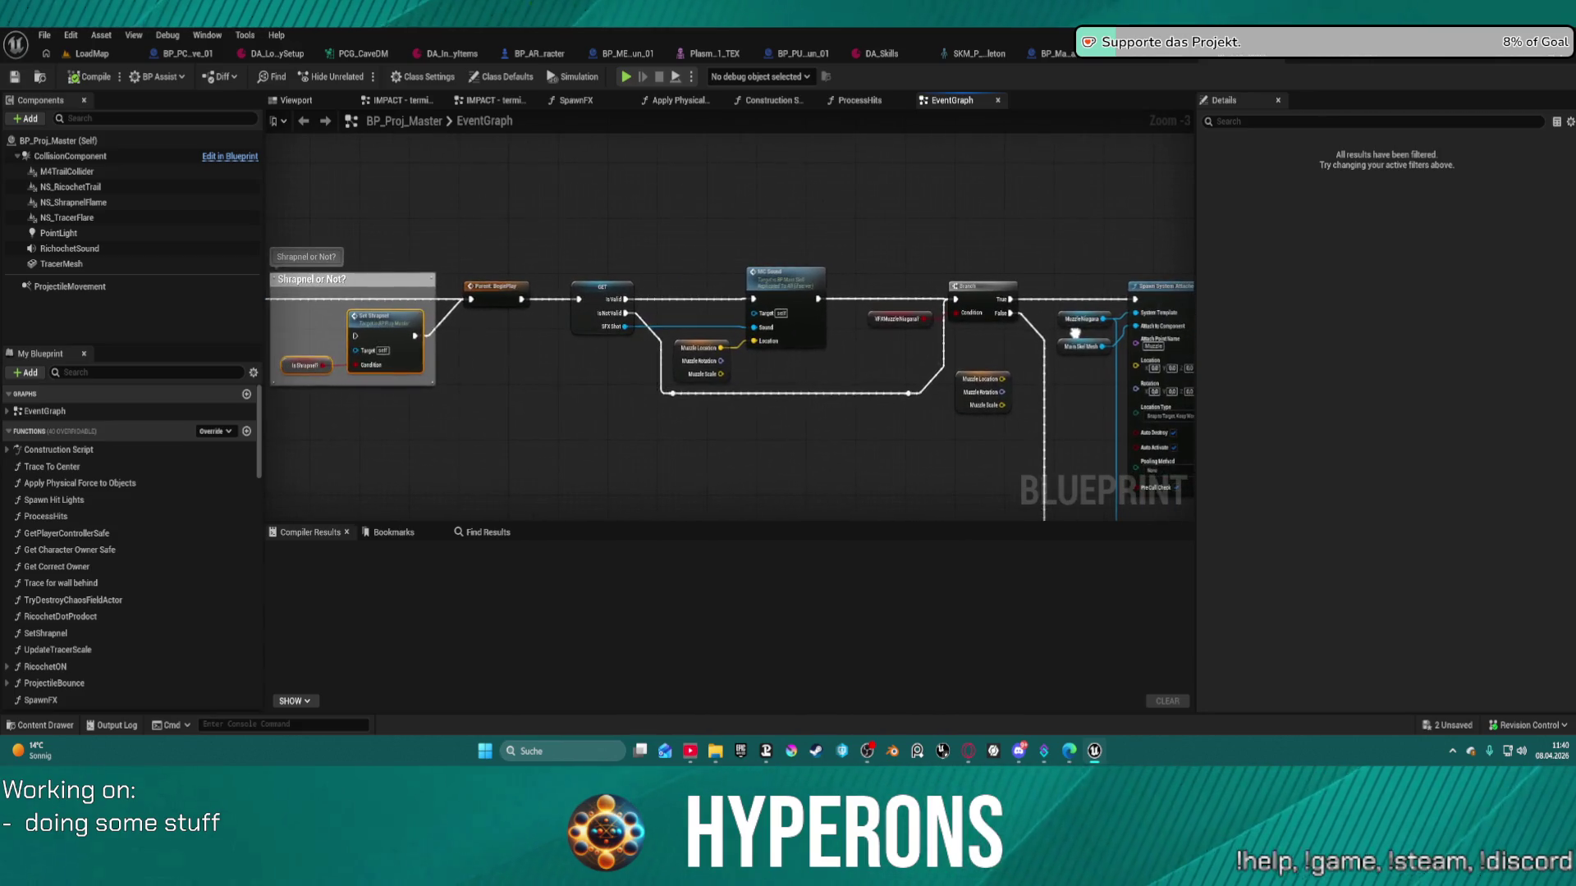
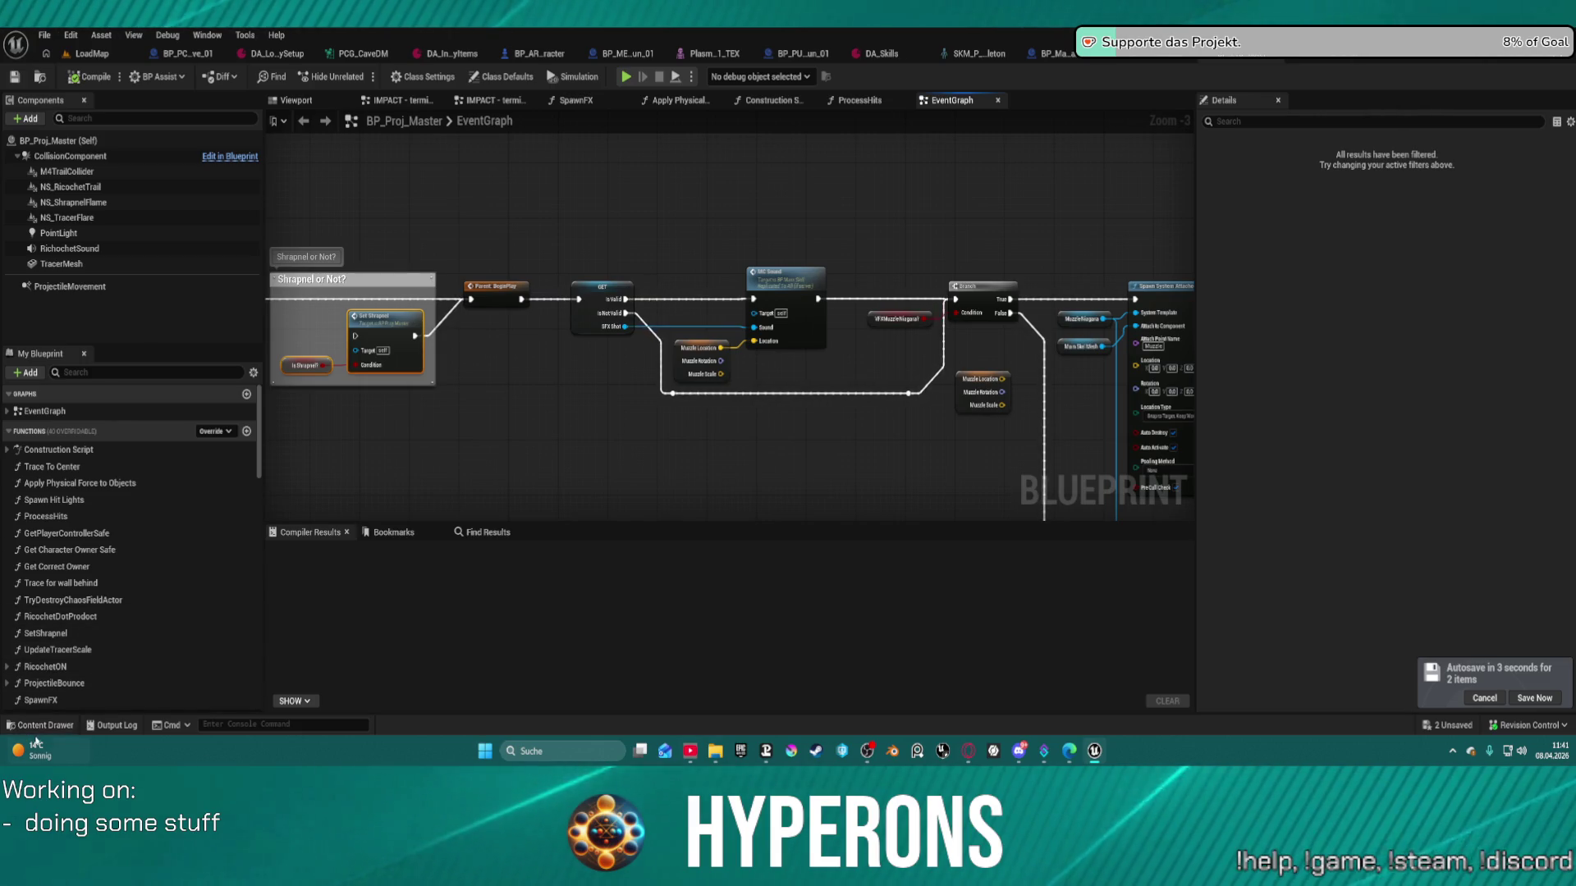
- Browse the Ship and Weapons projectile assets, then pan the graph toward the spawn effect nodes
left_click(54, 727)
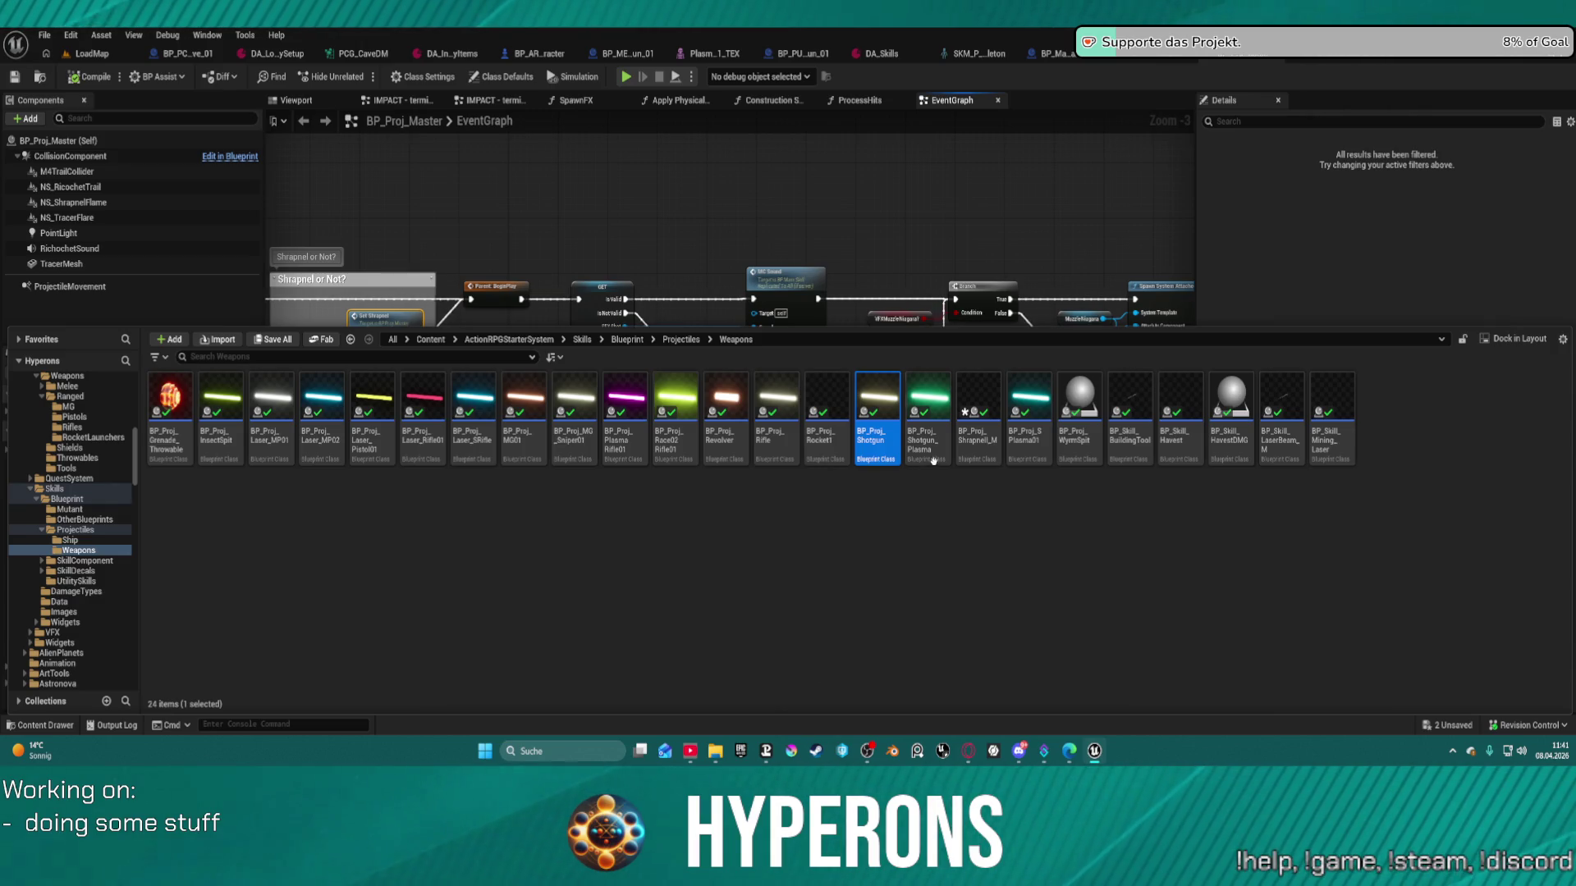
mouse_move(881, 450)
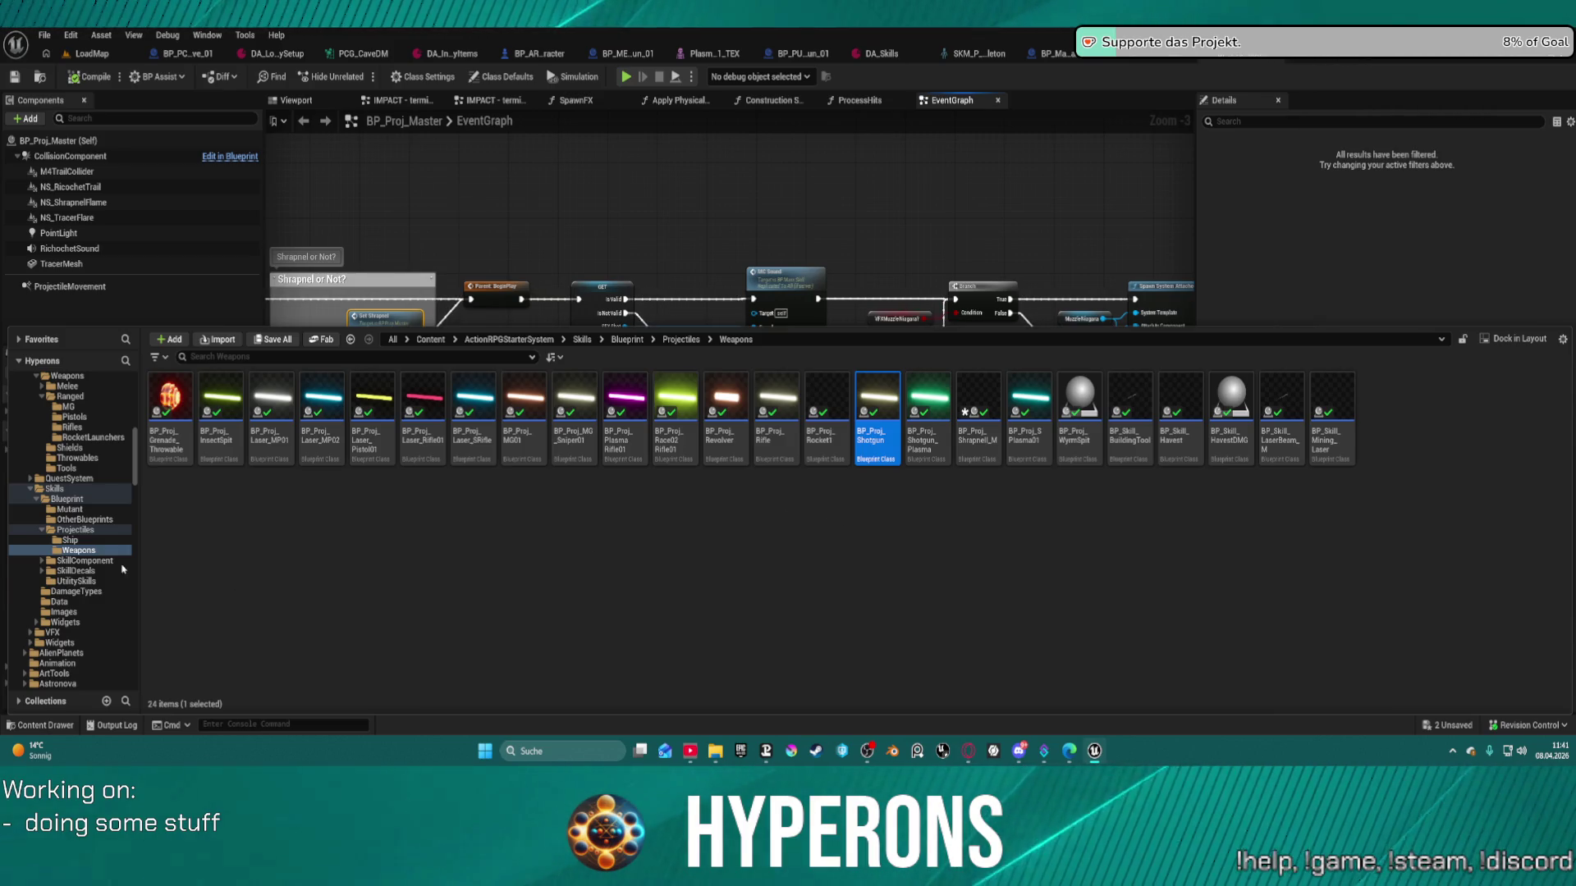
left_click(88, 543)
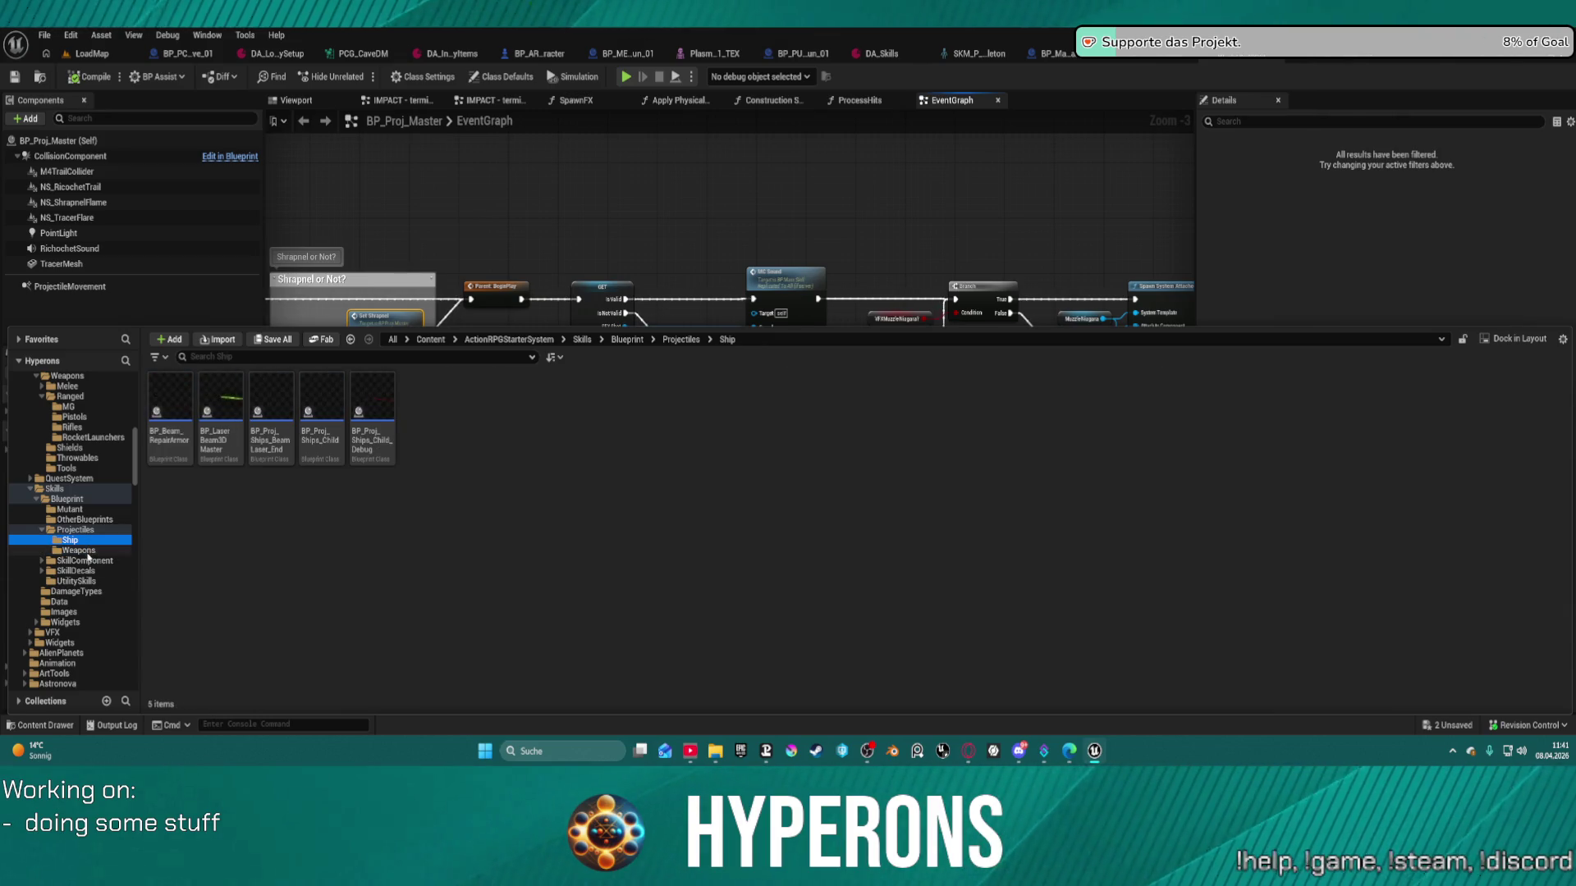
left_click(88, 554)
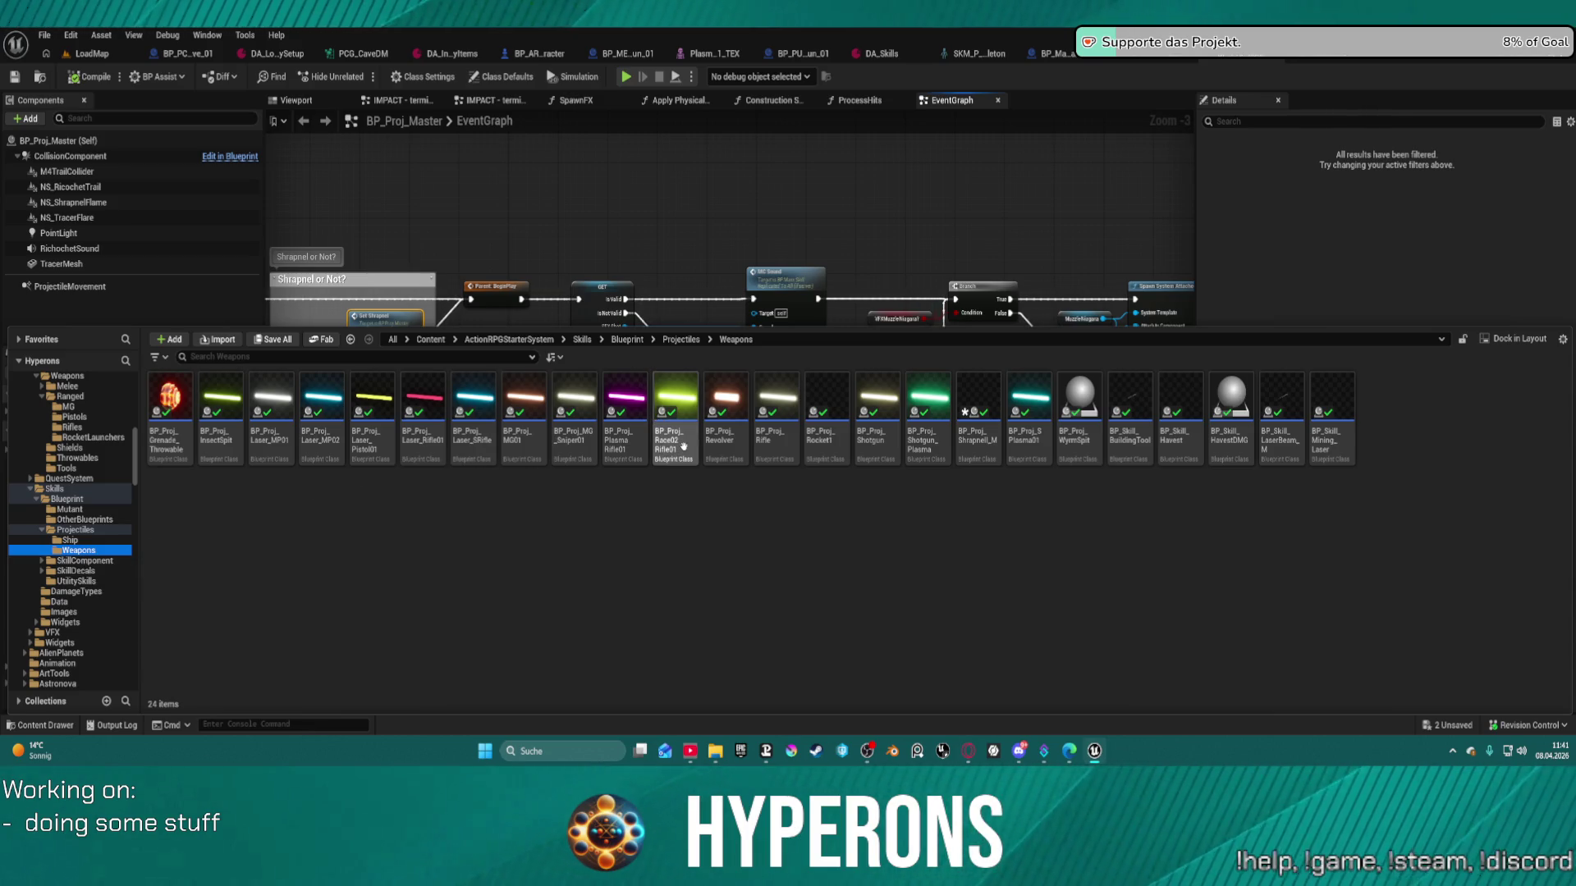
mouse_move(686, 454)
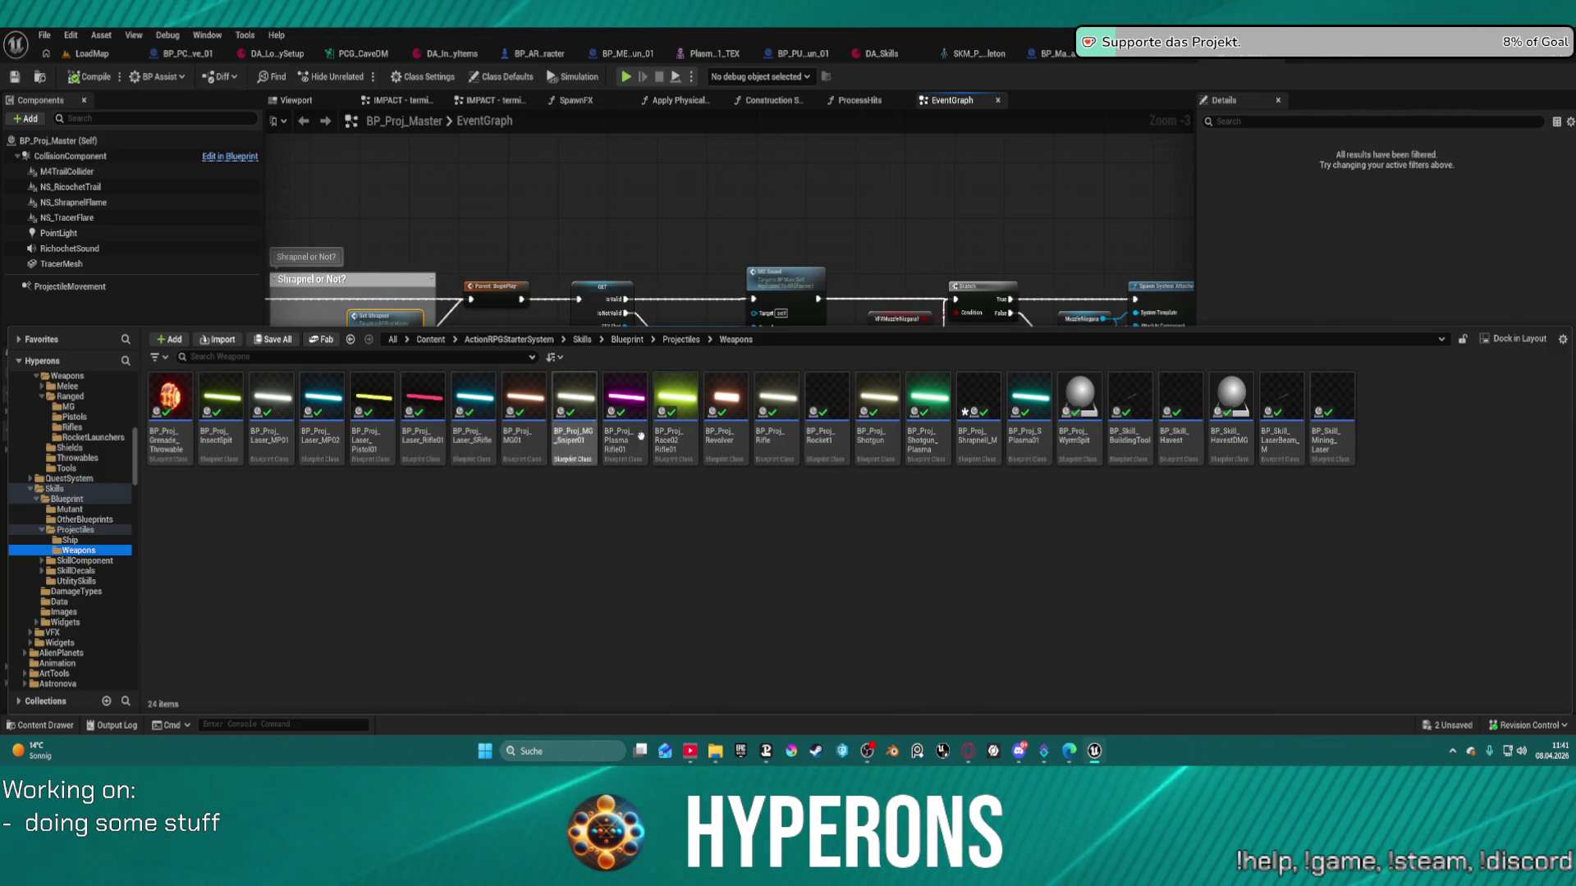
mouse_move(747, 421)
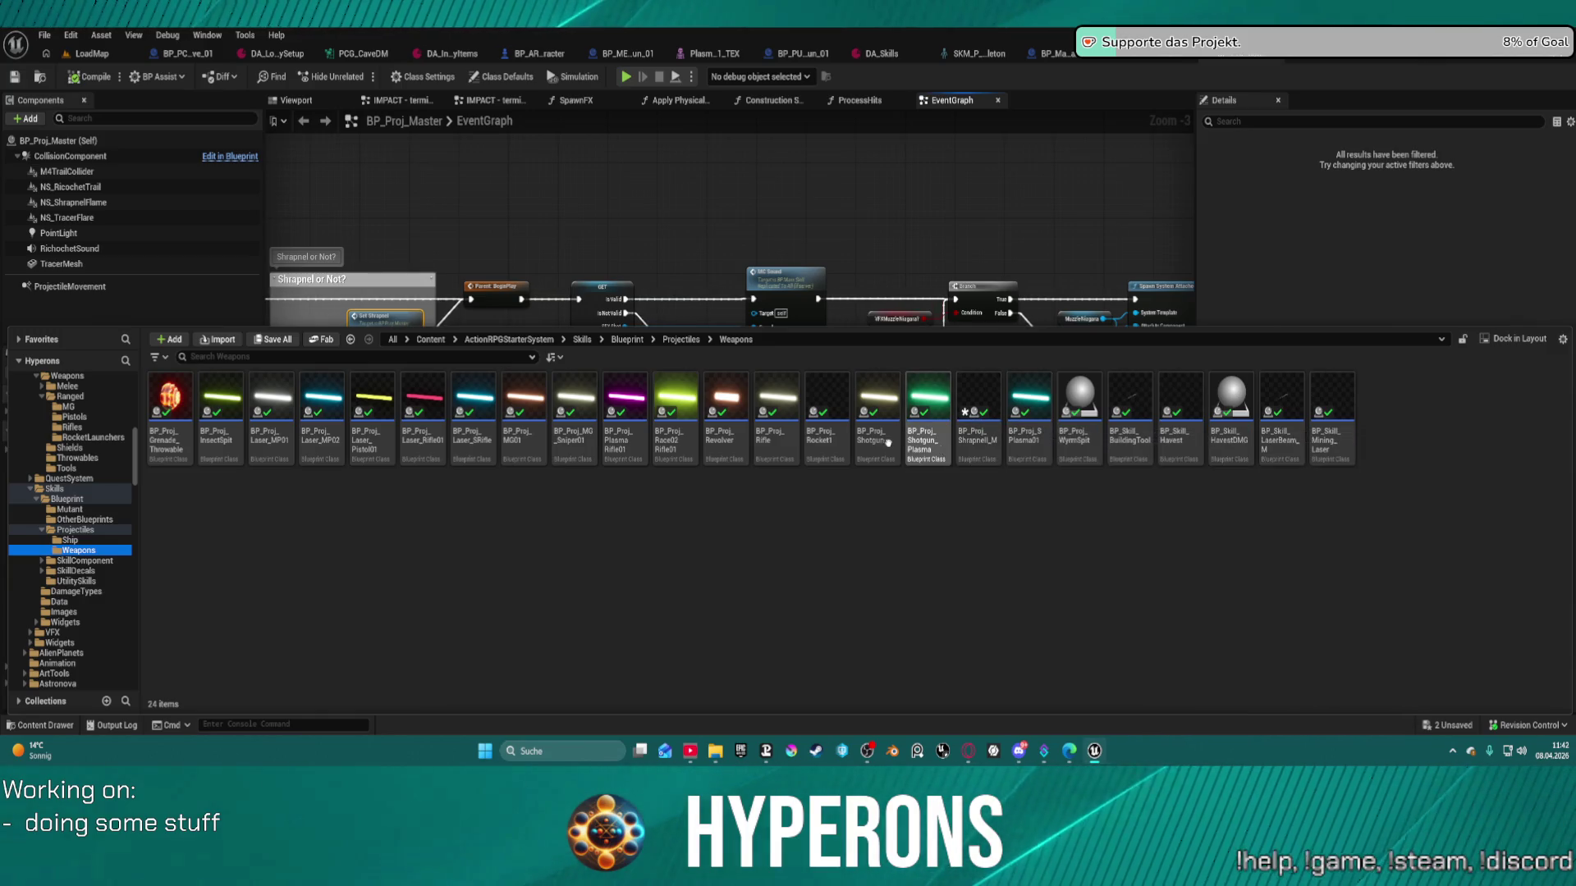
left_click(892, 258)
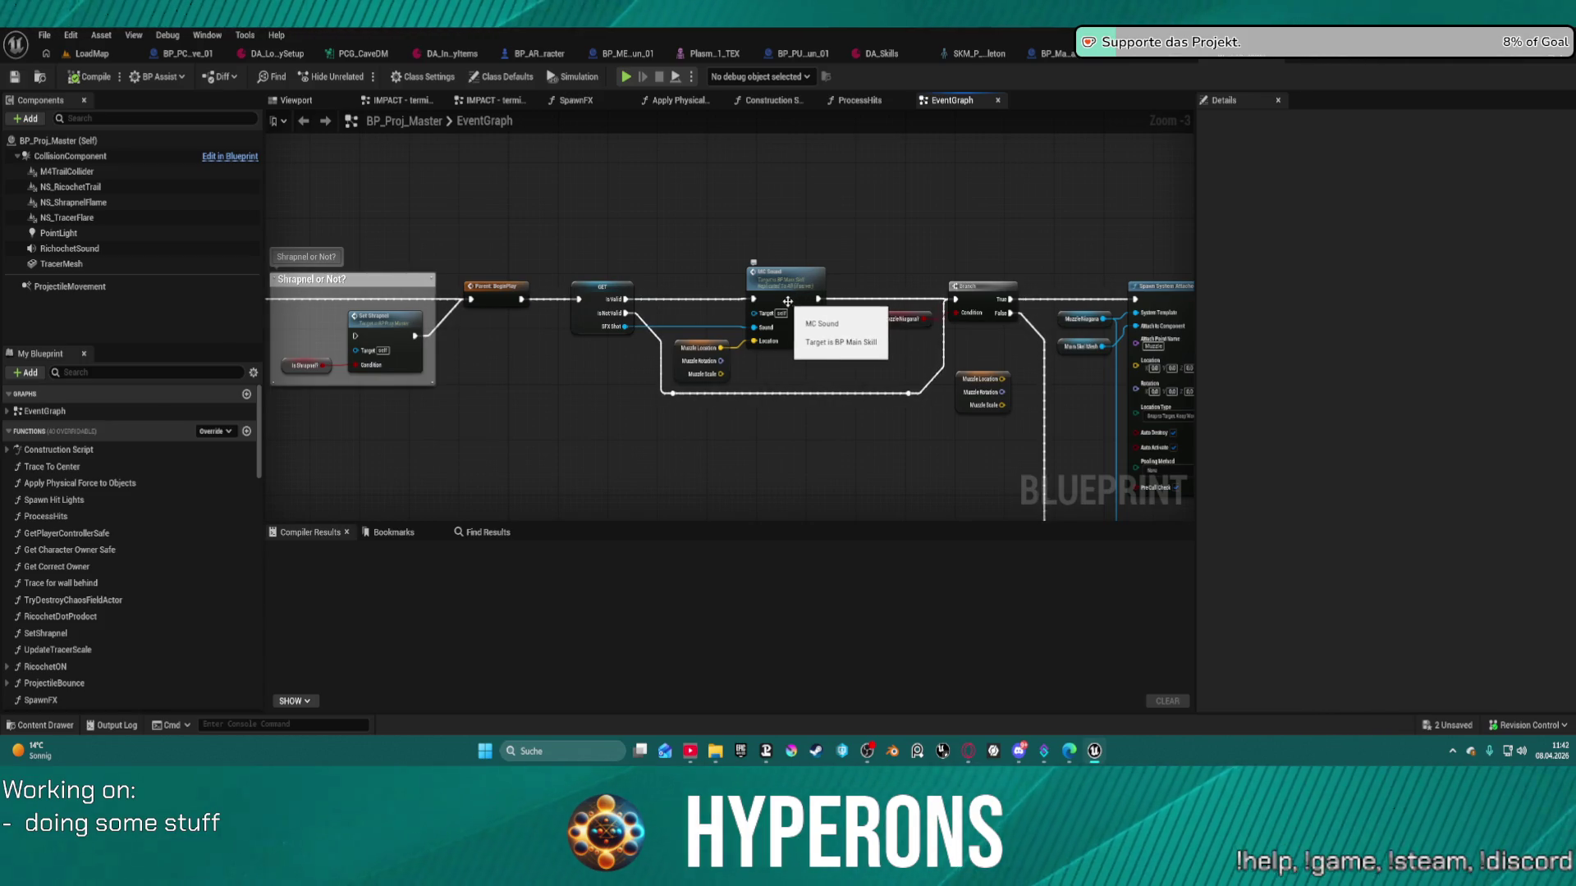
mouse_move(773, 302)
left_mouse_down()
mouse_move(690, 435)
mouse_move(624, 385)
mouse_move(385, 343)
mouse_move(314, 310)
left_mouse_up()
- Switch to BP_Proj_Shotgun's Construction Script and pan around its graph
left_click(1131, 55)
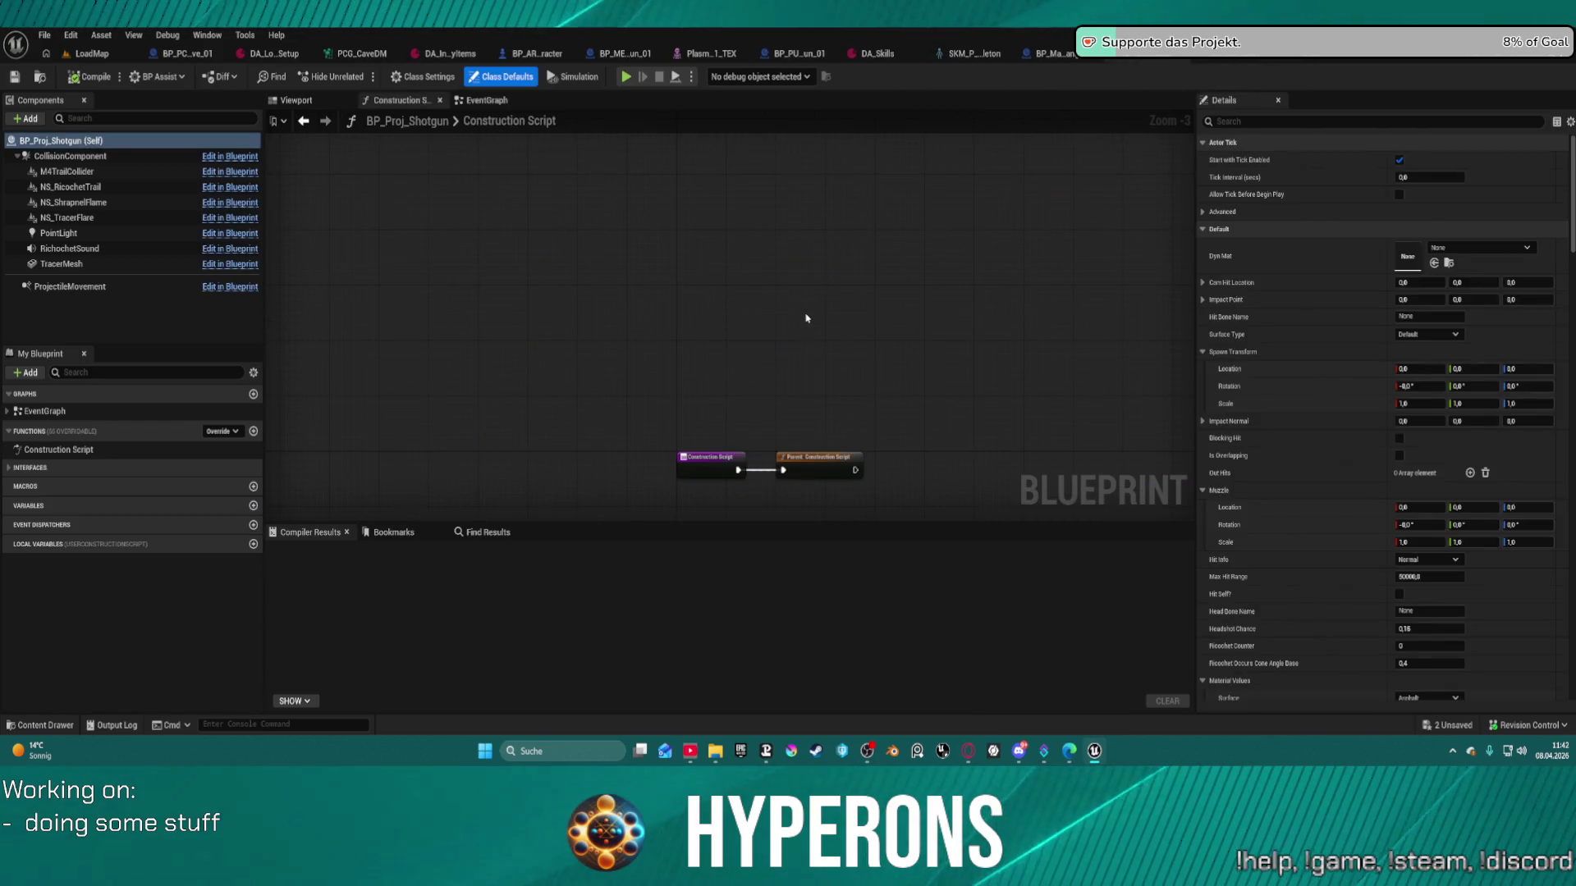
left_click_drag(670, 146, 619, 68)
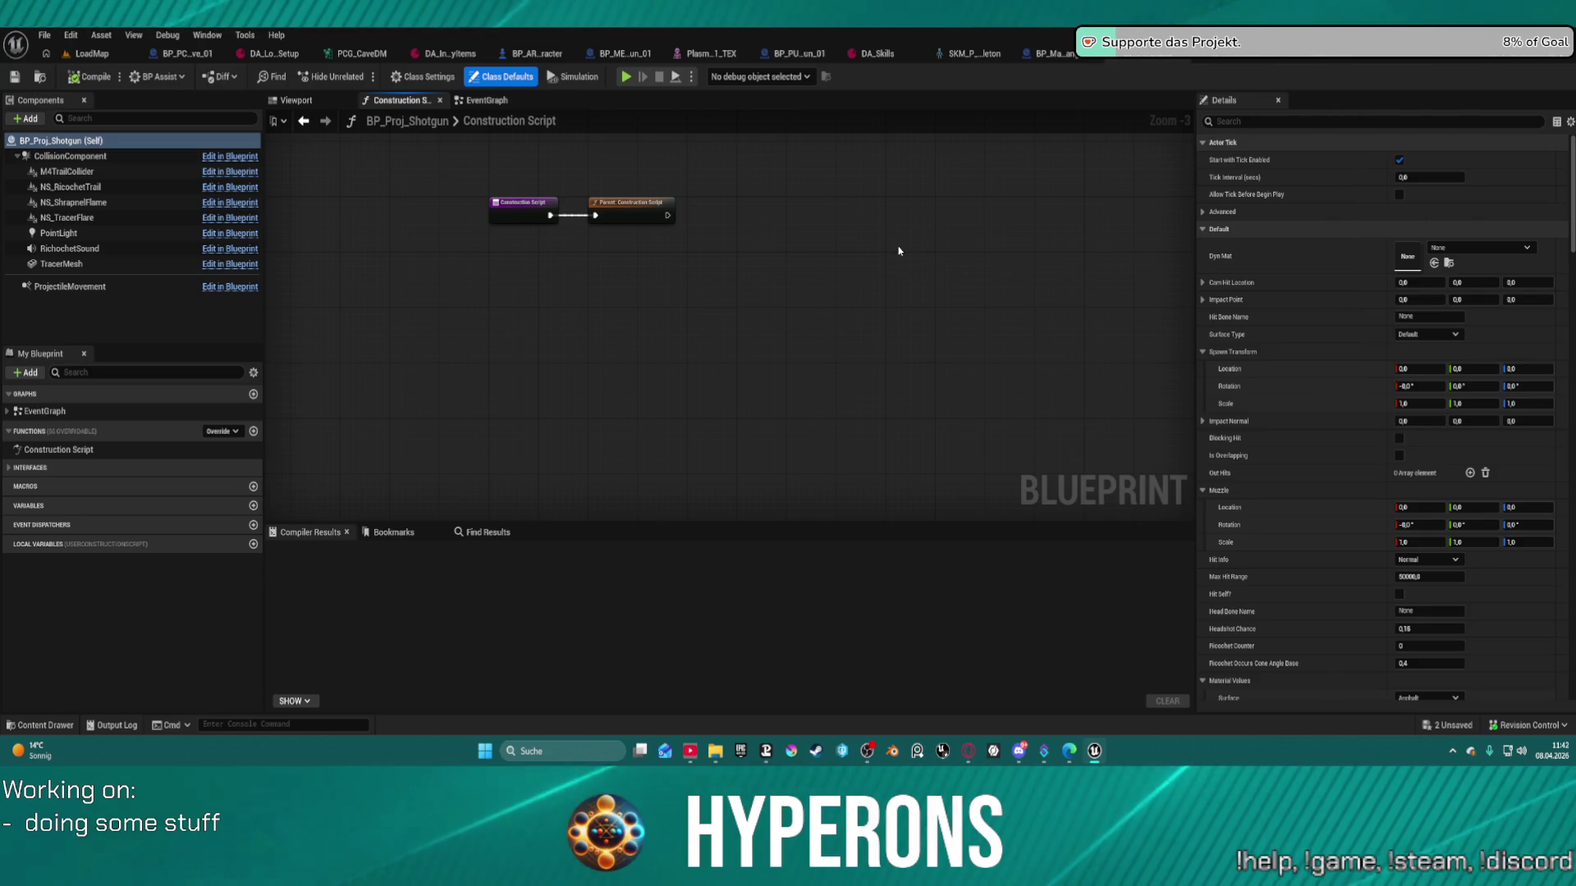
mouse_move(897, 247)
left_mouse_down()
mouse_move(840, 263)
mouse_move(817, 300)
left_mouse_up()
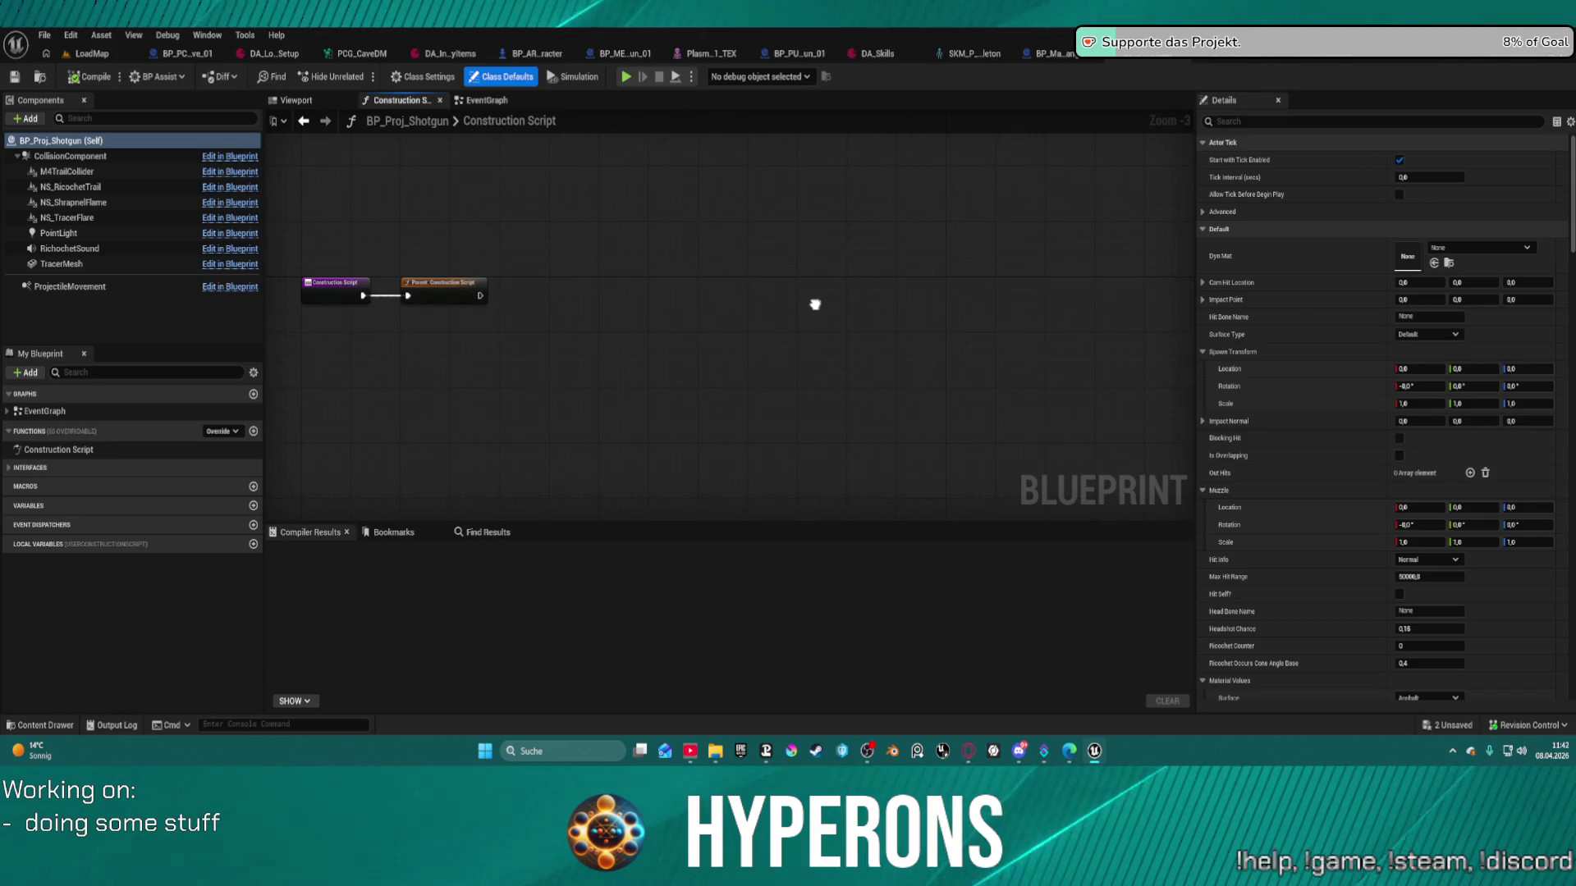
left_click_drag(815, 304, 805, 288)
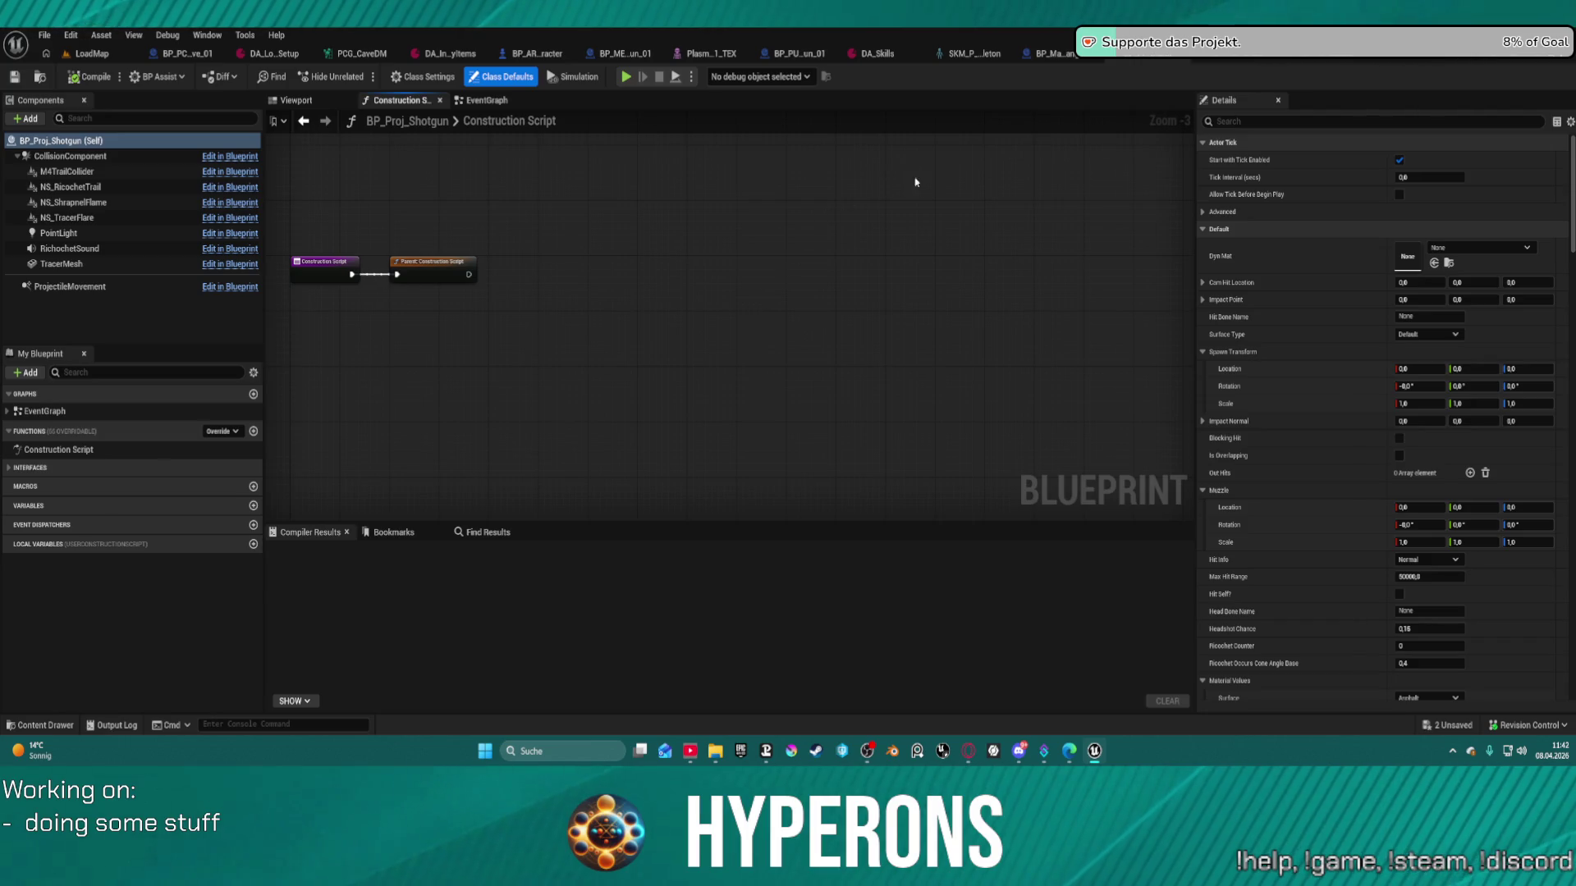
left_click_drag(916, 182, 943, 251)
- Save all assets, skipping the failed LoadMap external actor, and return to the LoadMap level
key("ctrl+shift+s")
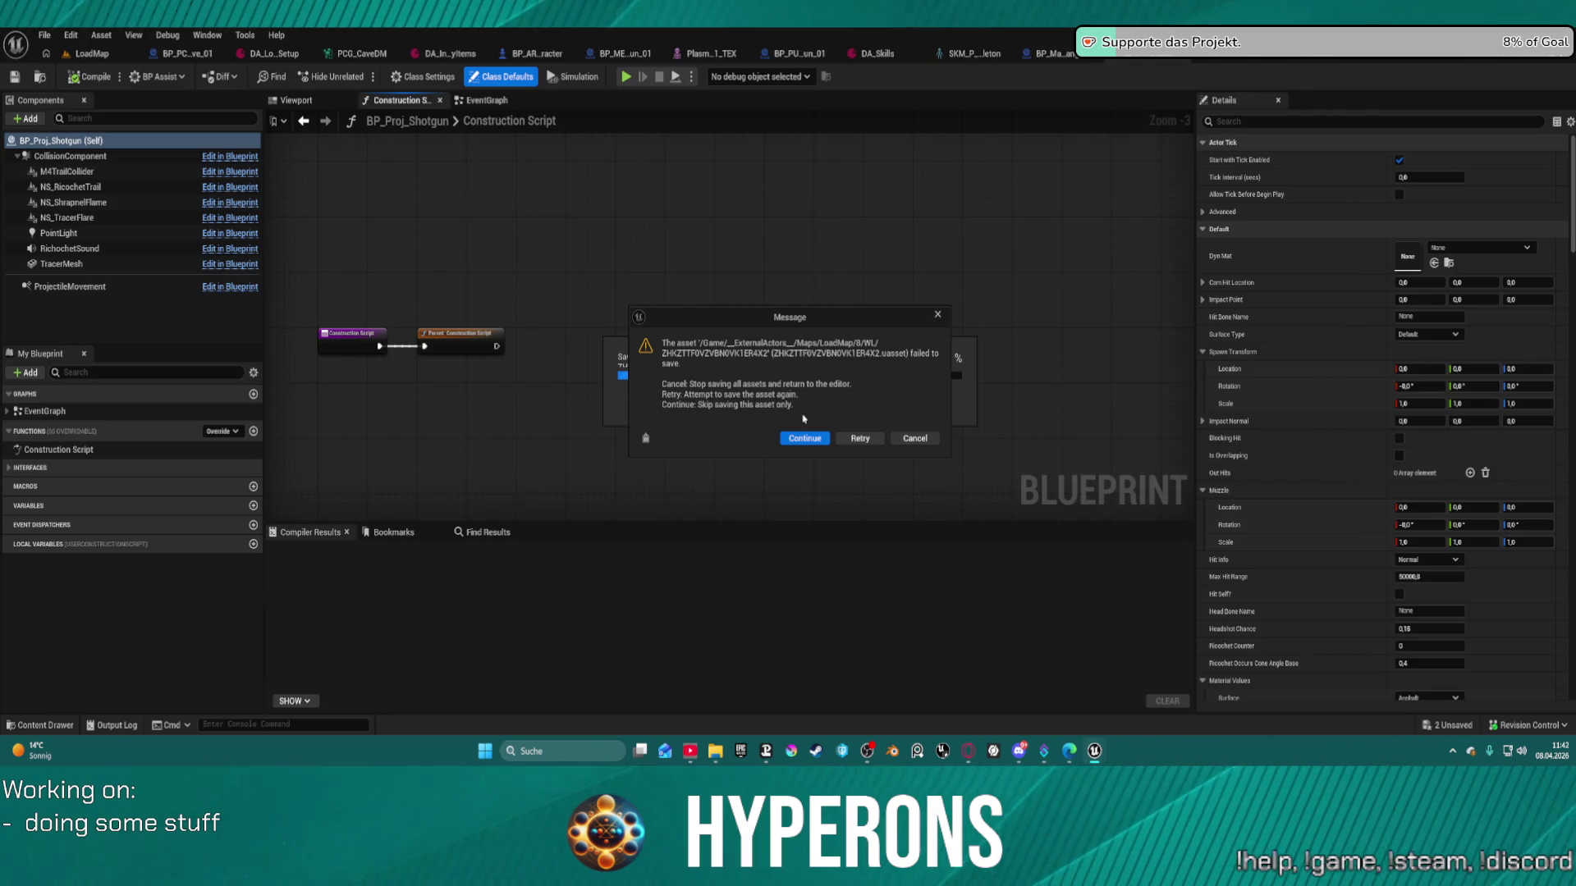
left_click(804, 438)
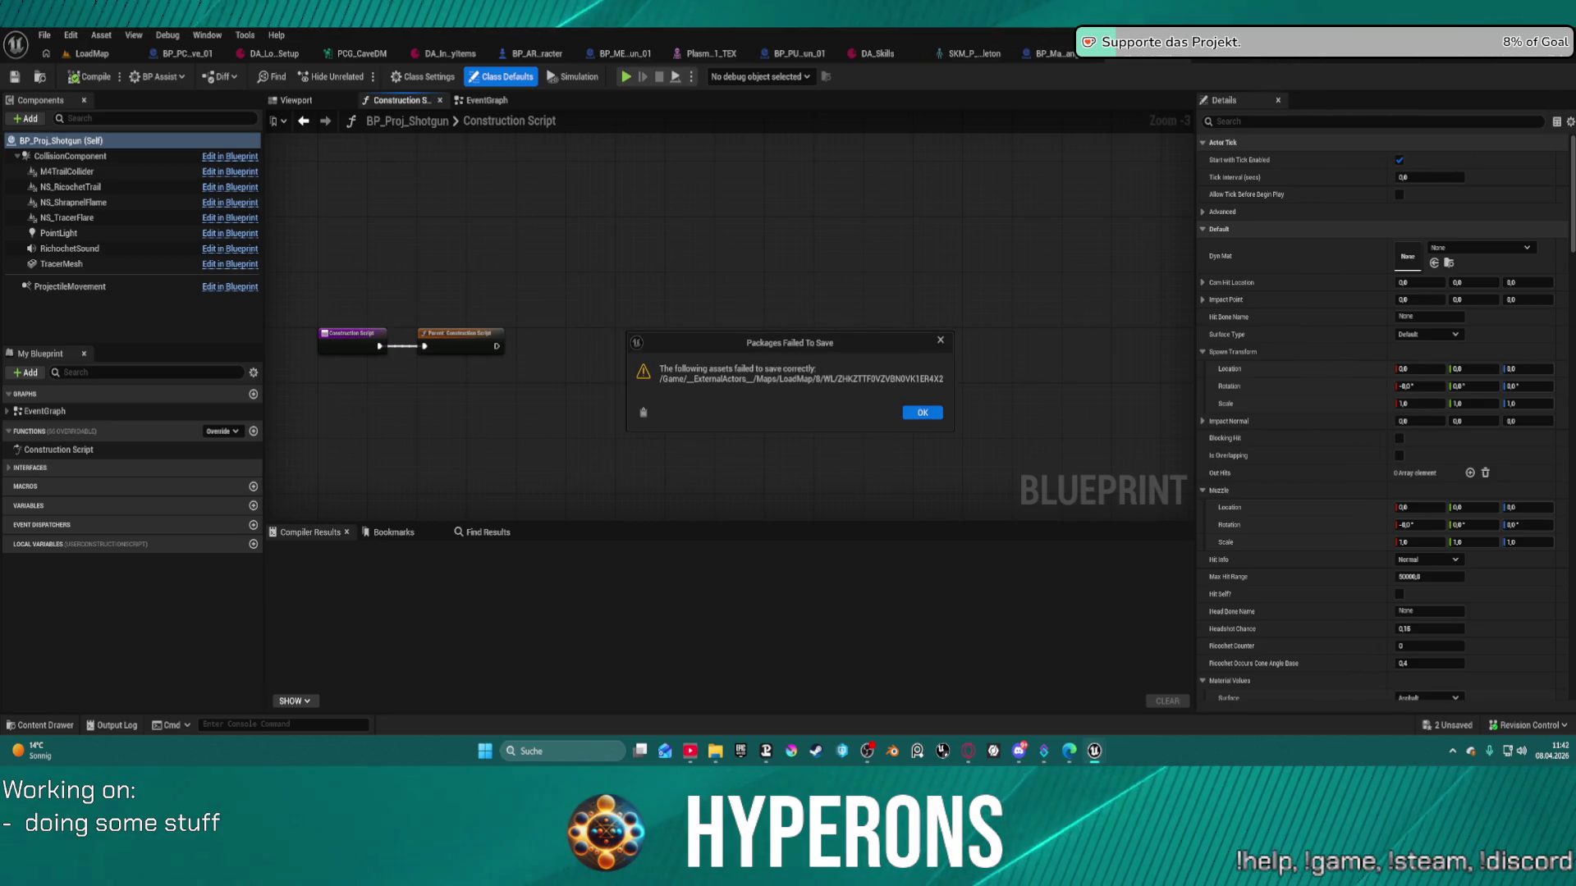
left_click(936, 416)
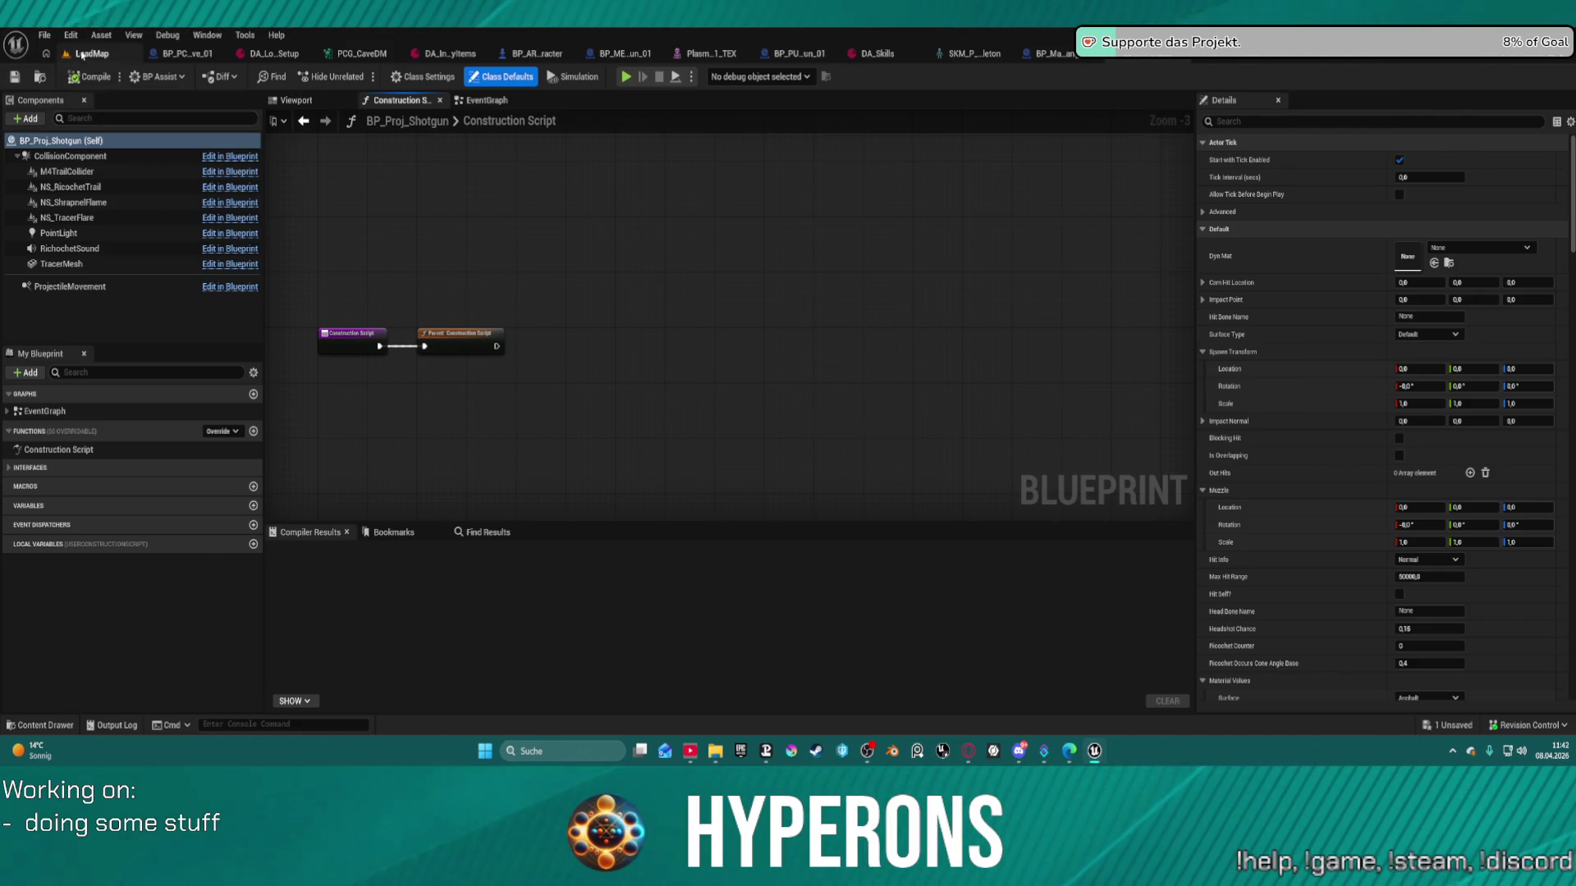
left_click(82, 55)
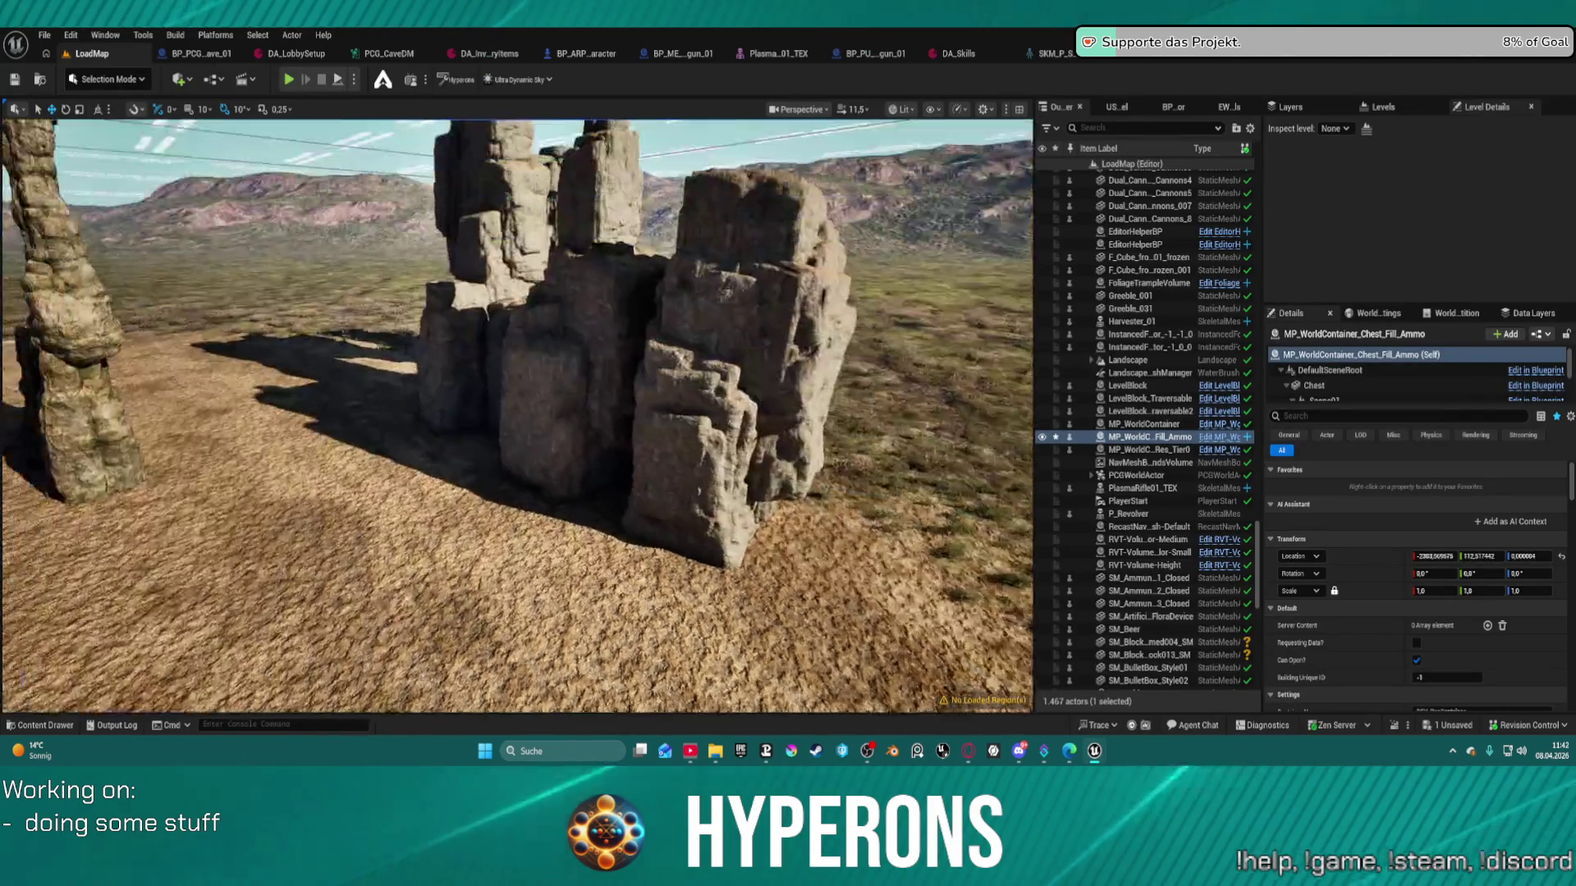
- Fly to the selected ammo chest, delete it, then undo to restore it
key("w")
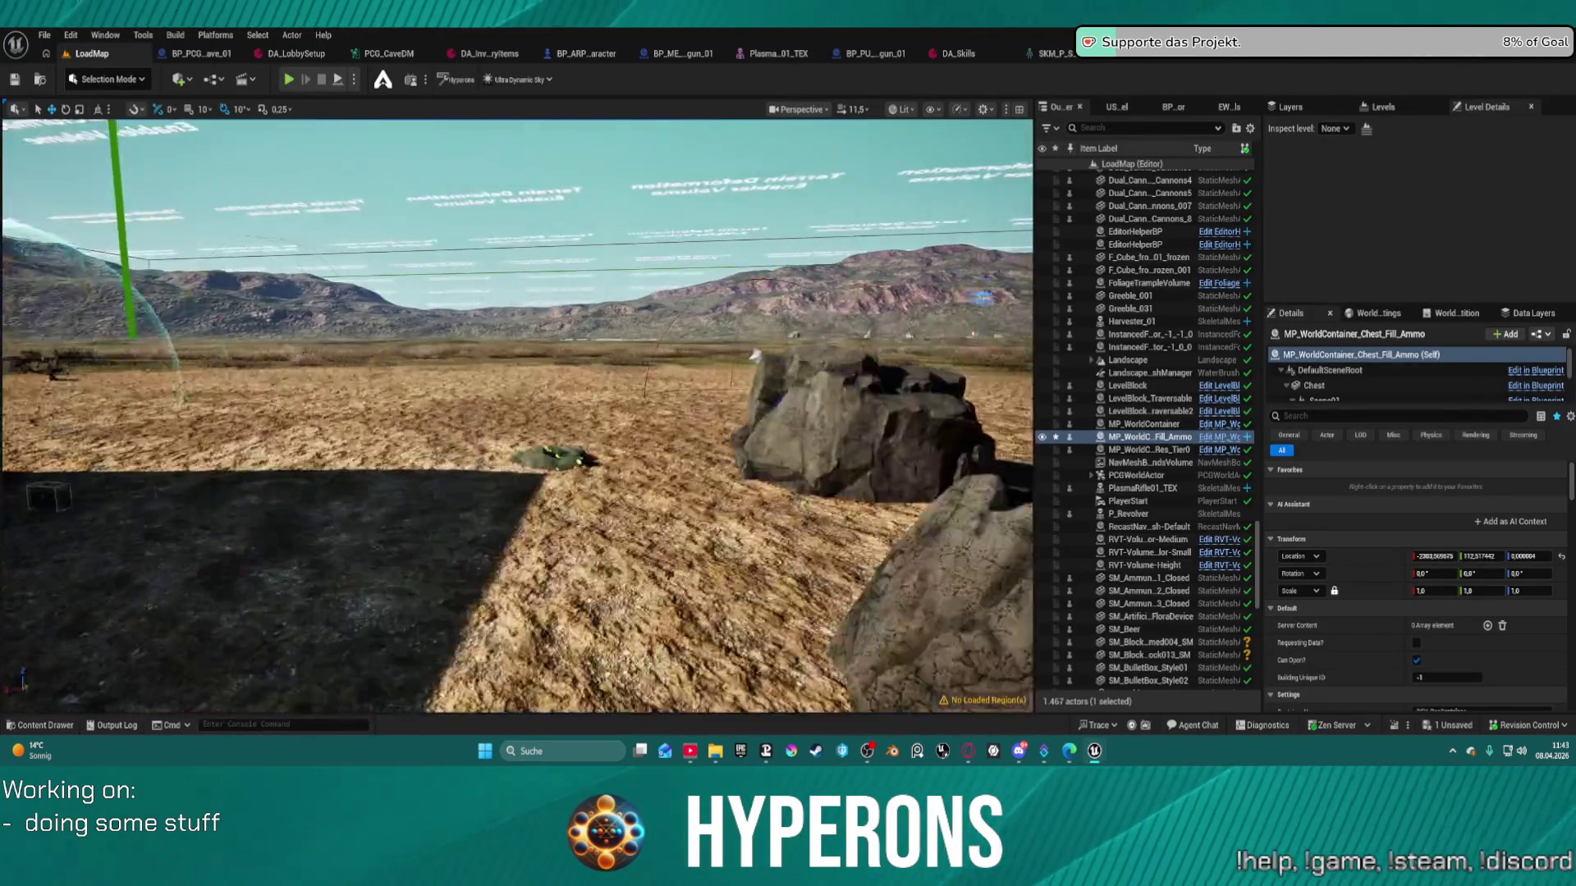
key("w")
scroll(517, 410, "down", 2)
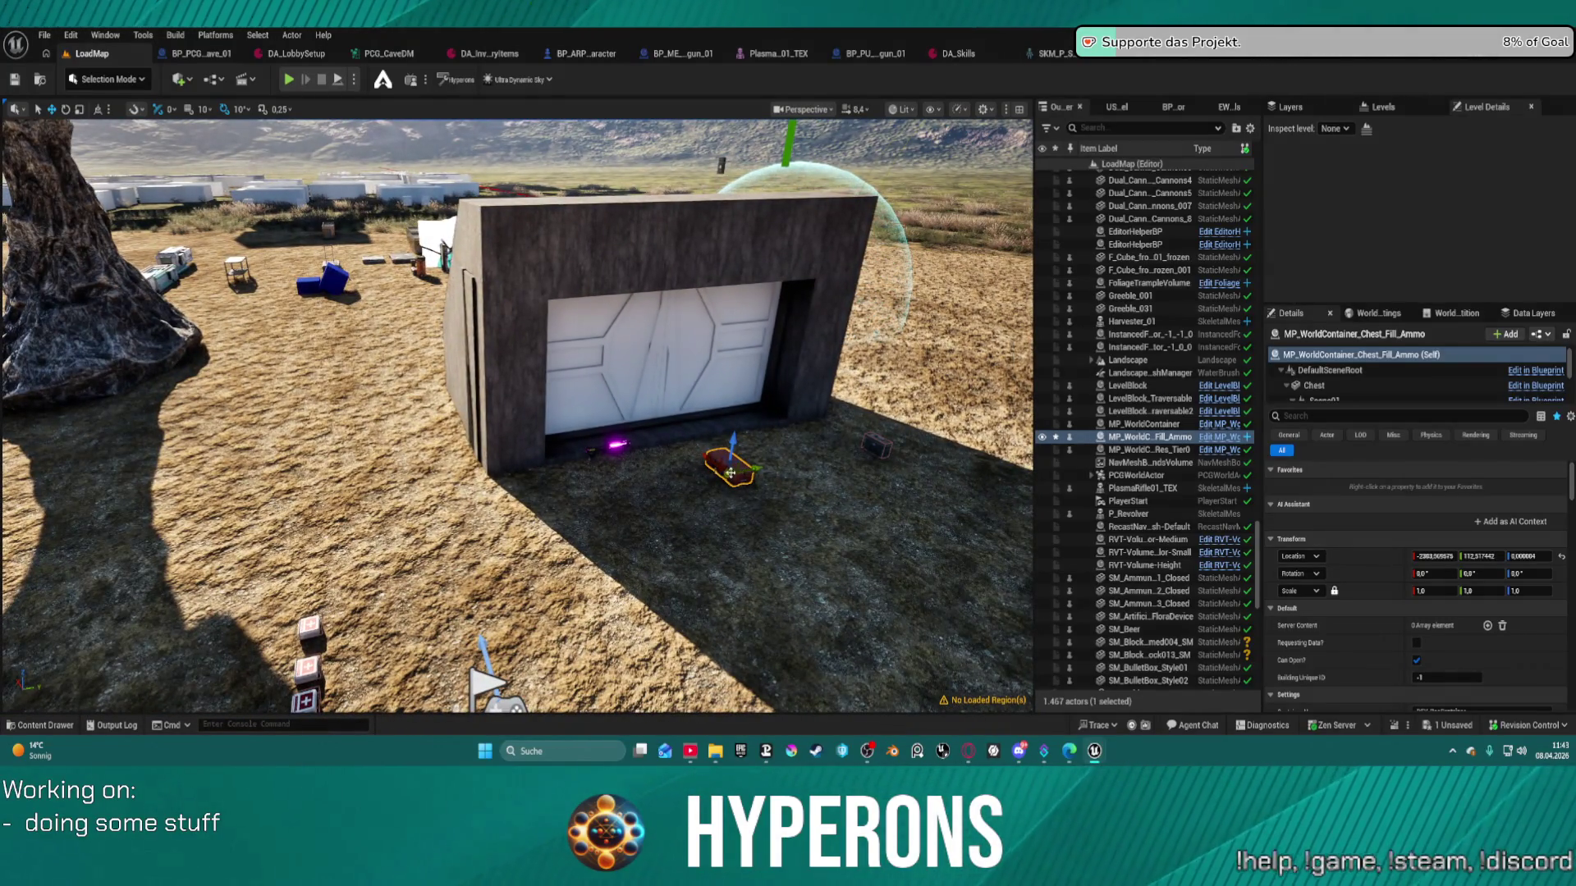
key("Delete")
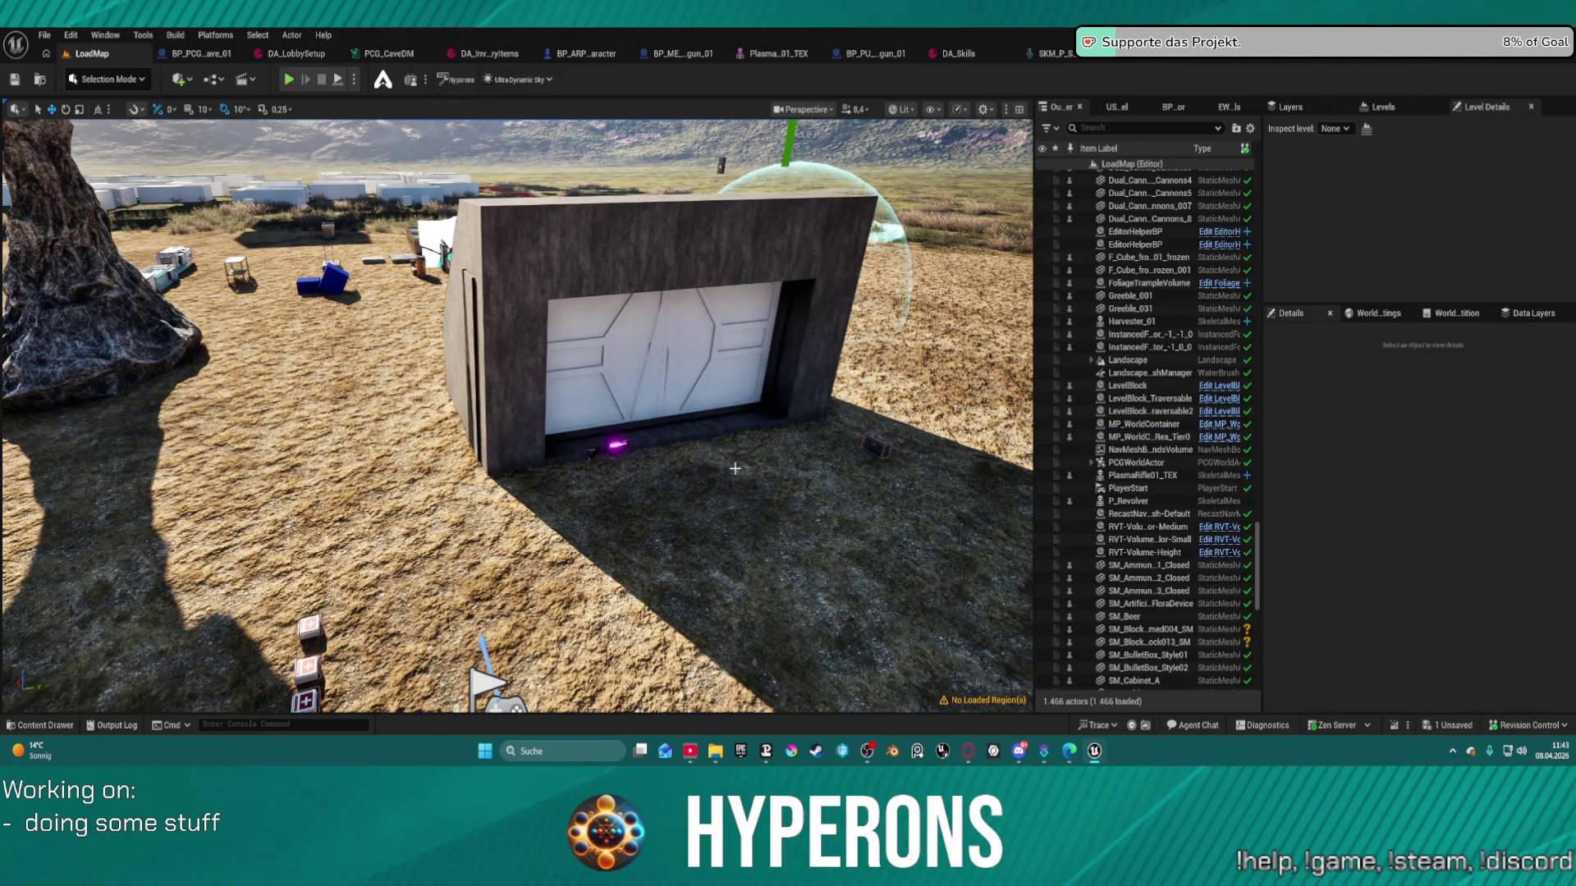
key("ctrl+z")
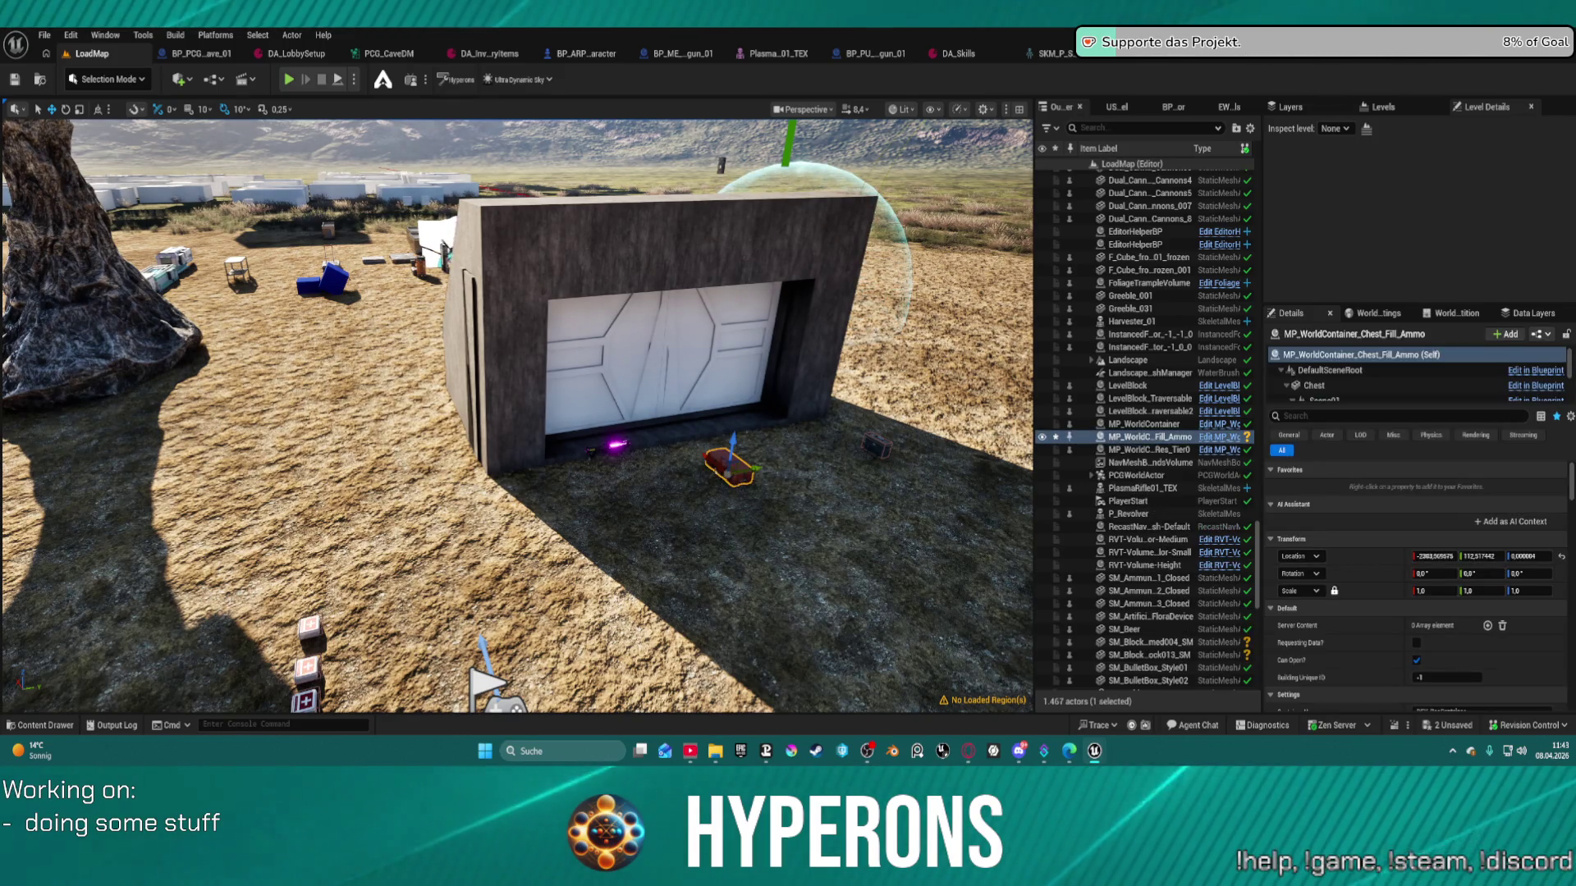
- Save the level, select the Chest_Res_Tier0 and Fill_Ammo chests, then close the editor
left_click(22, 82)
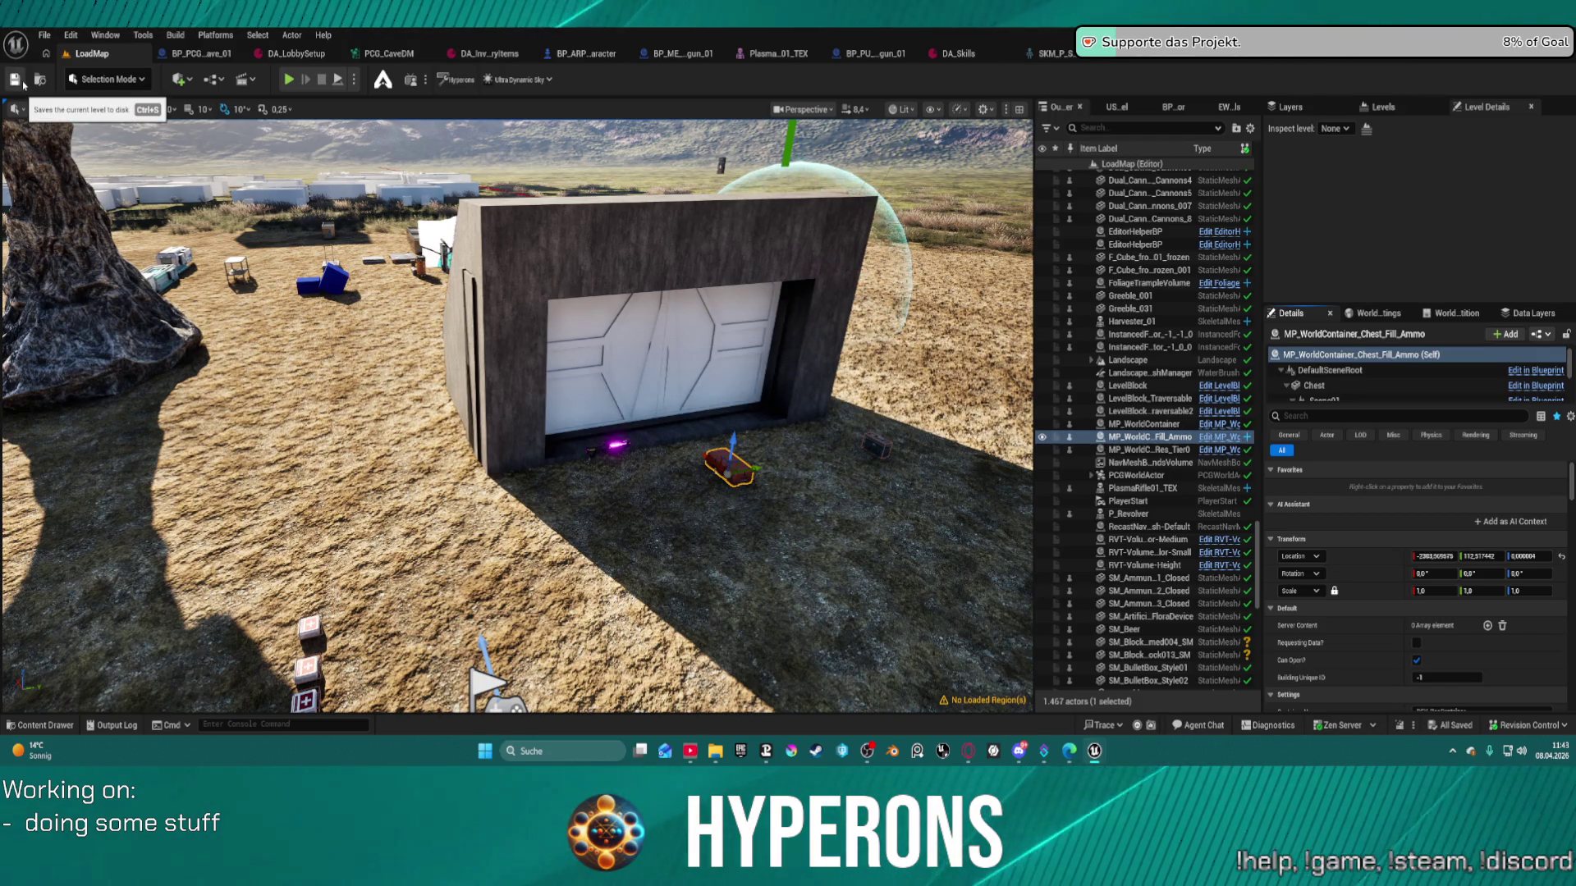
left_click(46, 36)
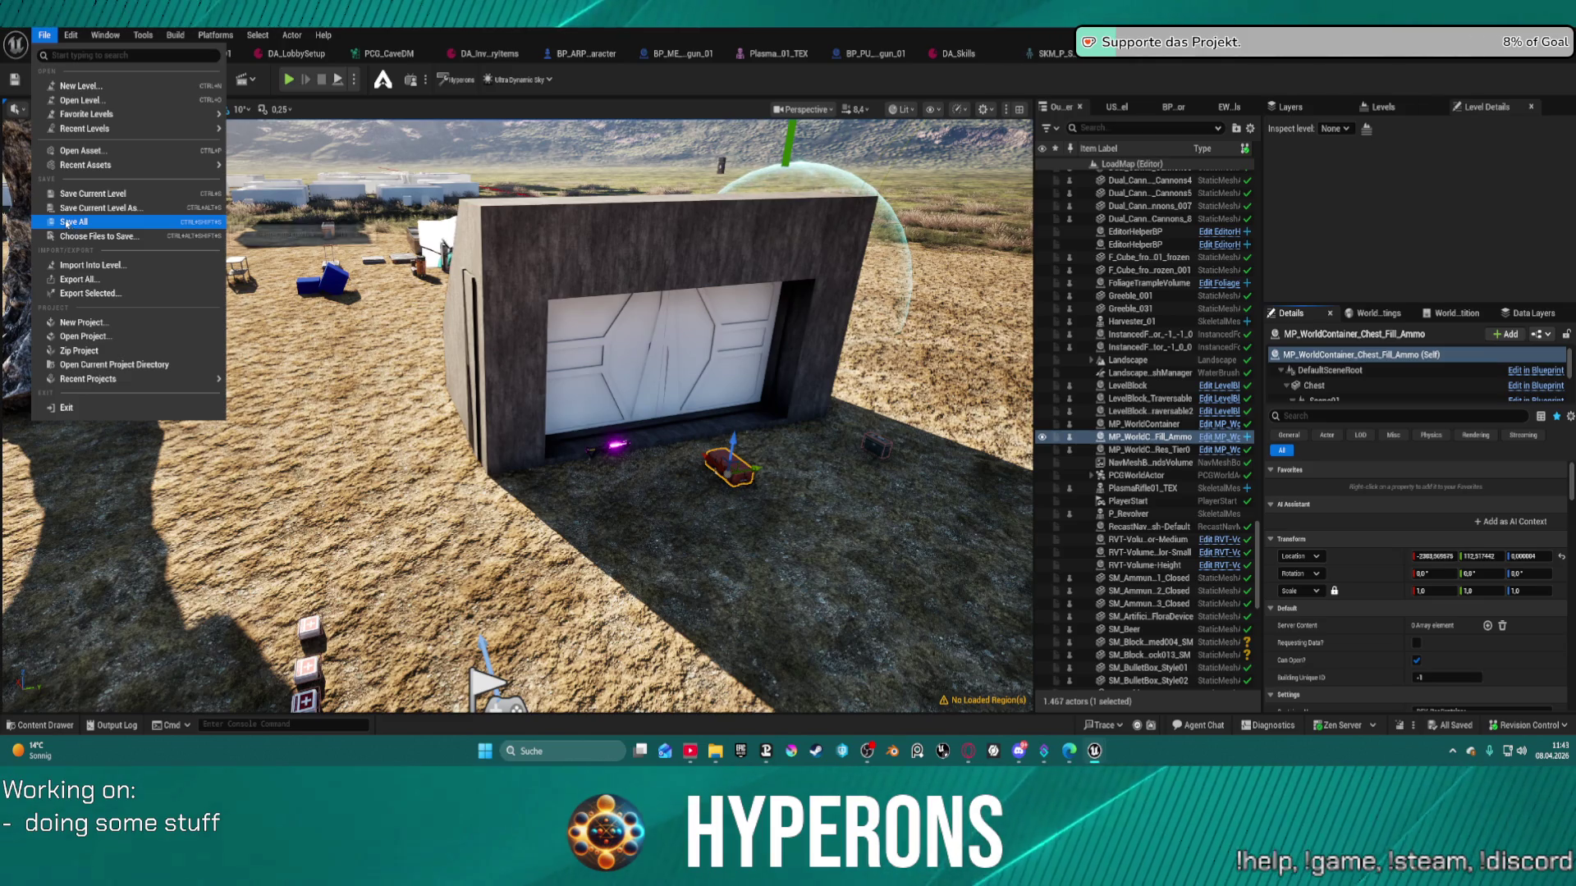
left_click(1134, 451)
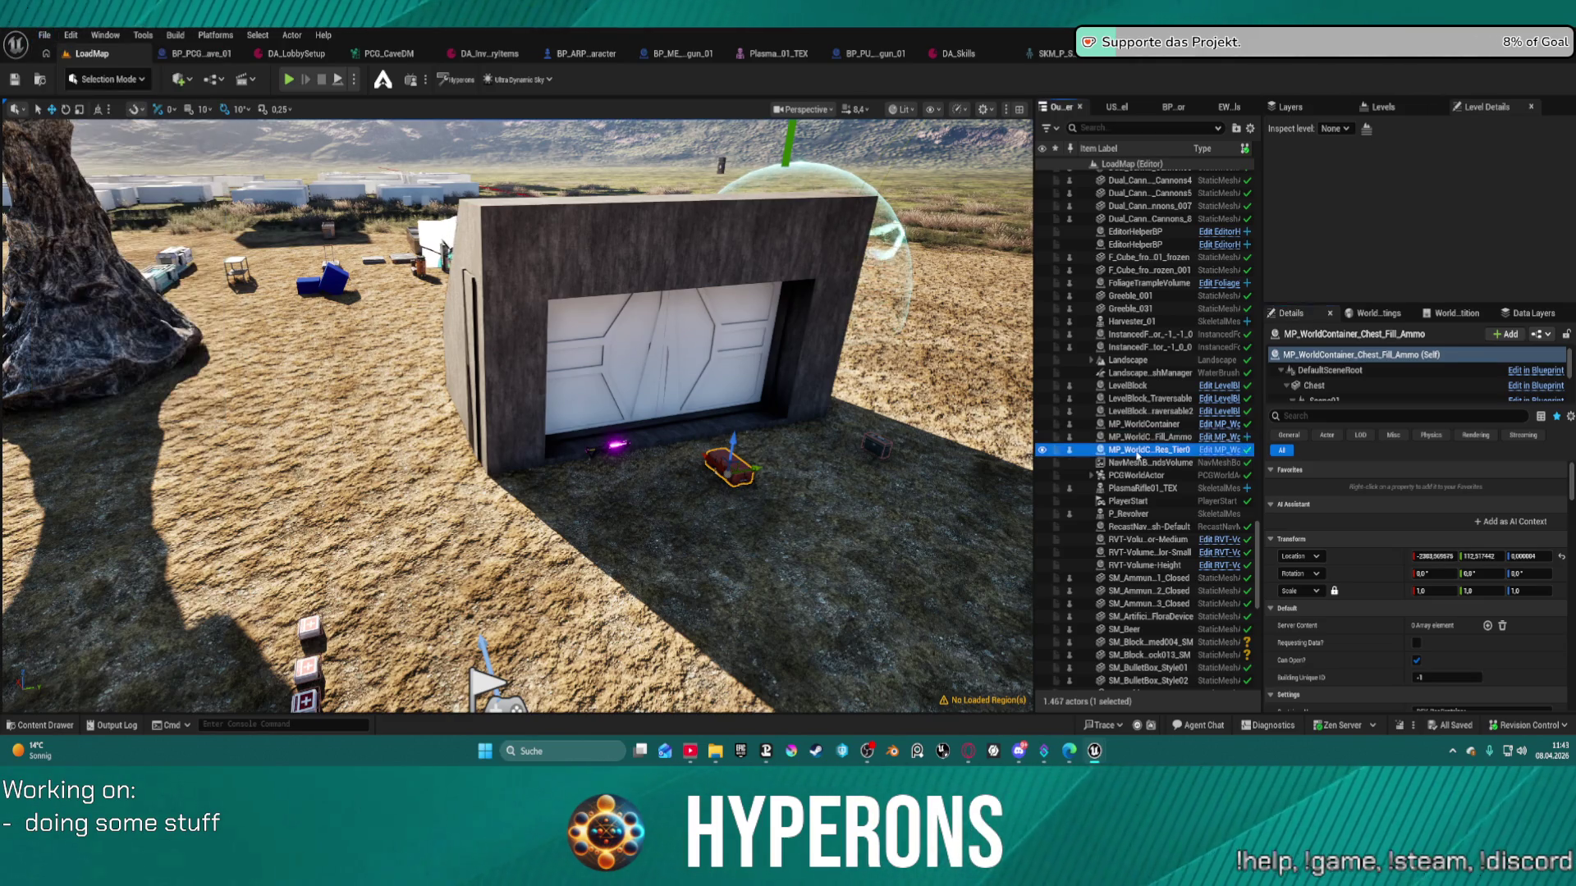
left_click(1134, 438)
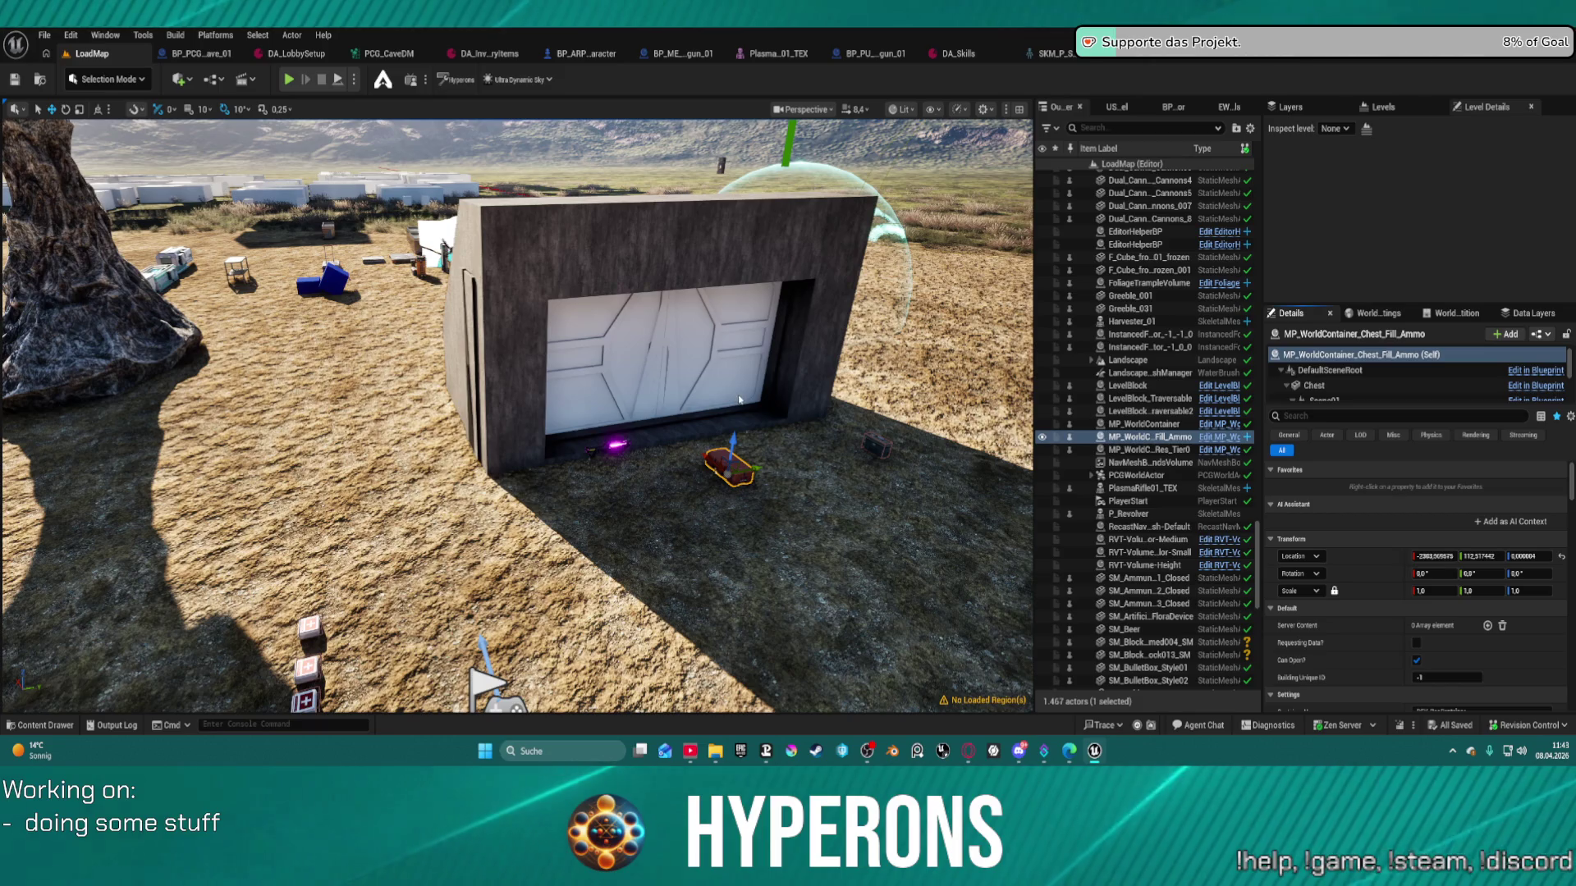
key("super+d")
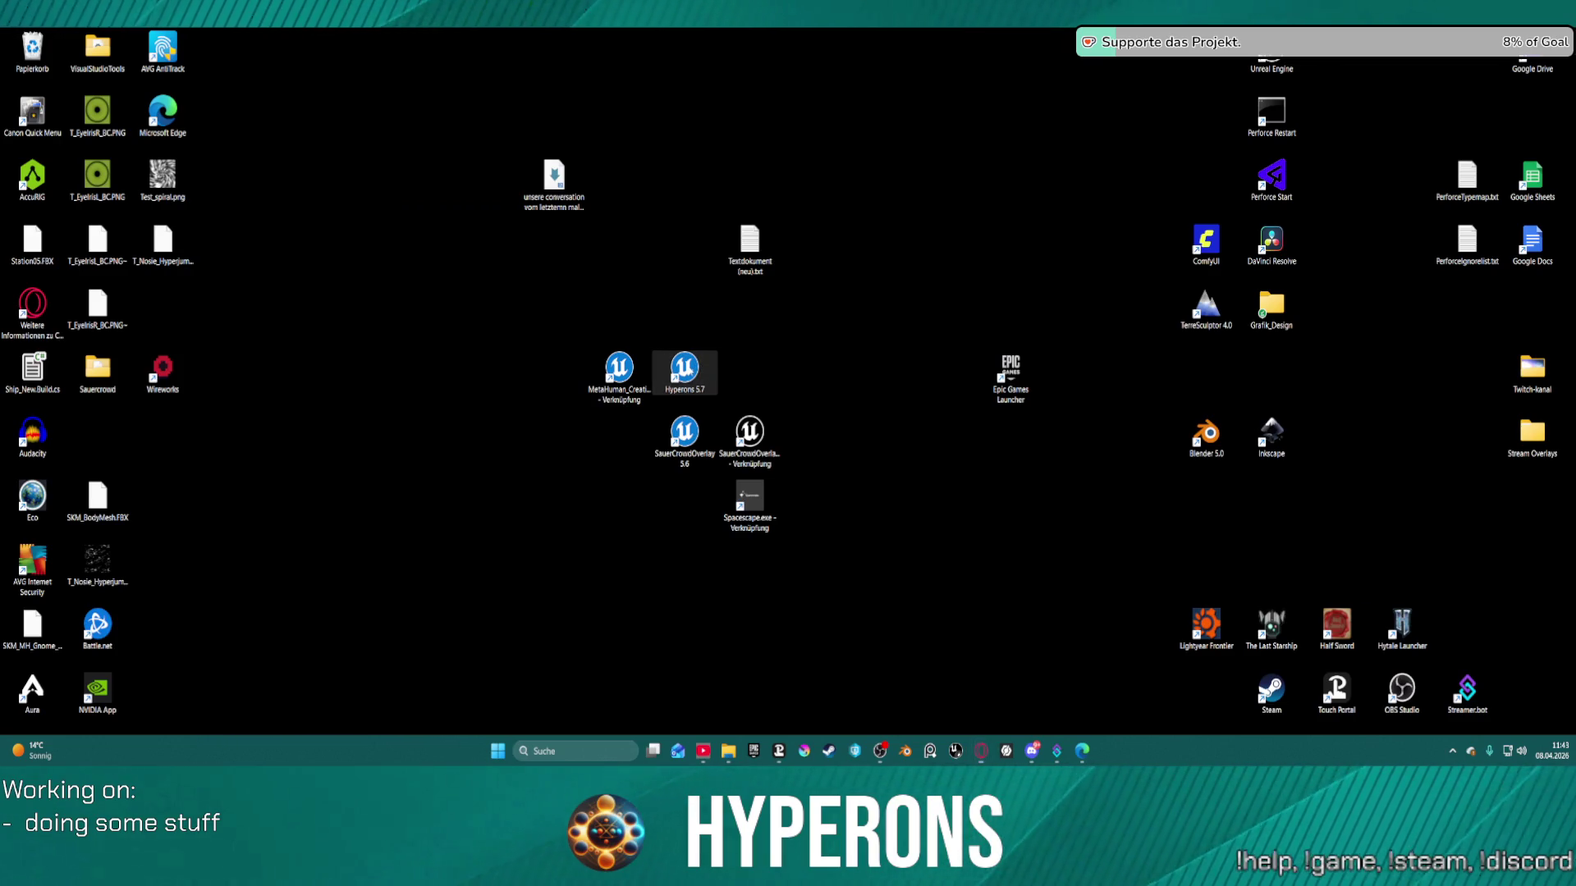
- Launch the Hyperons 5.7 project from its desktop shortcut
double_click(686, 371)
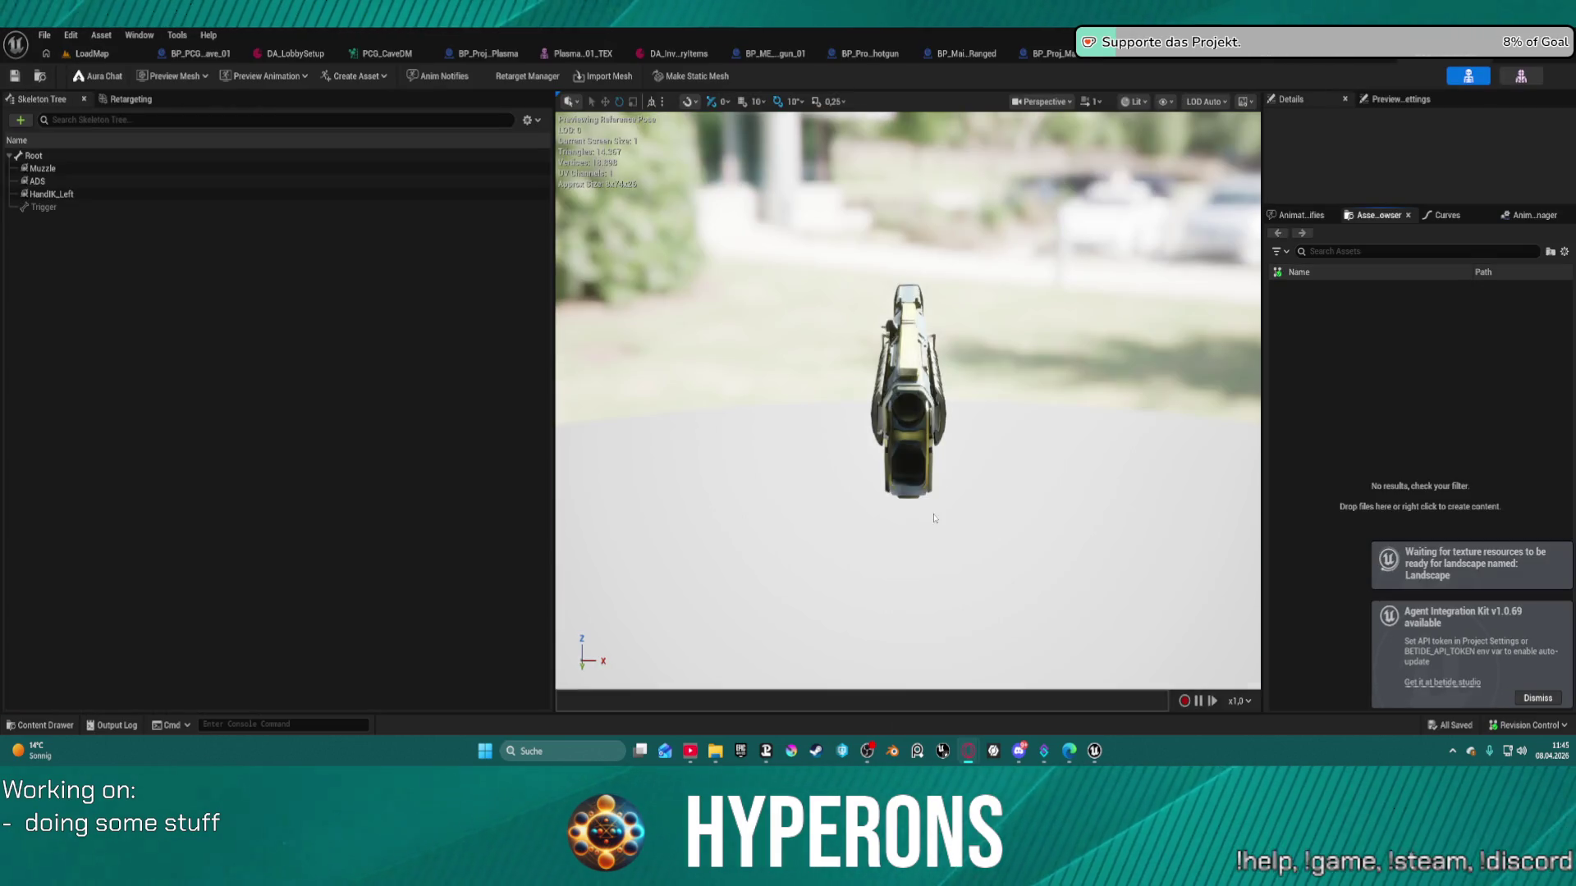
- Orbit and zoom around the blue-and-yellow sci-fi gun: side view, close-up, then the whole mesh
scroll(1020, 416, "down", 5)
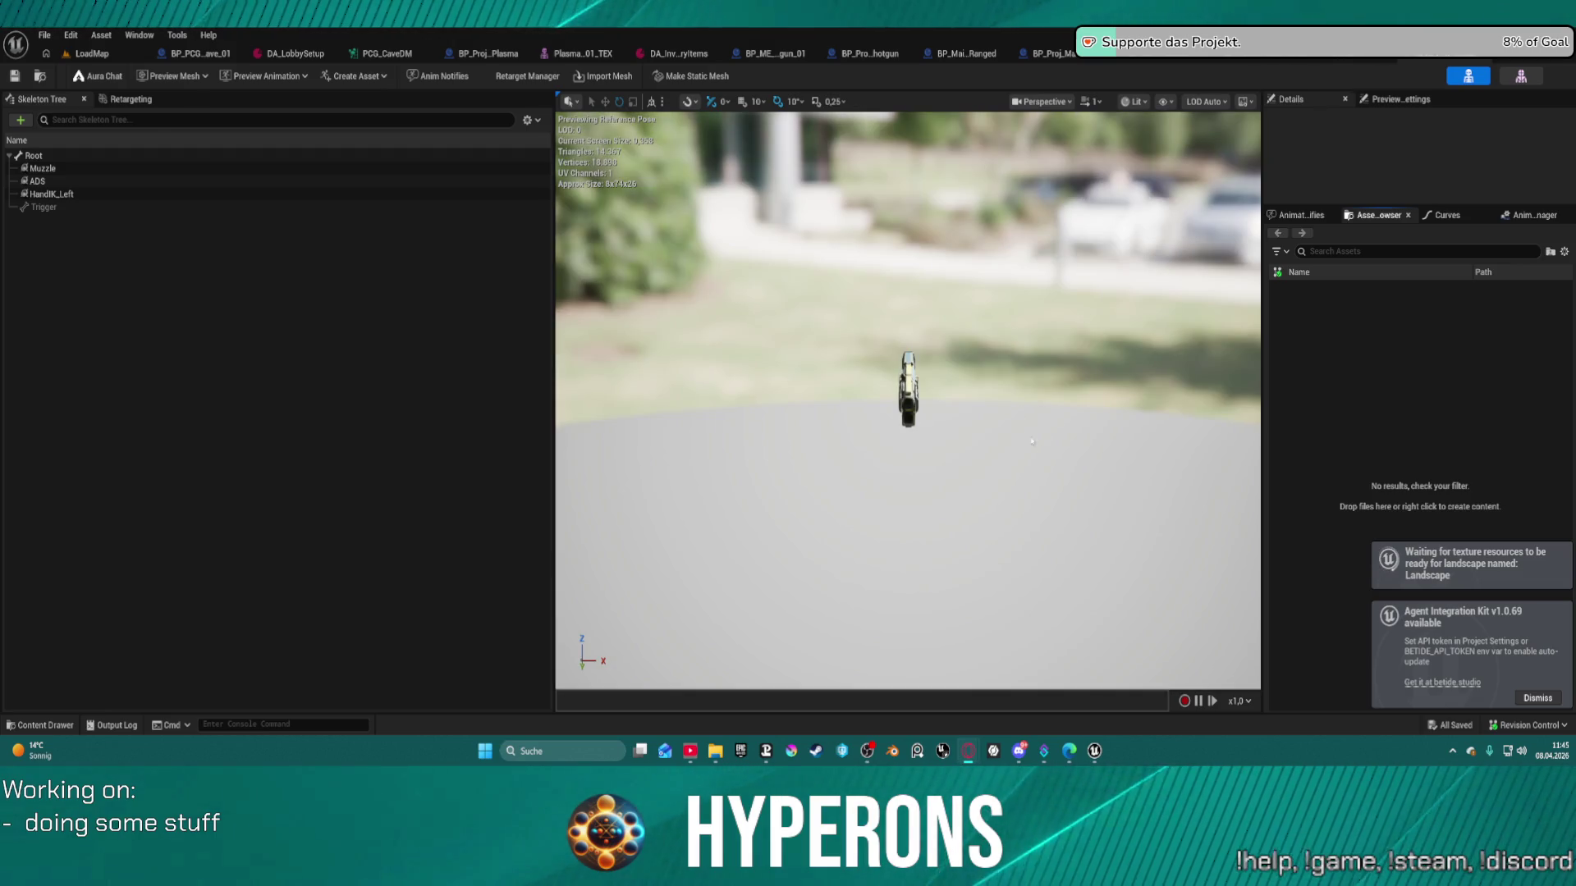
scroll(1058, 409, "down", 2)
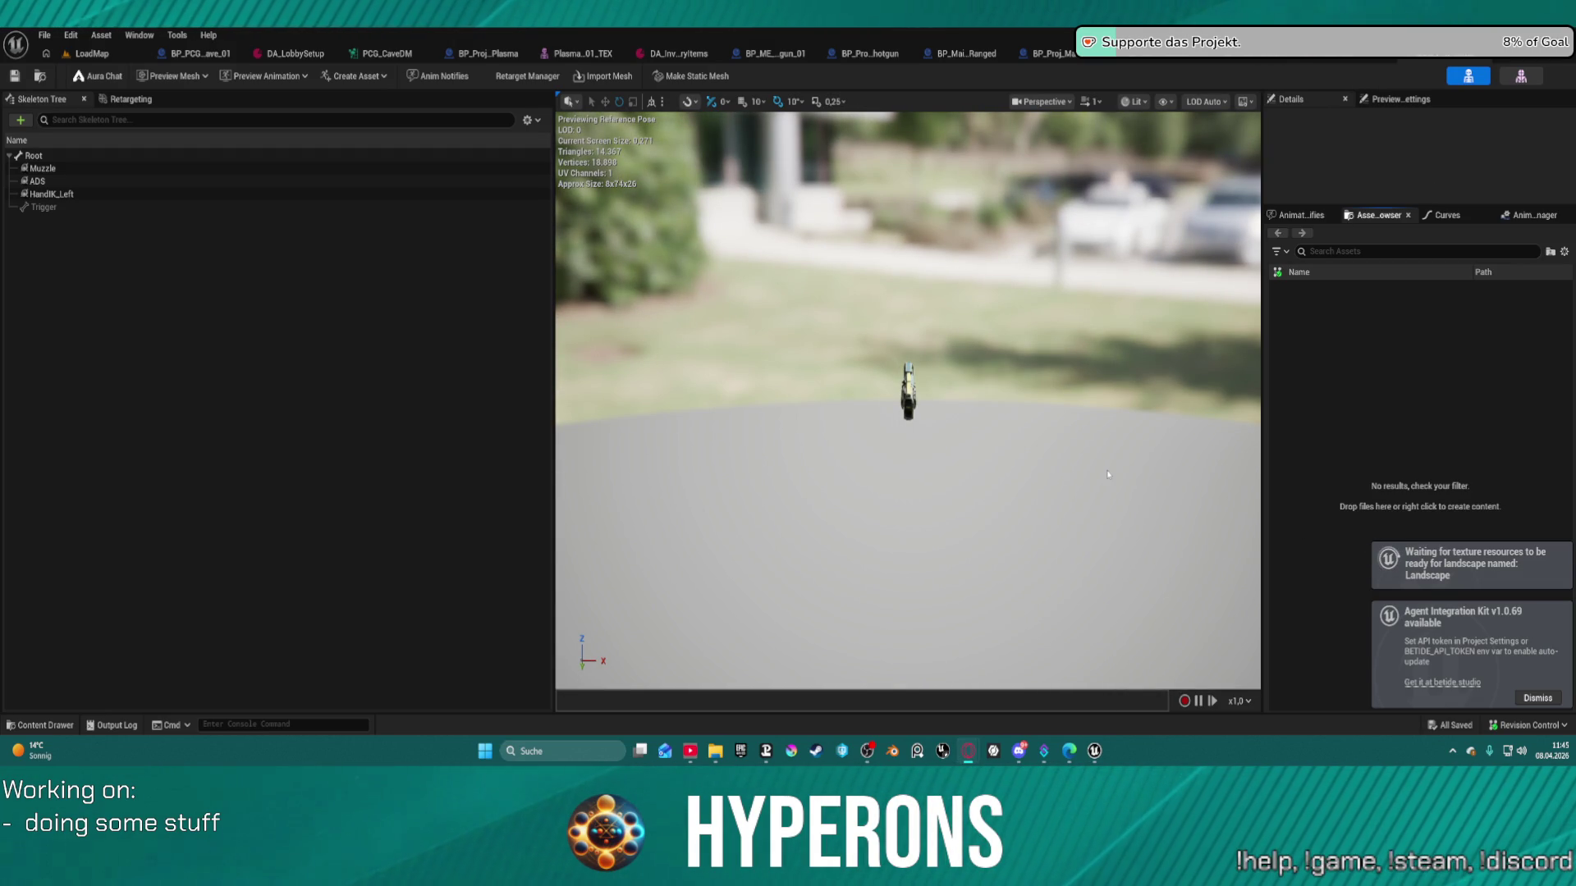
scroll(1149, 468, "up", 6)
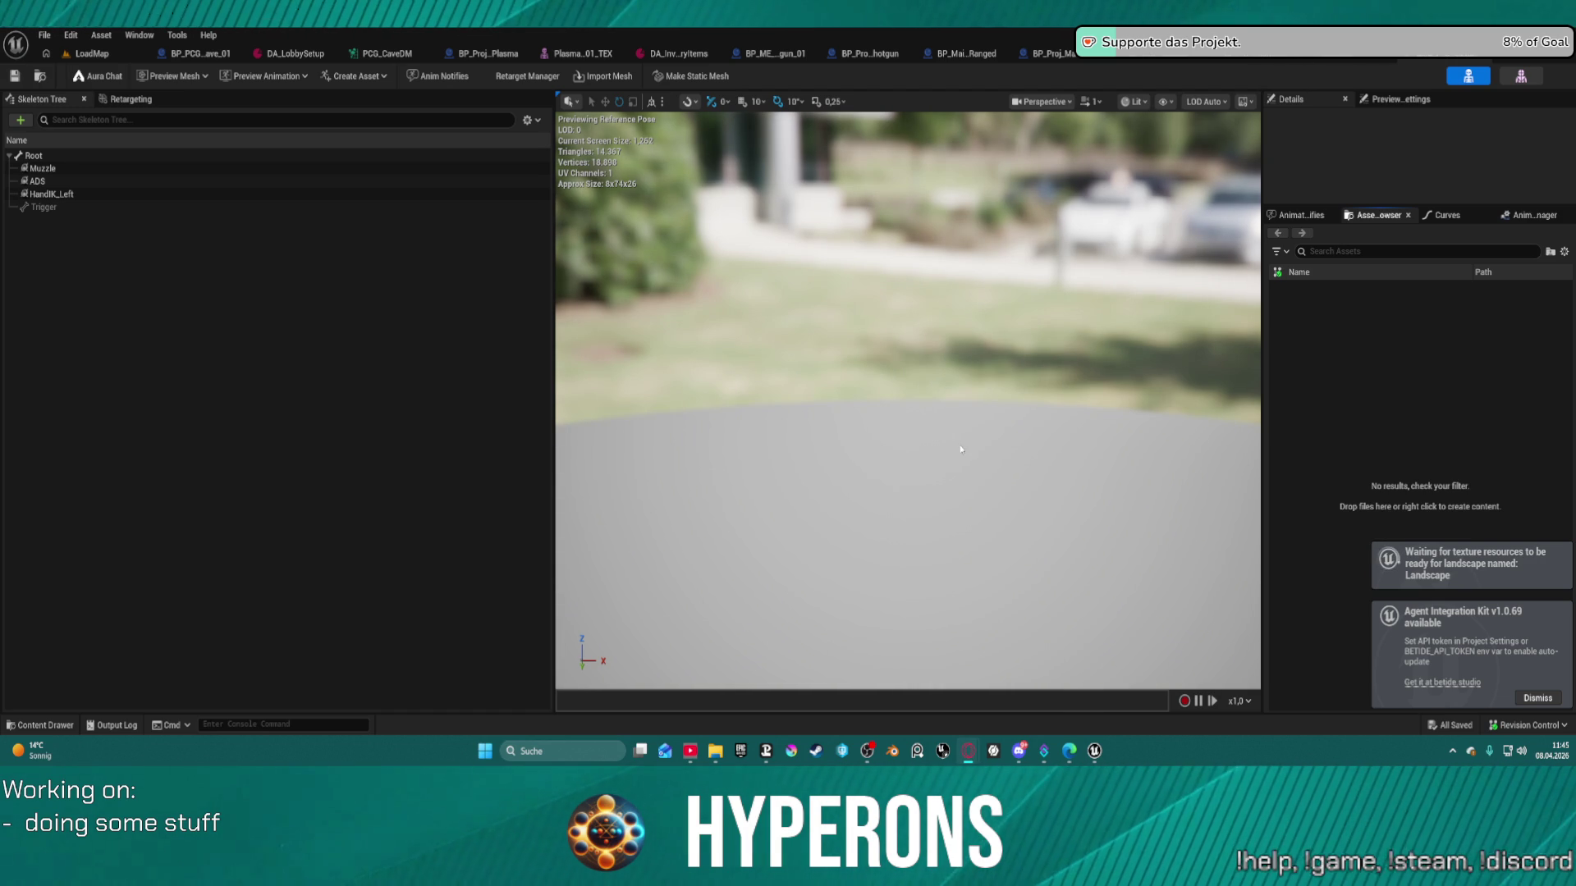
mouse_move(961, 449)
left_mouse_down()
mouse_move(870, 377)
mouse_move(878, 435)
mouse_move(903, 403)
mouse_move(800, 427)
mouse_move(788, 415)
mouse_move(714, 534)
left_mouse_up()
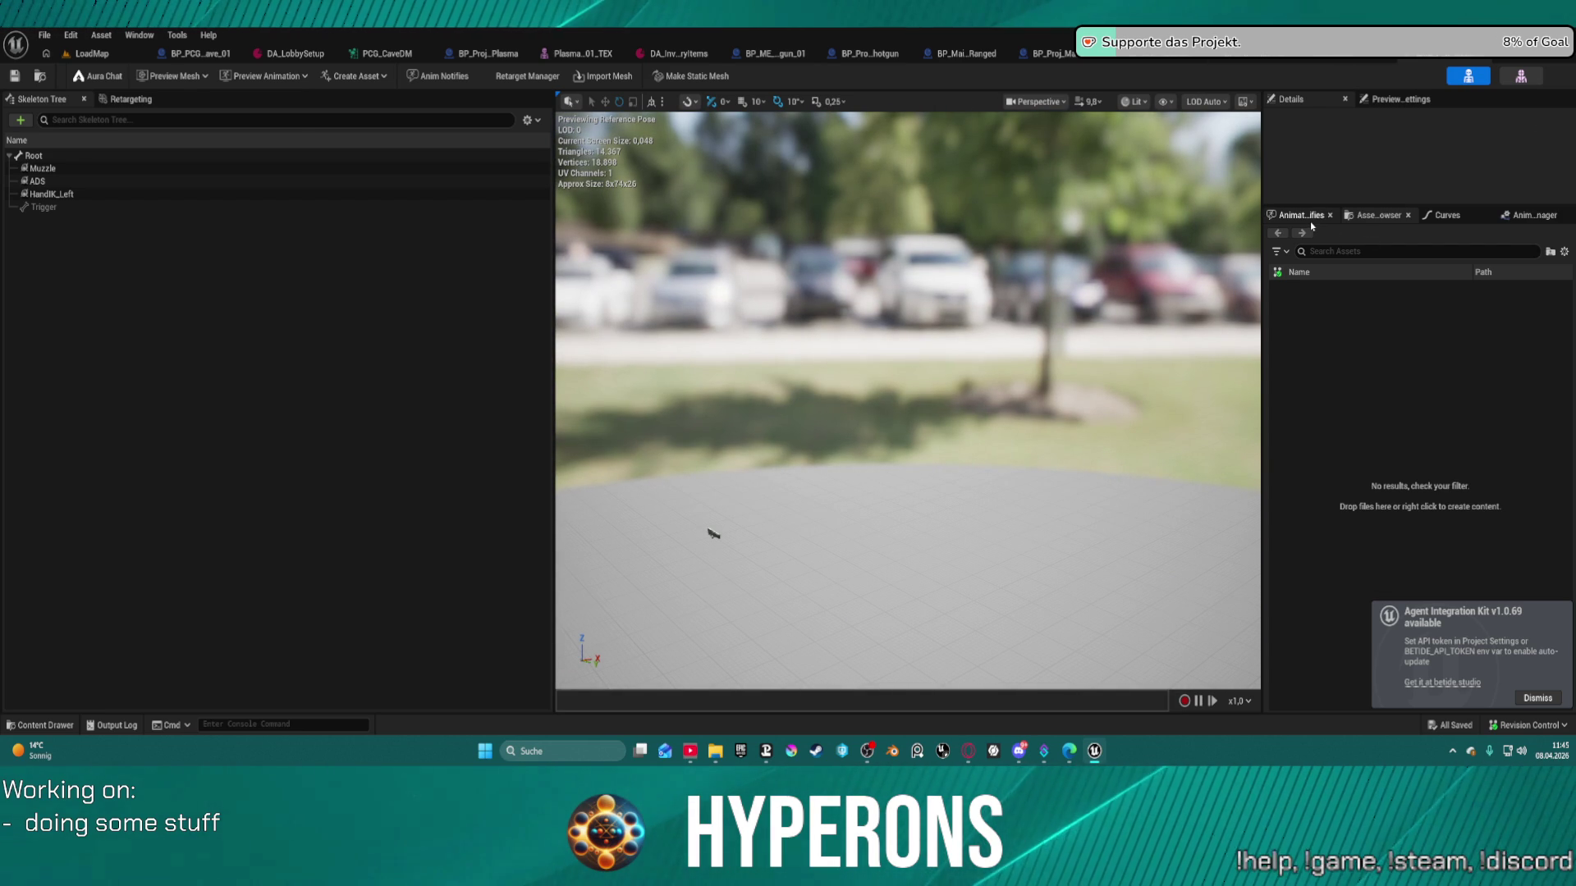
mouse_move(823, 429)
left_mouse_down()
mouse_move(823, 509)
mouse_move(823, 443)
mouse_move(862, 462)
left_mouse_up()
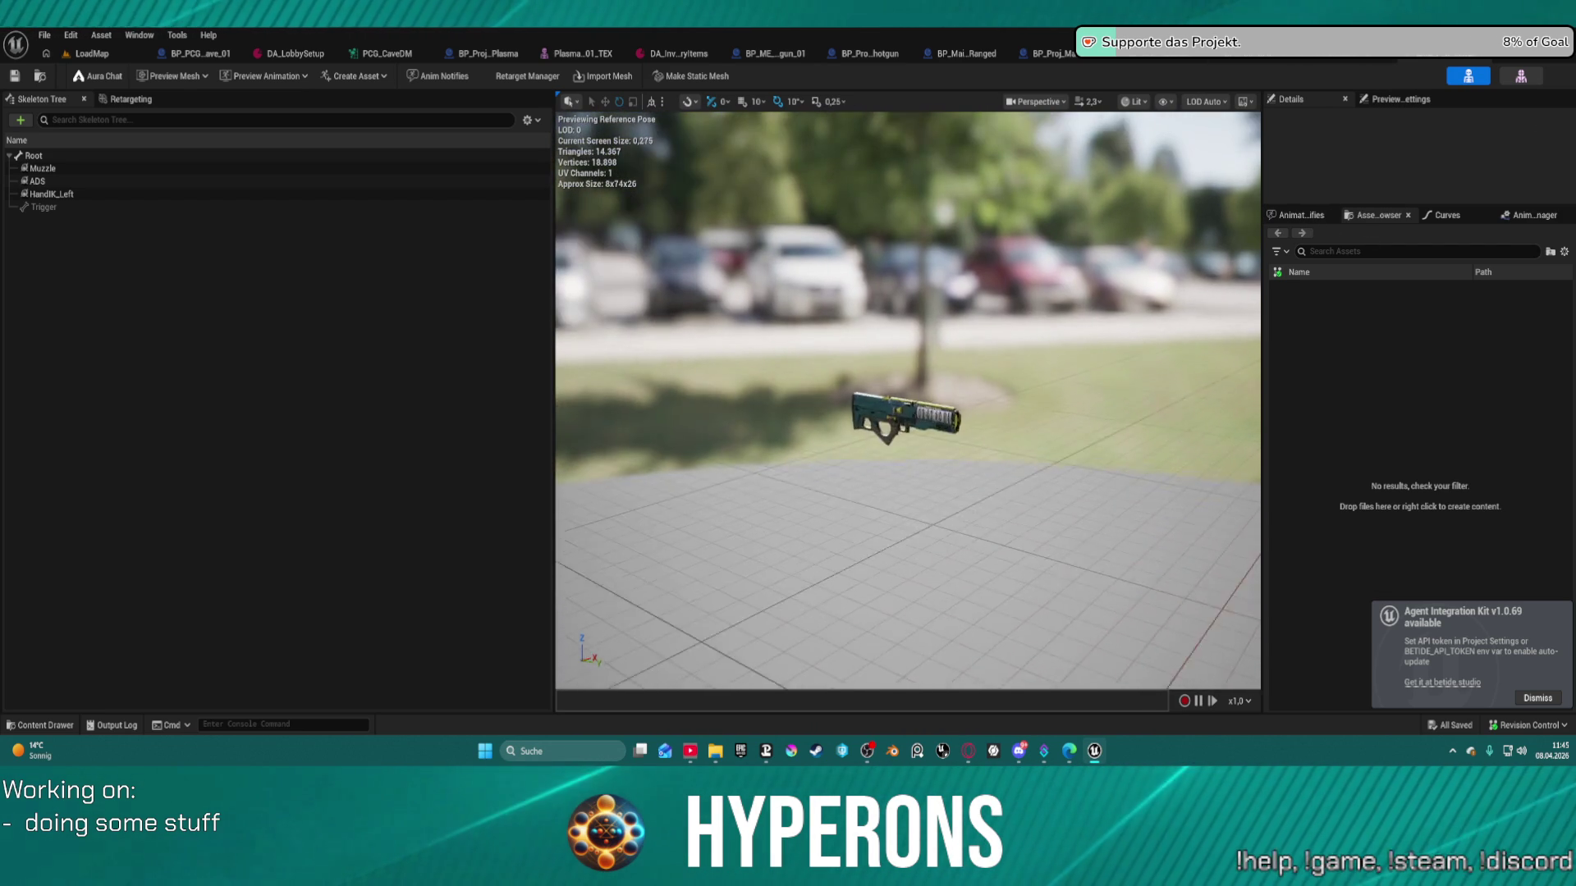
scroll(840, 502, "up", 3)
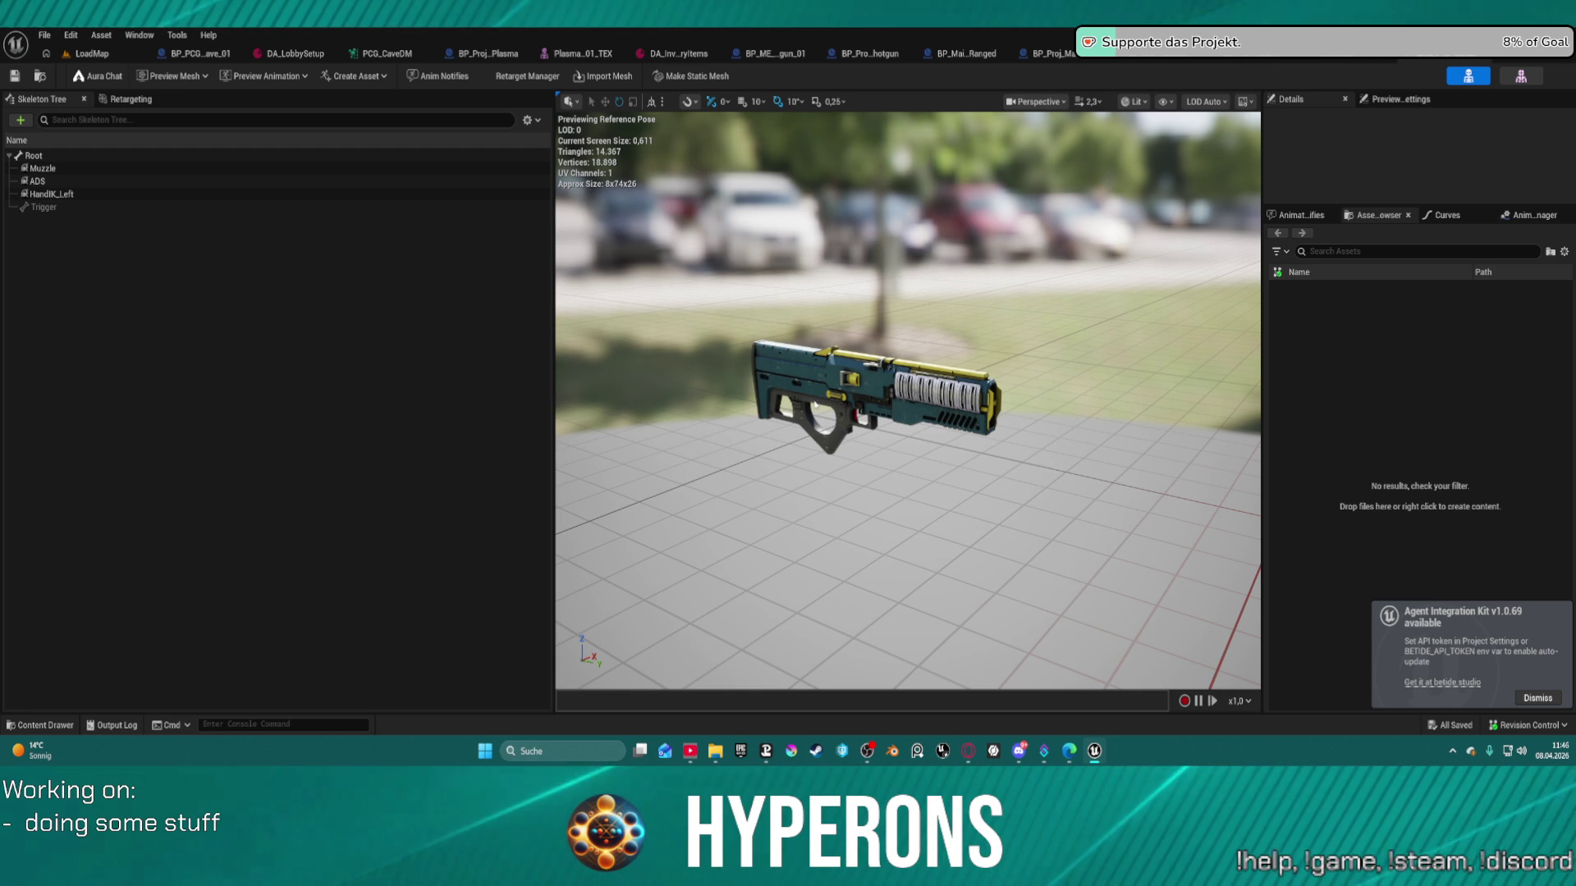
scroll(861, 321, "down", 4)
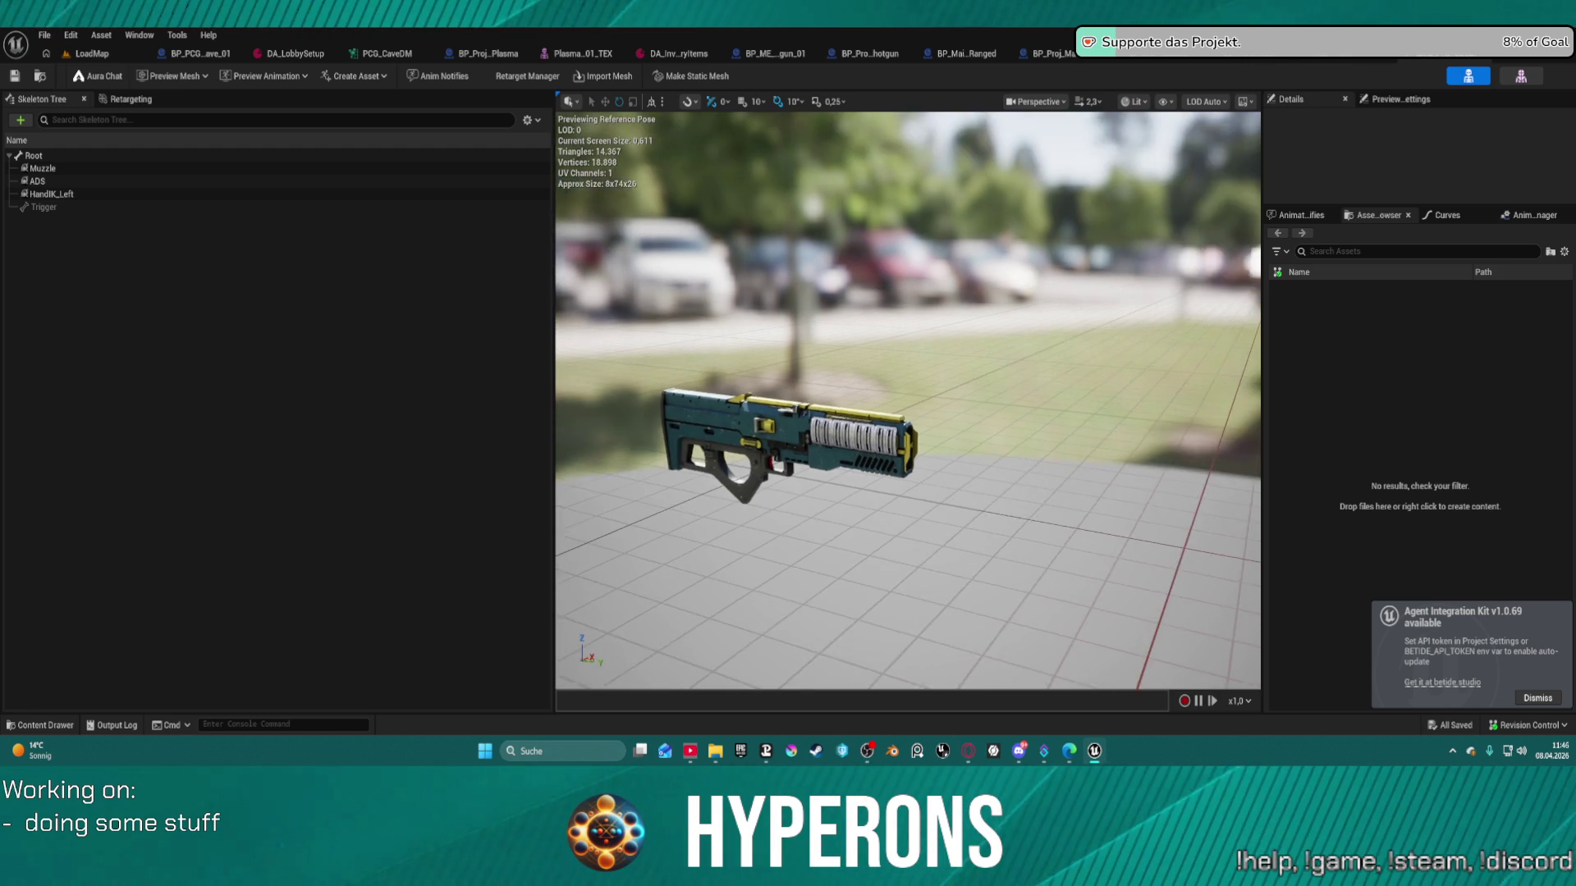
scroll(907, 400, "down", 2)
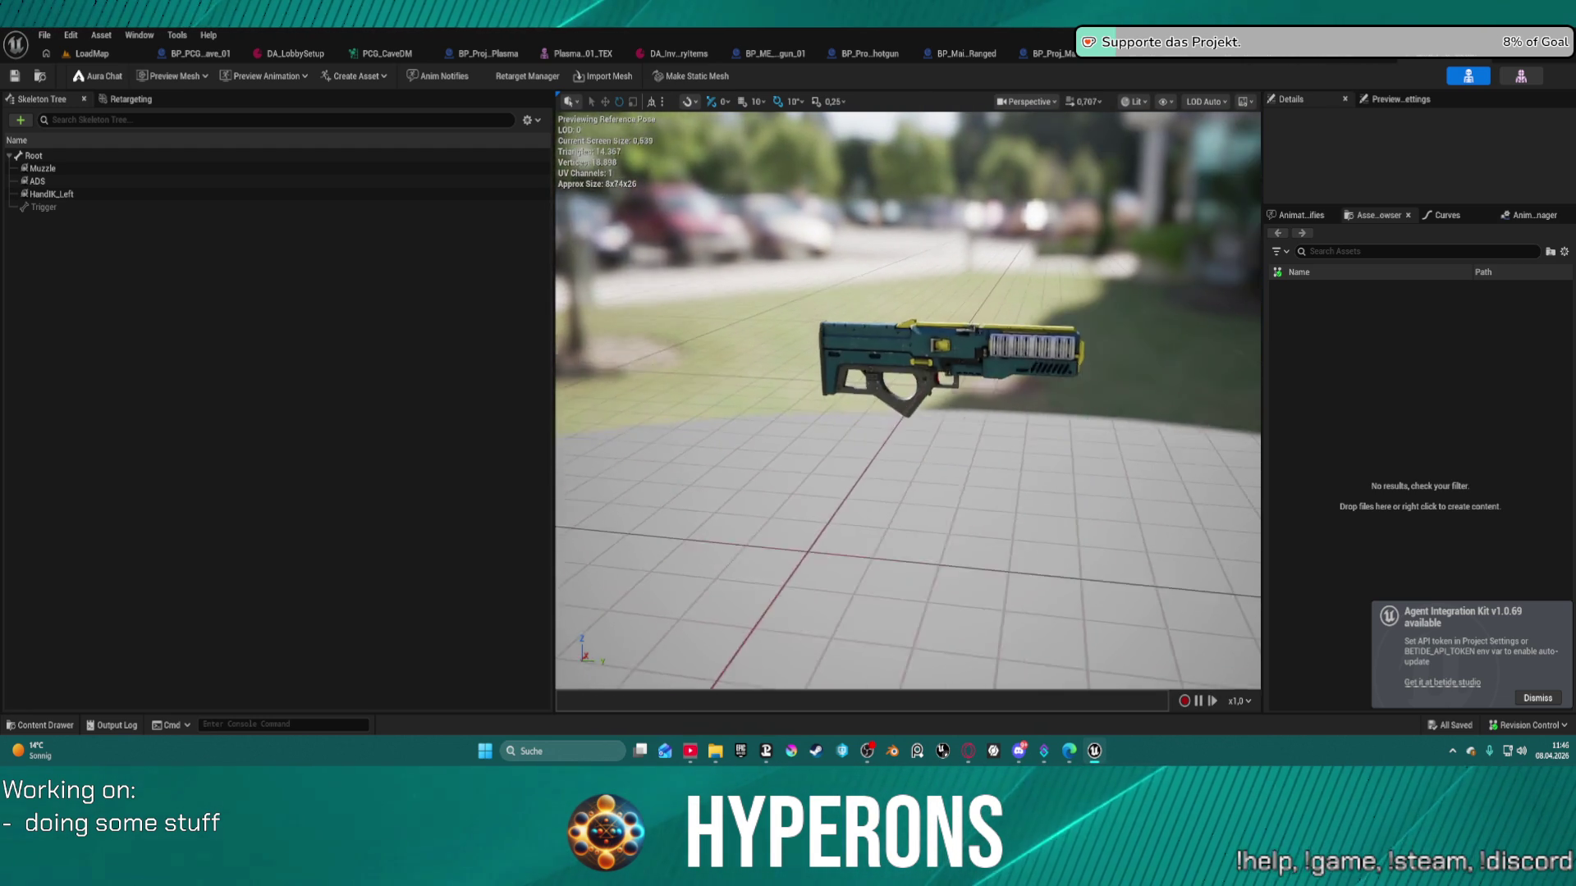
scroll(907, 400, "down", 1)
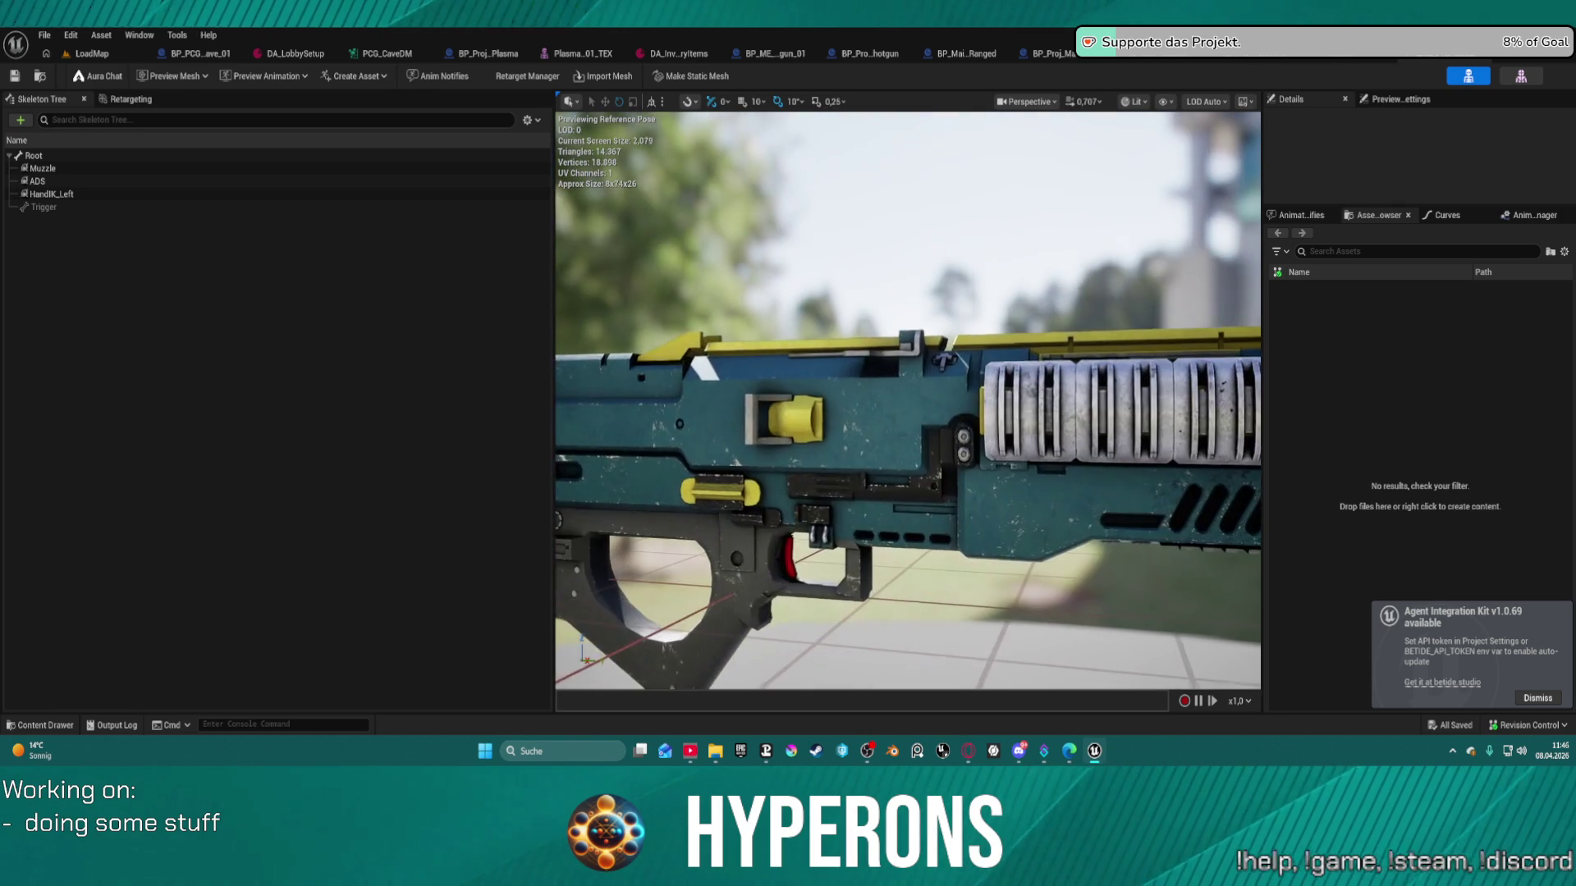
scroll(957, 463, "down", 2)
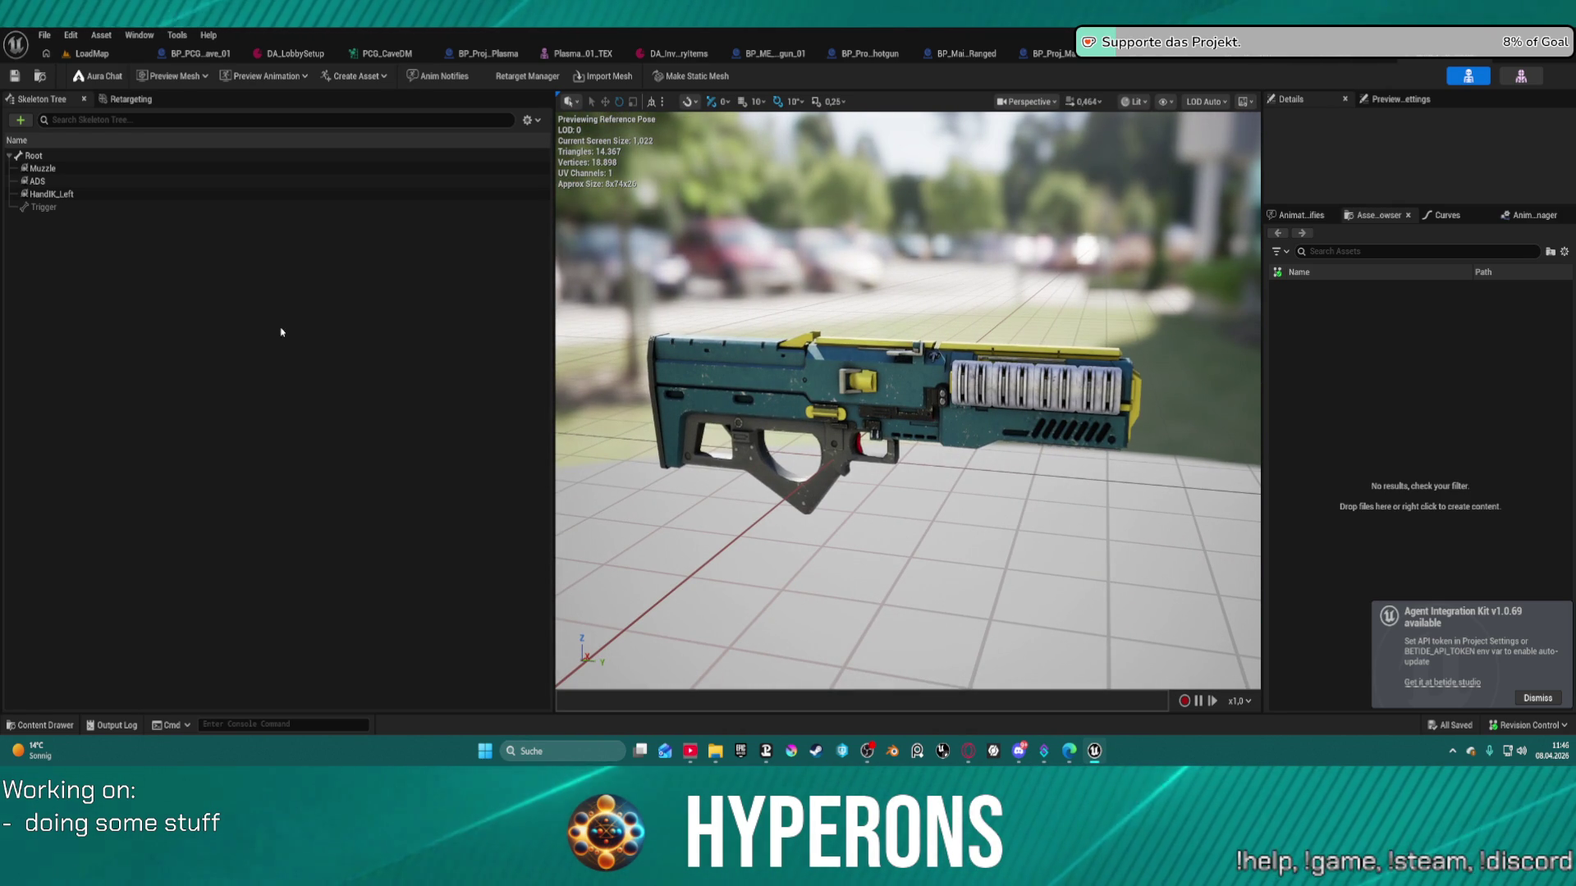
- Browse Scifi_Weapon_Vol01 > Mesh > Mox_T20_Shotgun and open SK_MoxT20_Shotgun_Y_01a in the mesh editor
left_click(38, 725)
scroll(63, 652, "down", 10)
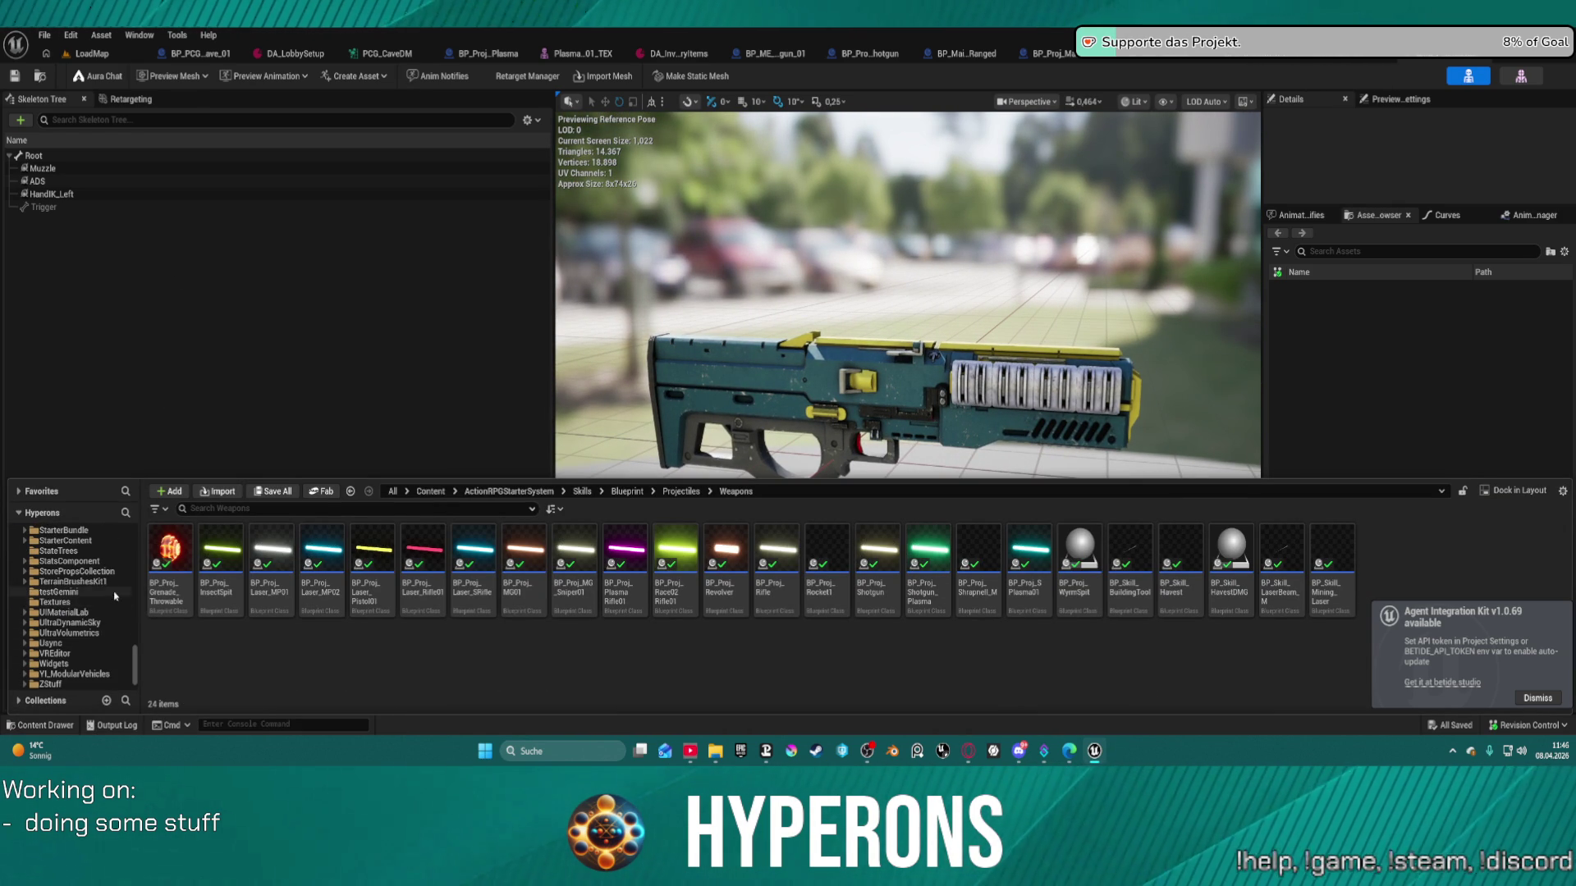
scroll(115, 596, "up", 4)
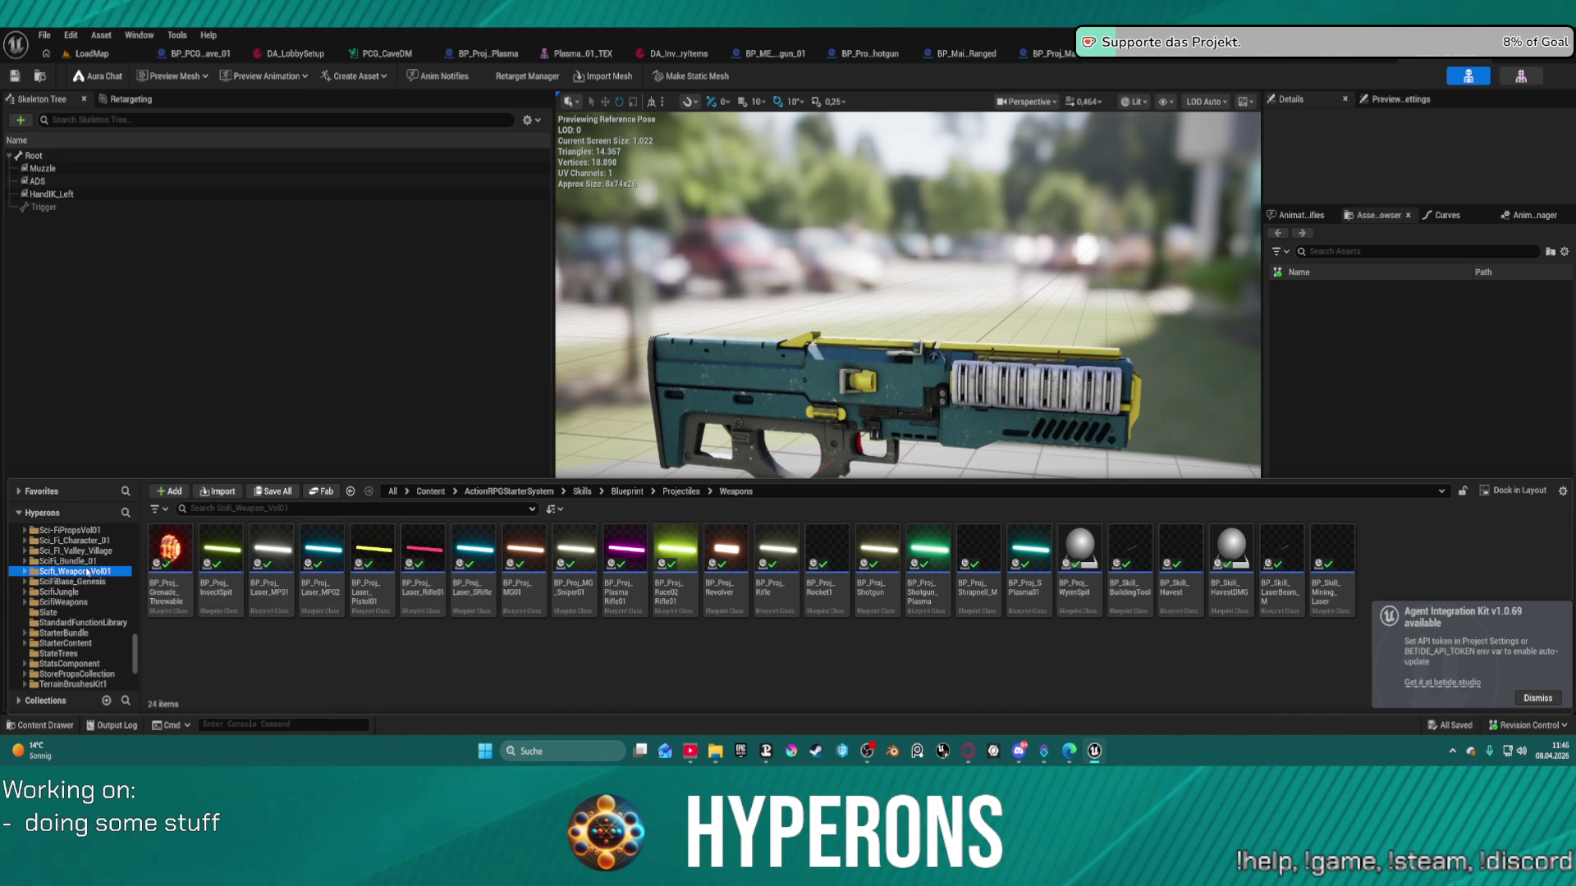
left_click(88, 572)
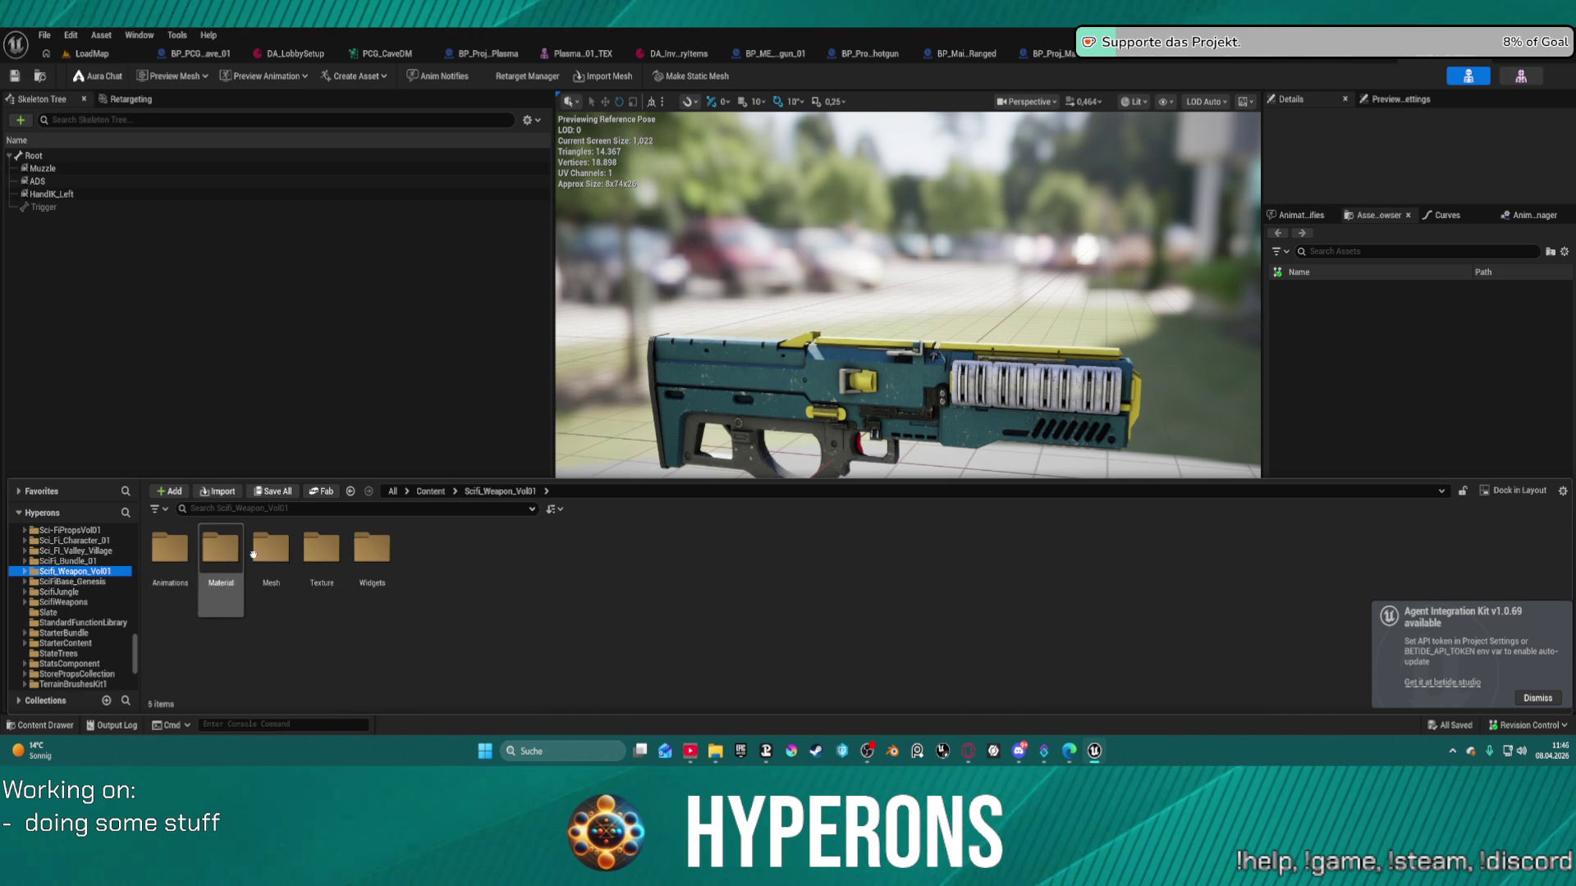
double_click(271, 548)
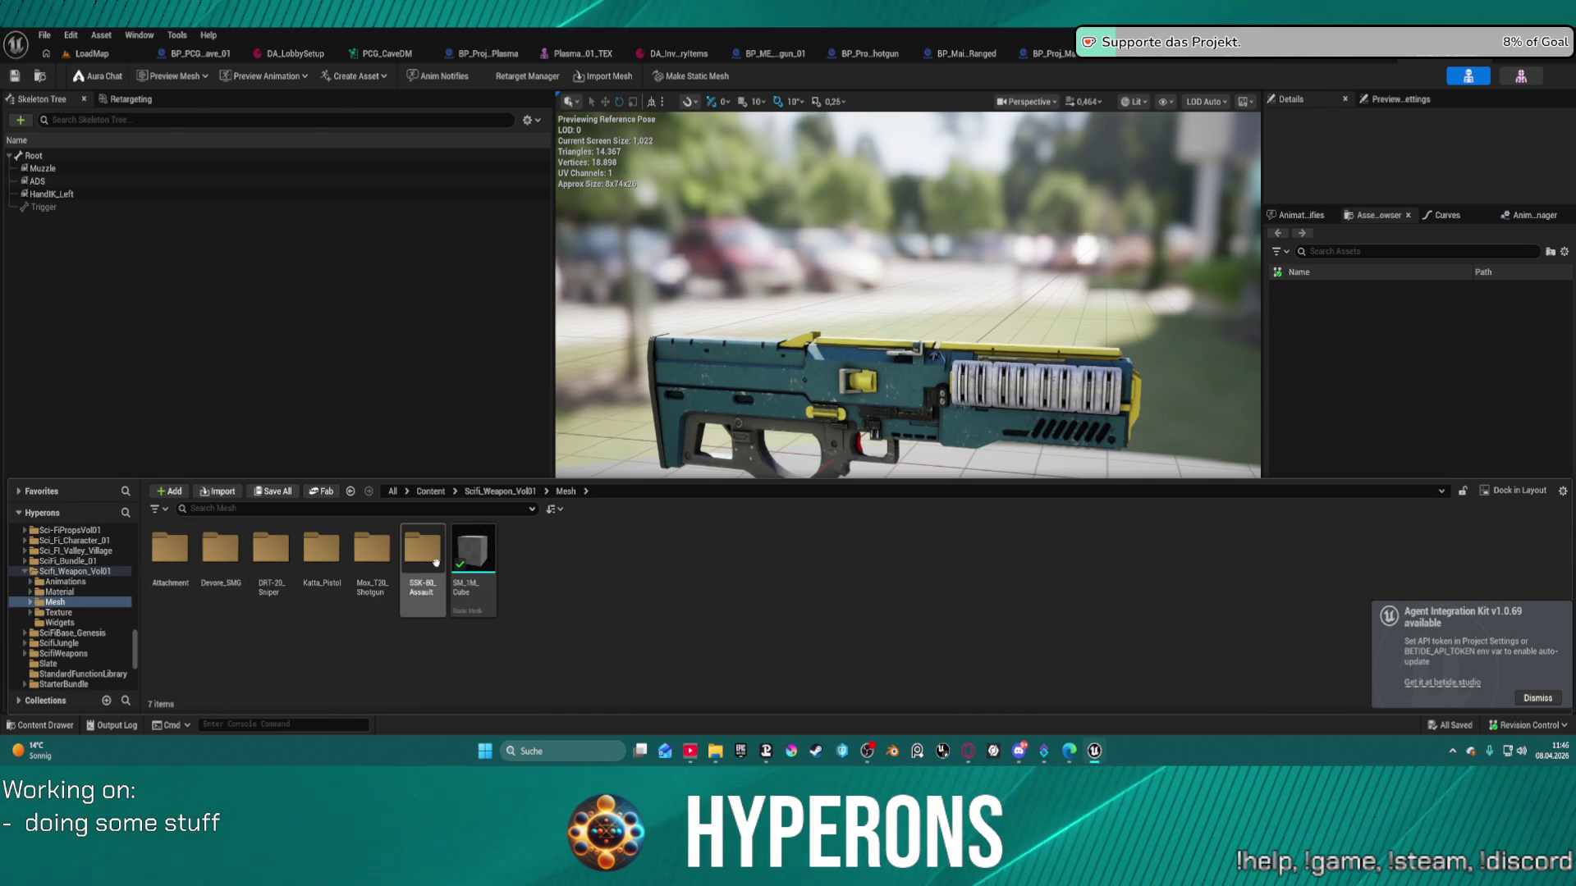
double_click(372, 558)
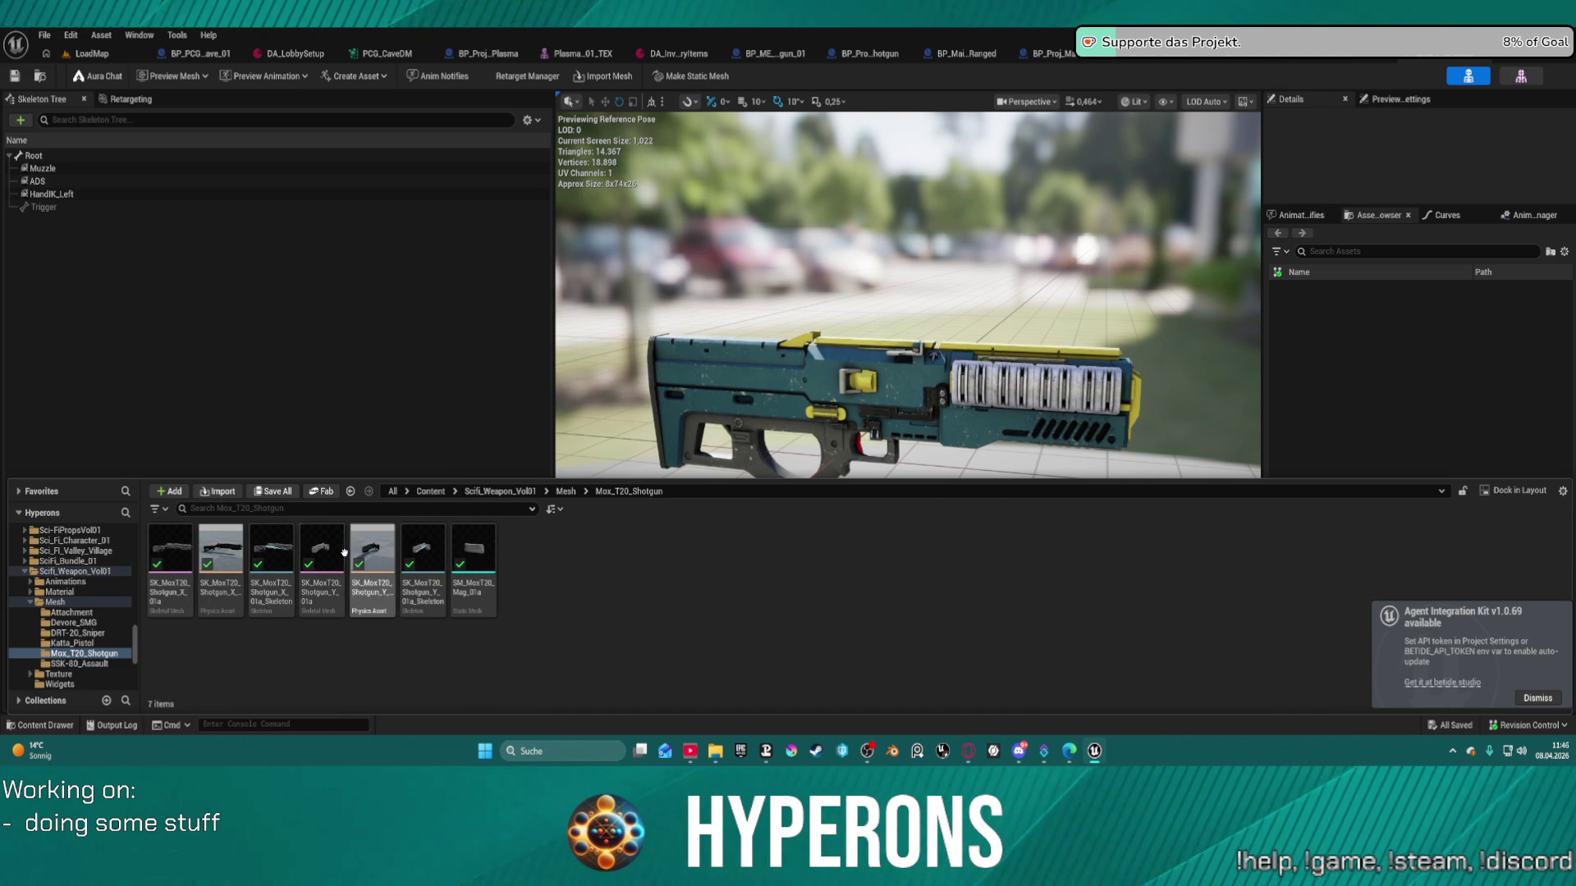
left_click(328, 543)
double_click(330, 543)
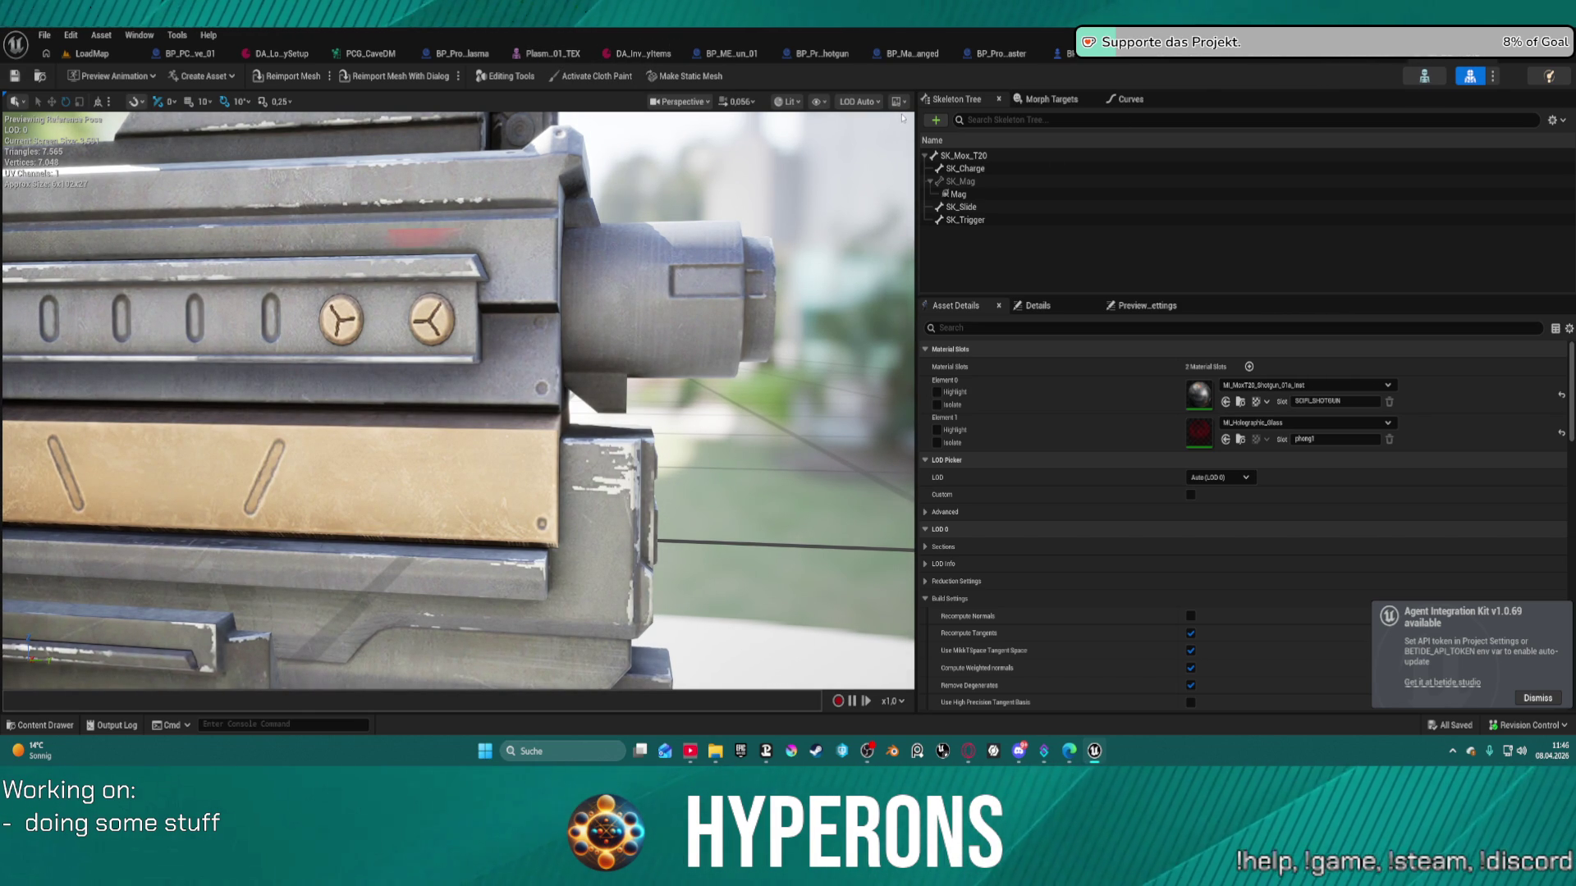
- Open SKM_P_Shotgun01 from the Content Meshes folder in the mesh editor
key("ctrl+space")
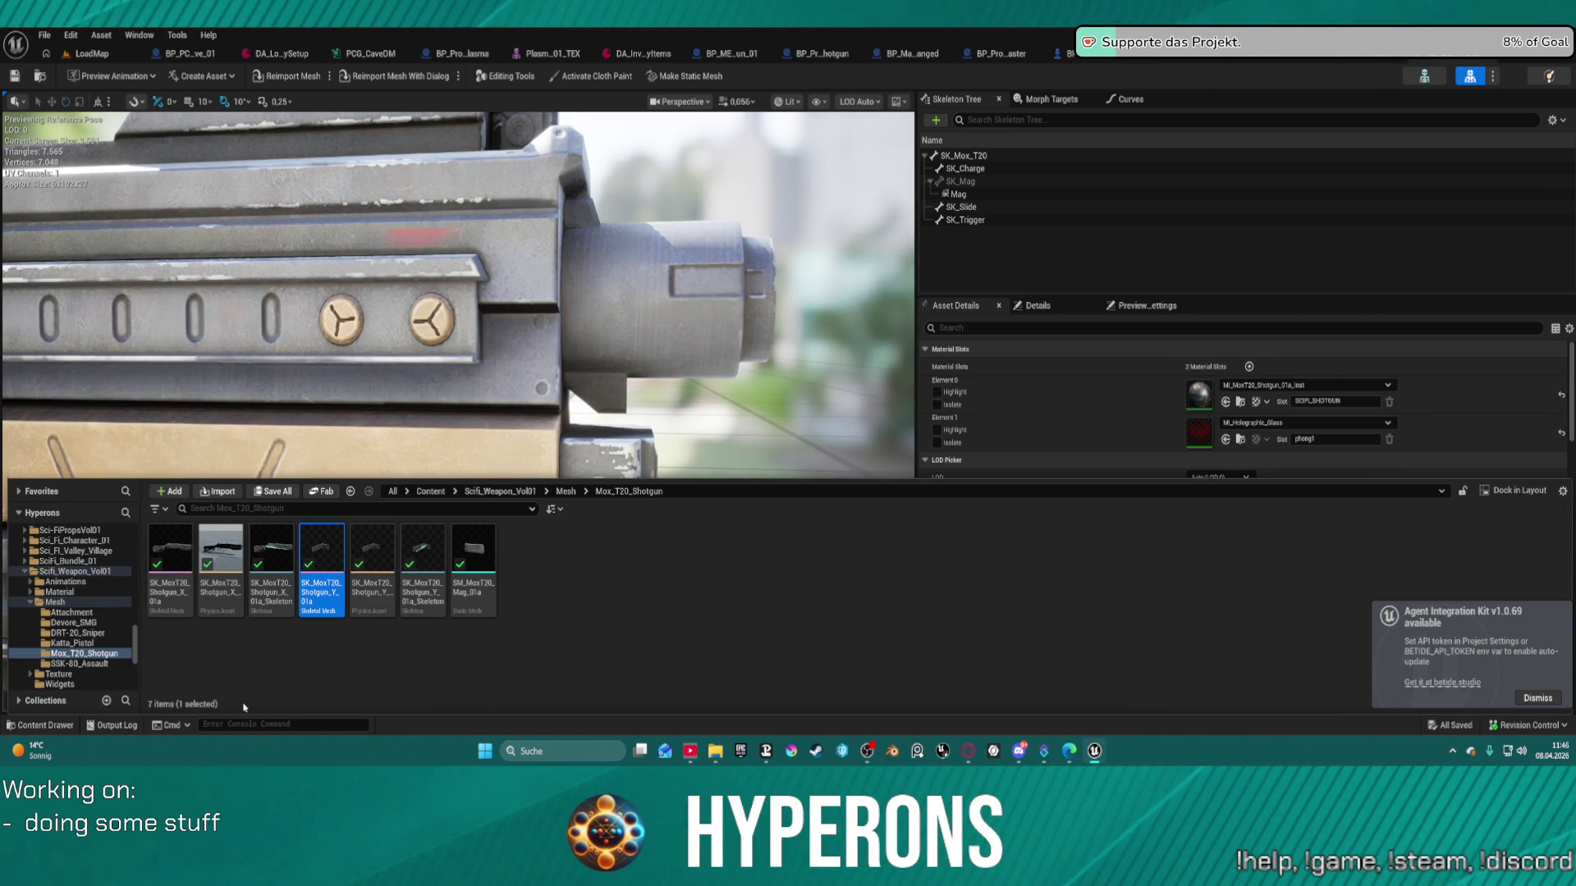
scroll(66, 612, "up", 5)
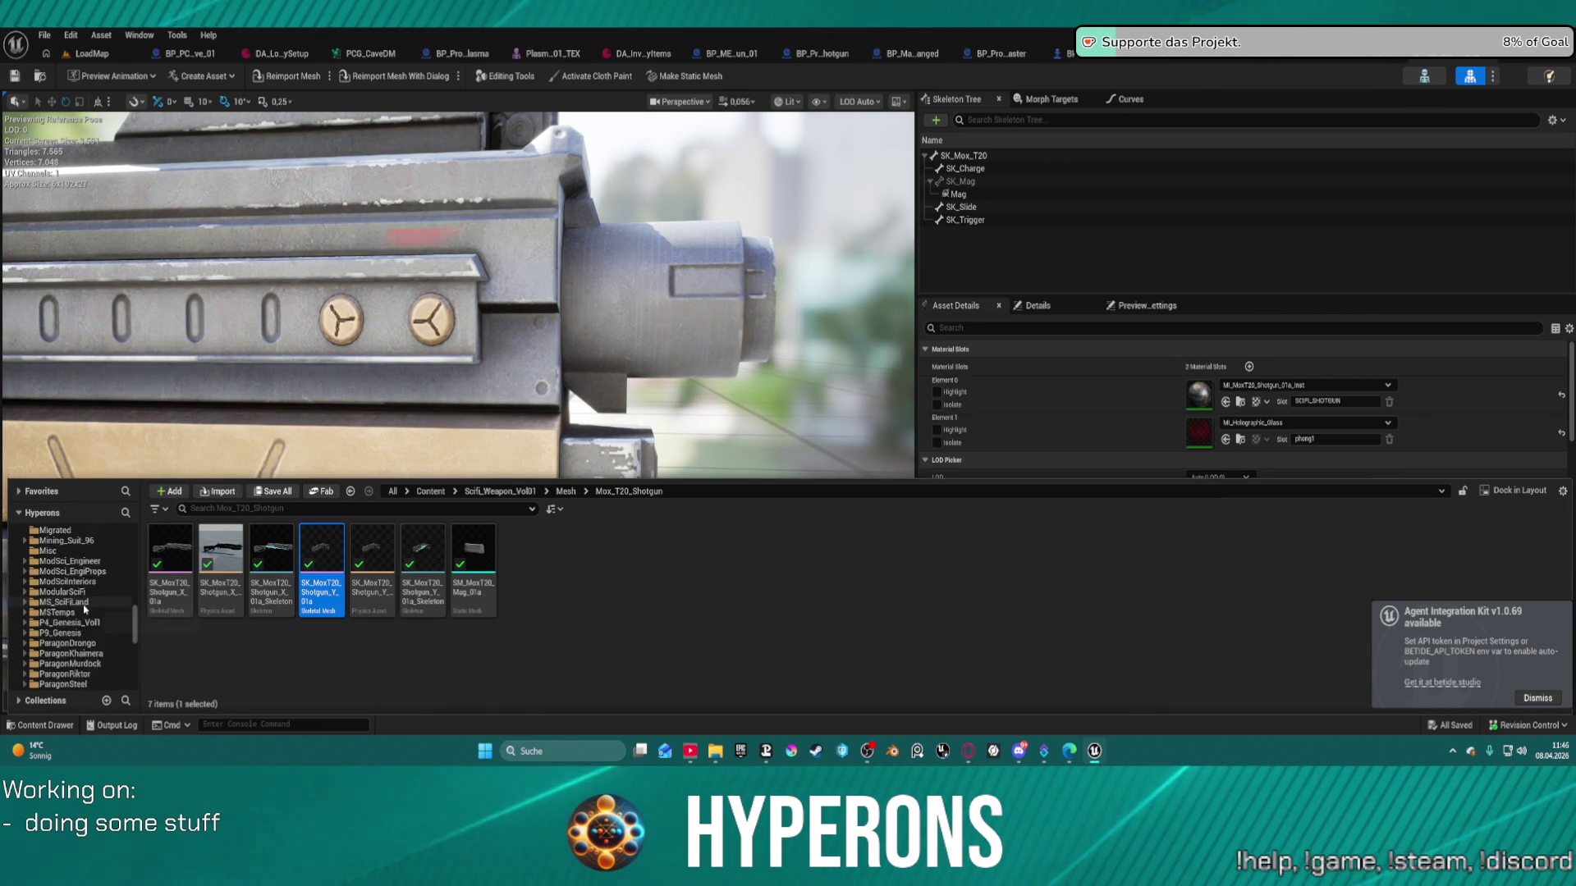
scroll(76, 624, "up", 2)
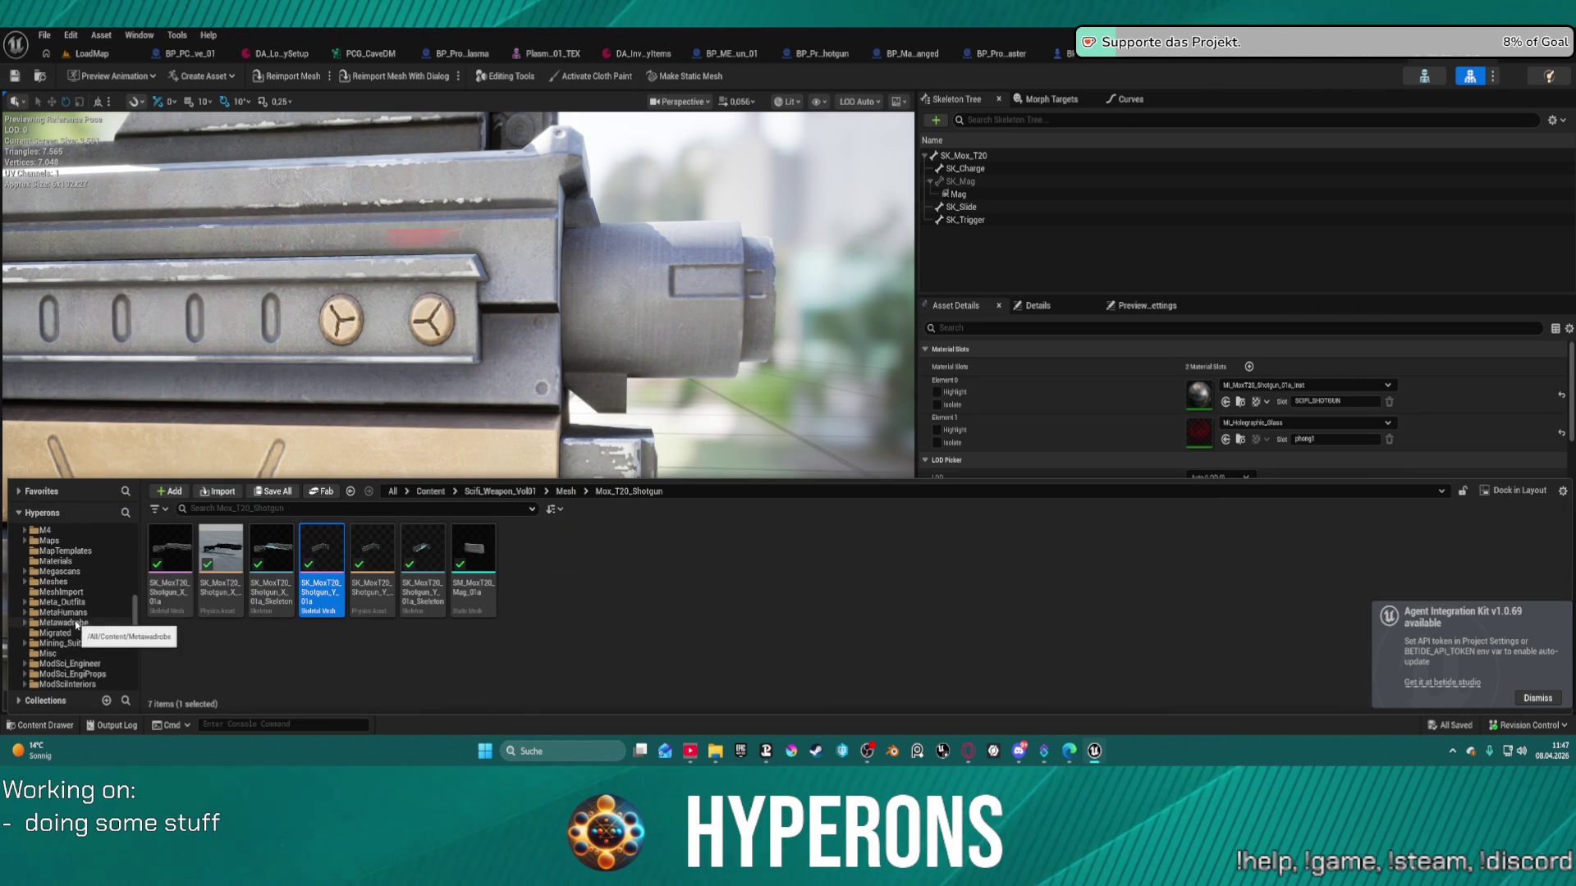
left_click(70, 582)
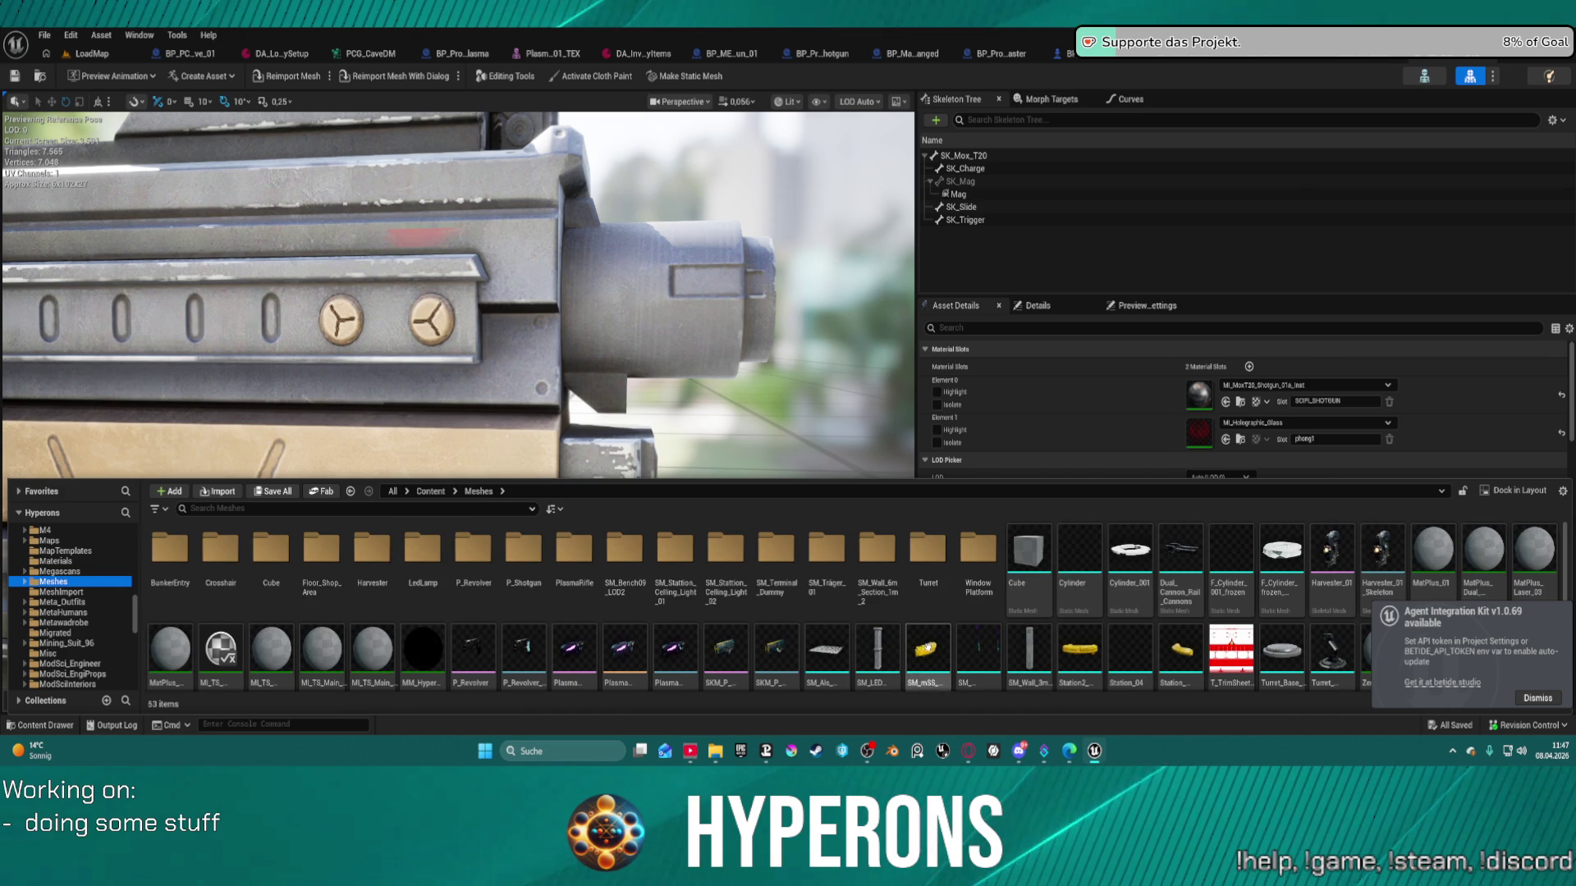
left_click(717, 612)
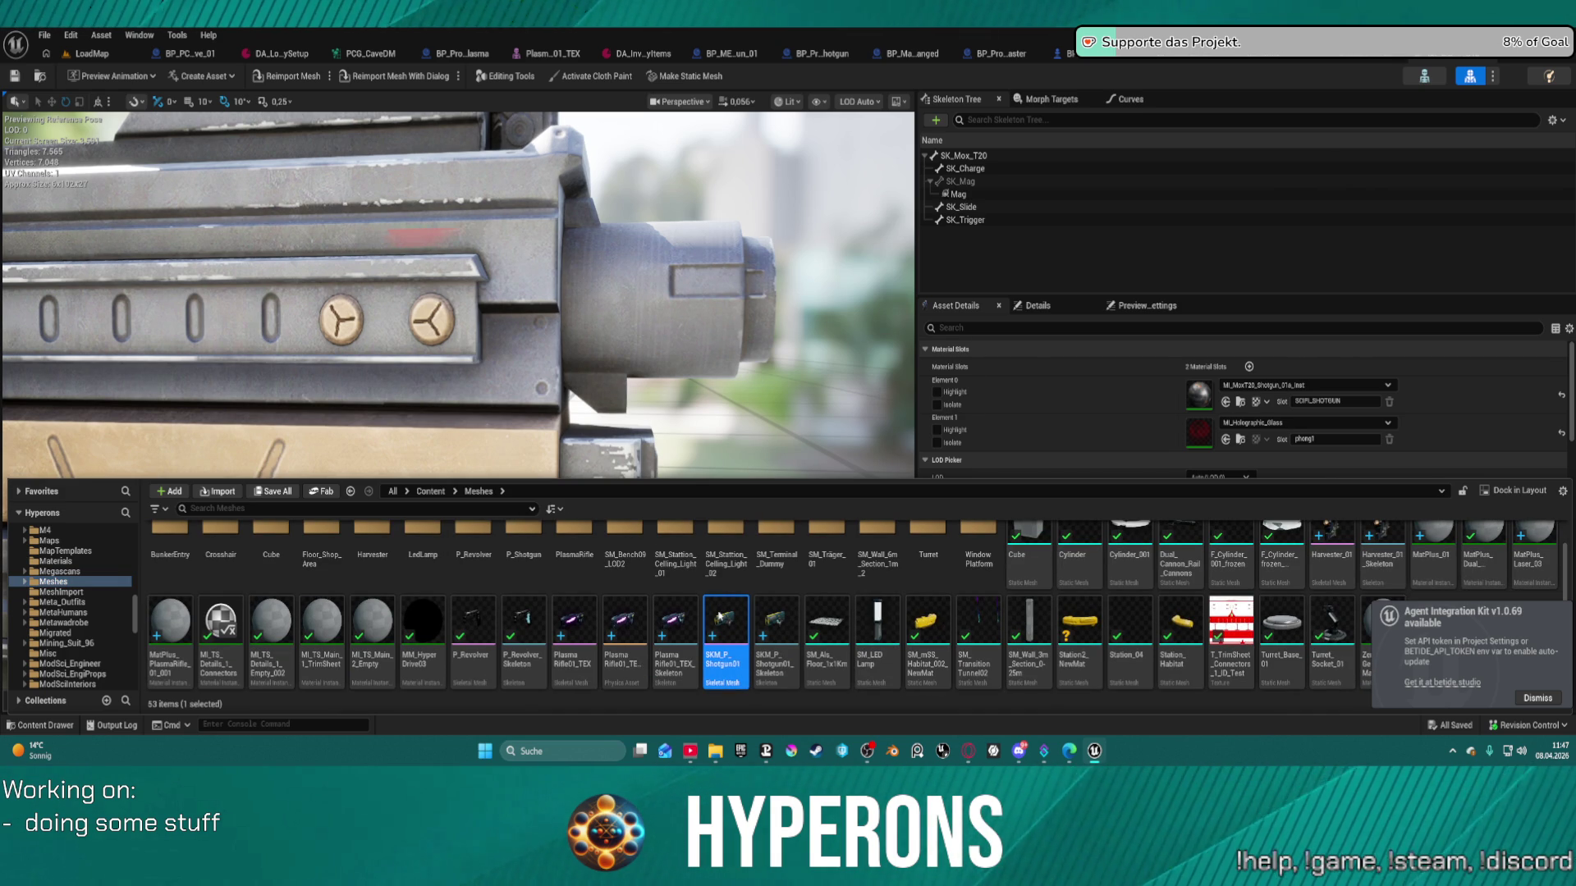
double_click(719, 615)
- Orbit and zoom over the shotgun's grip, barrel shroud and front end
left_click_drag(691, 585, 574, 584)
scroll(575, 584, "up", 5)
scroll(458, 401, "down", 5)
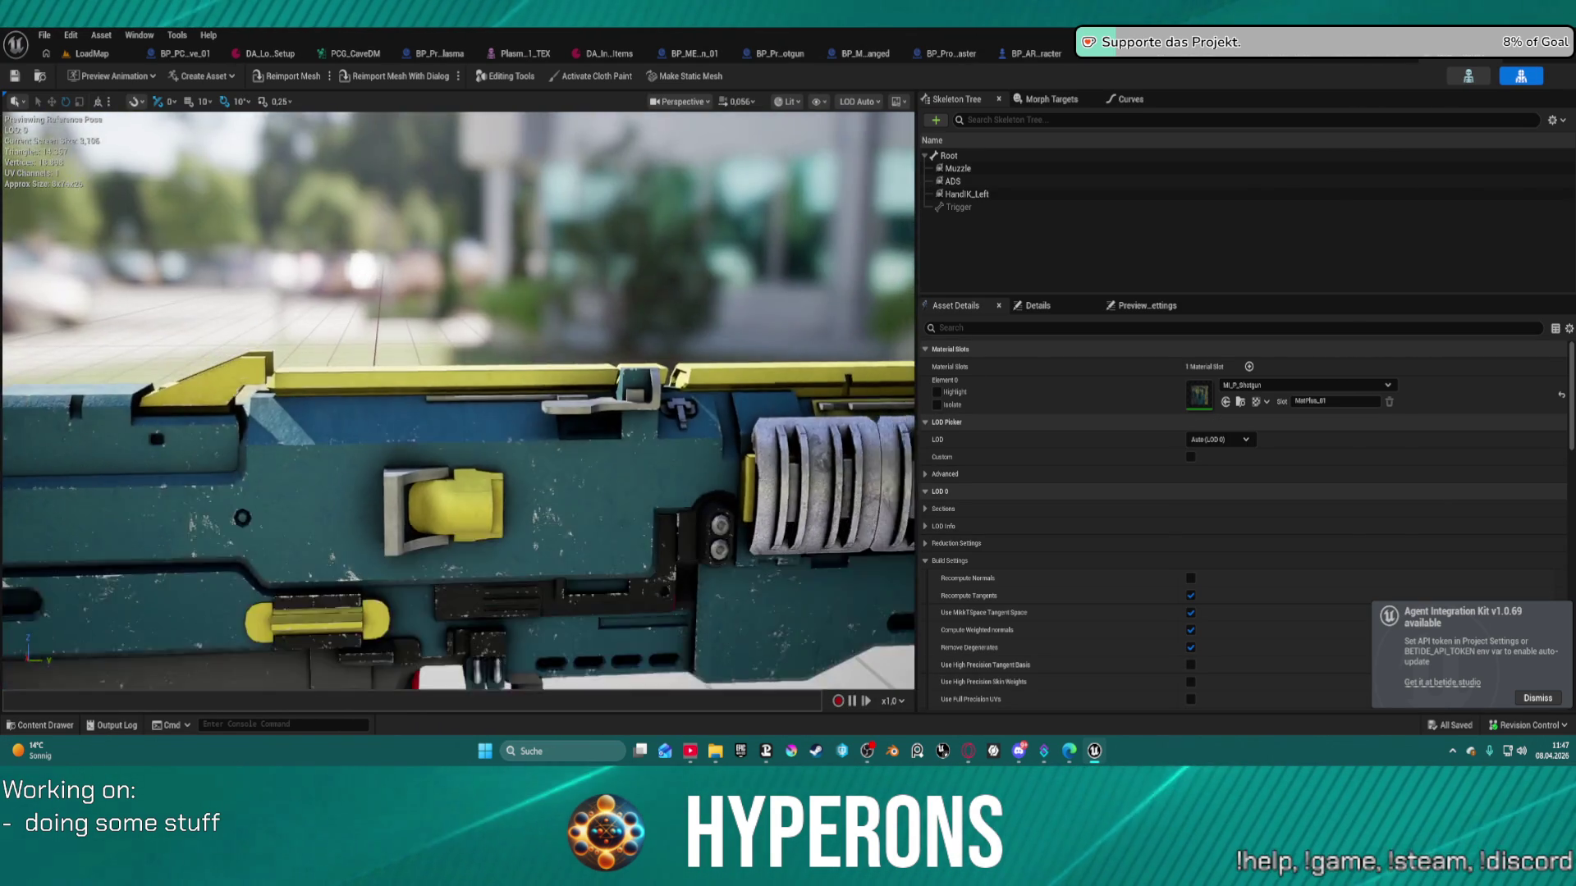
scroll(458, 401, "up", 5)
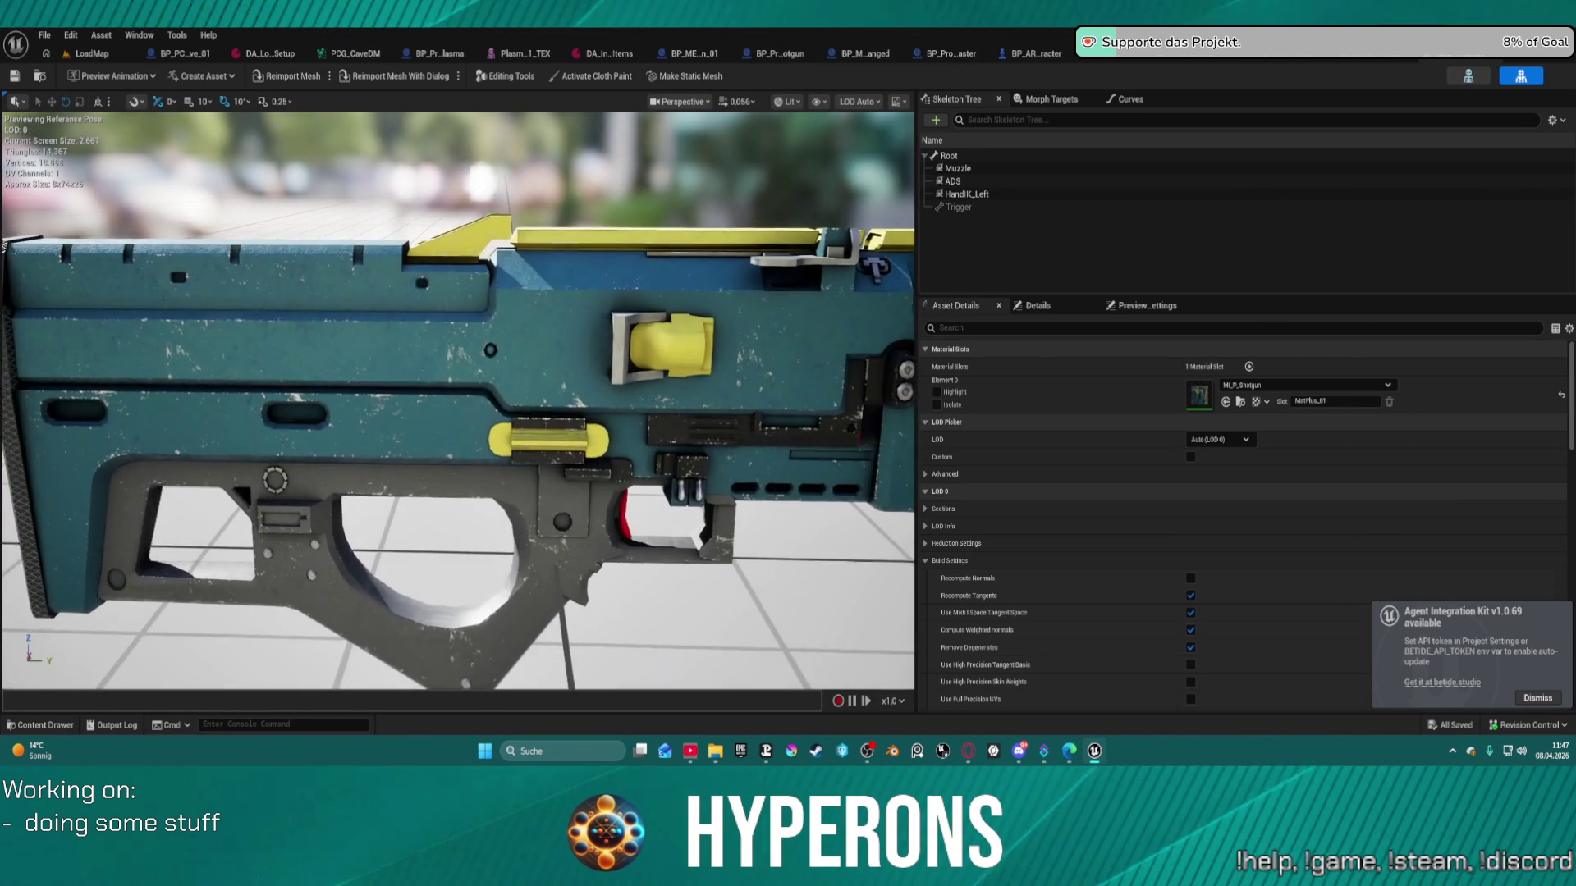
left_click_drag(458, 401, 329, 401)
scroll(458, 401, "up", 3)
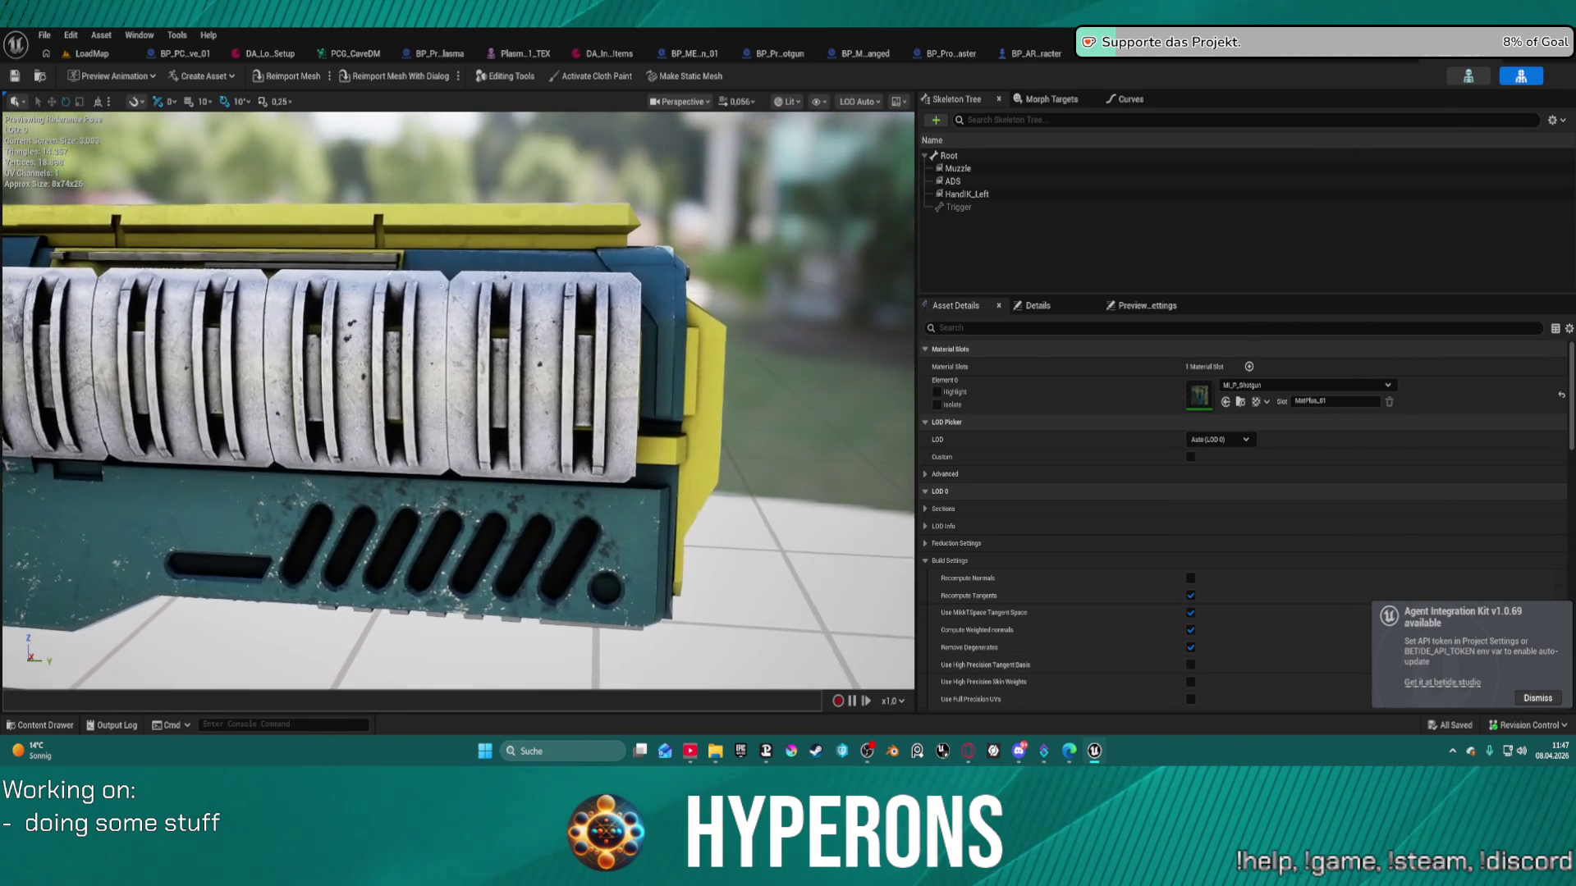
scroll(458, 401, "up", 1)
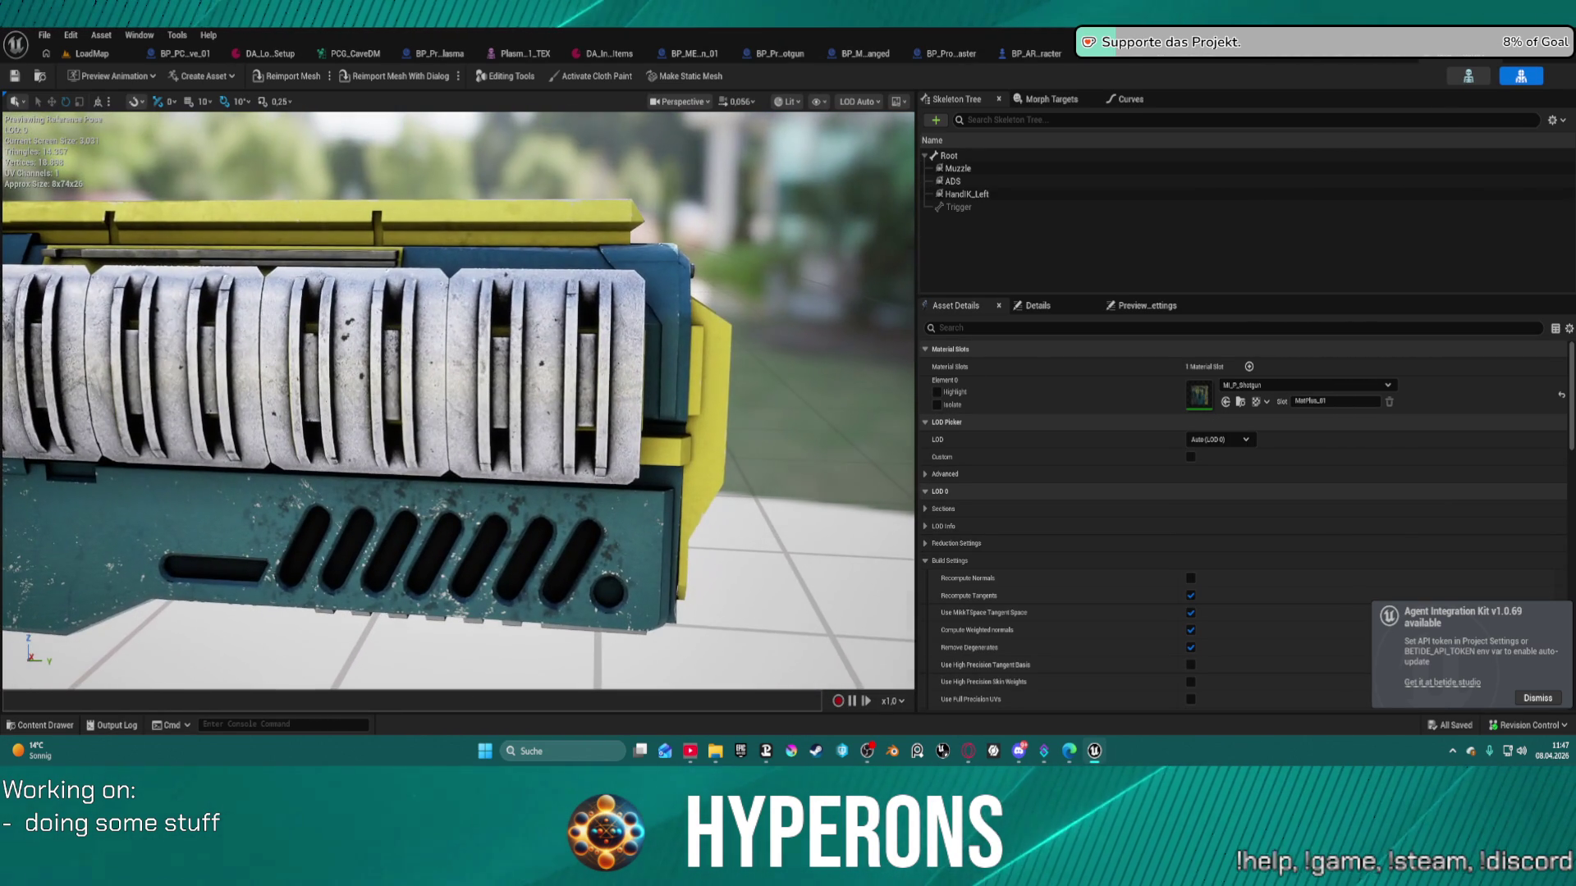
scroll(458, 401, "down", 5)
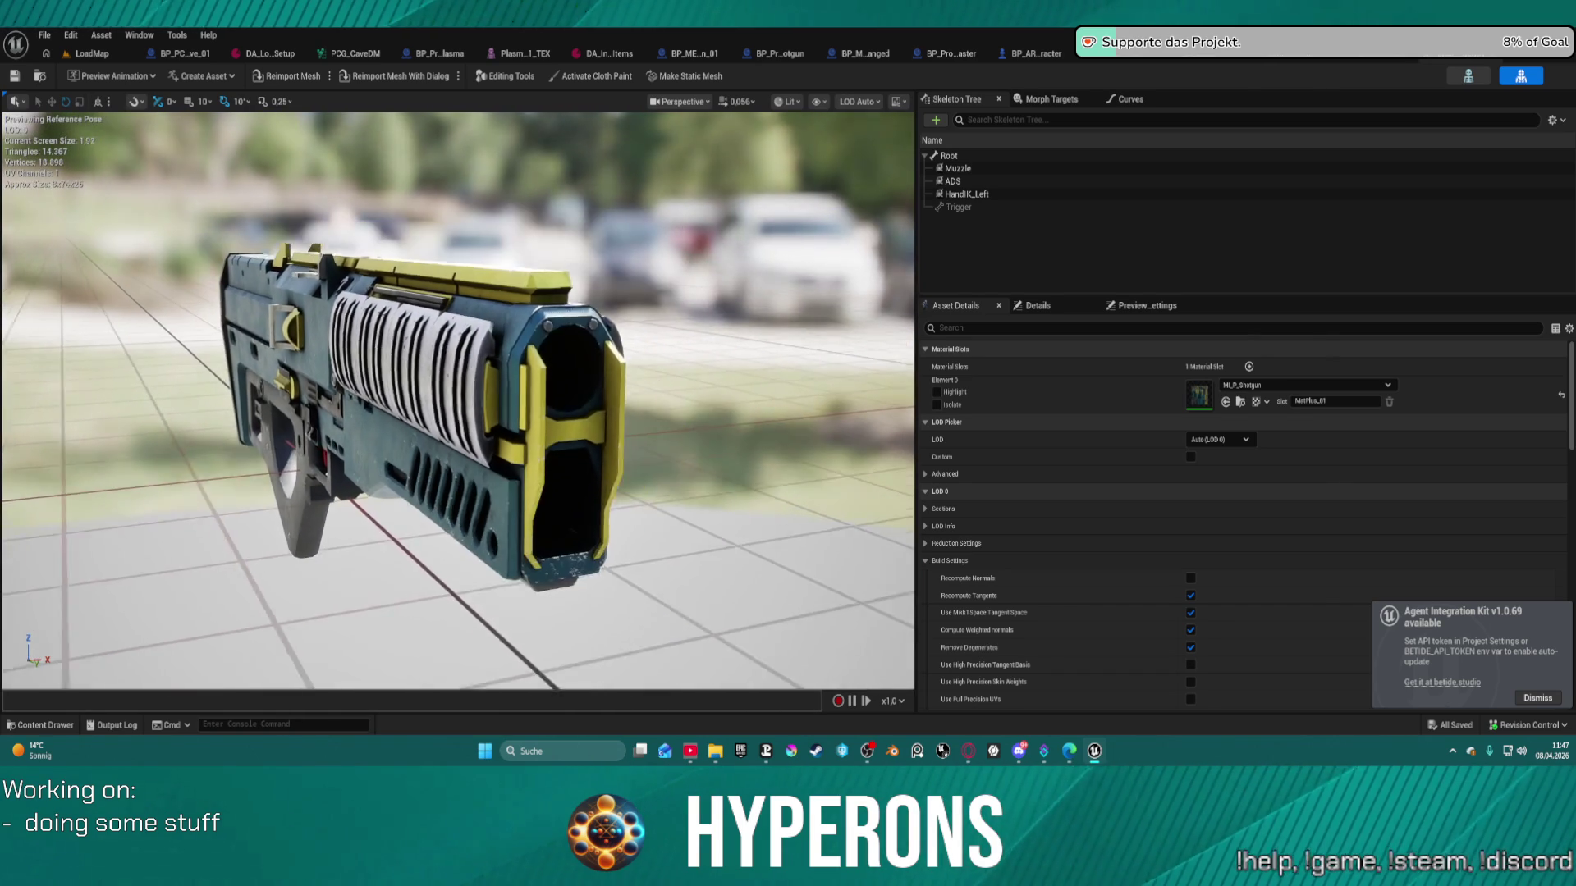